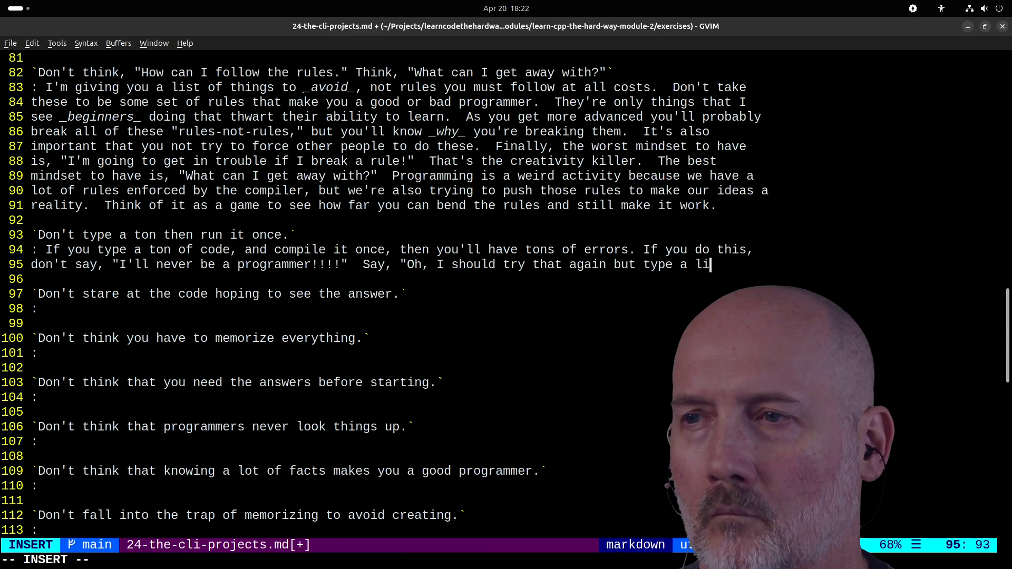
- Finish the sentence saying a massive mistake can simply be deleted and retried, then save
type("at a time.")
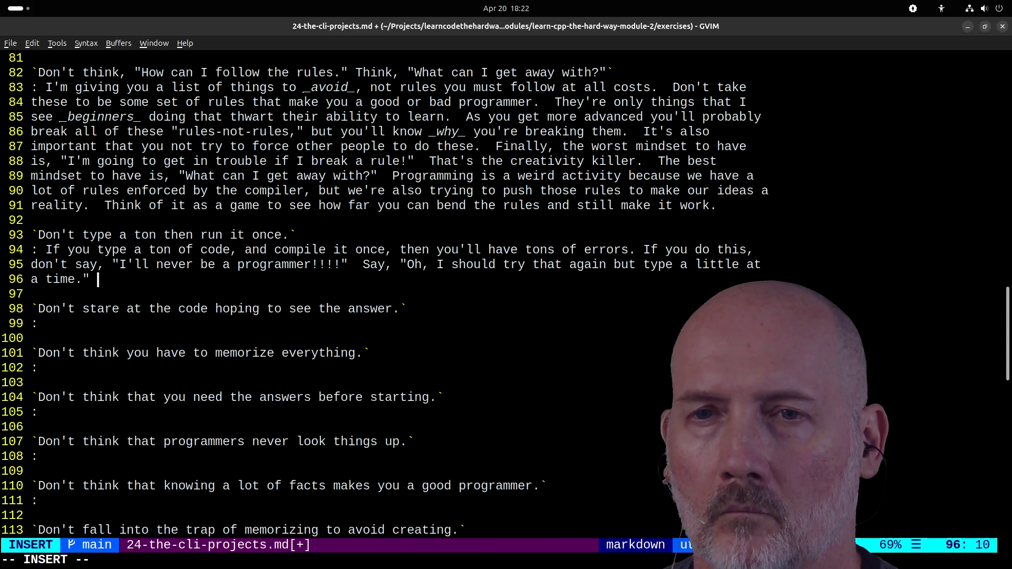
type(" Programming 's great because you")
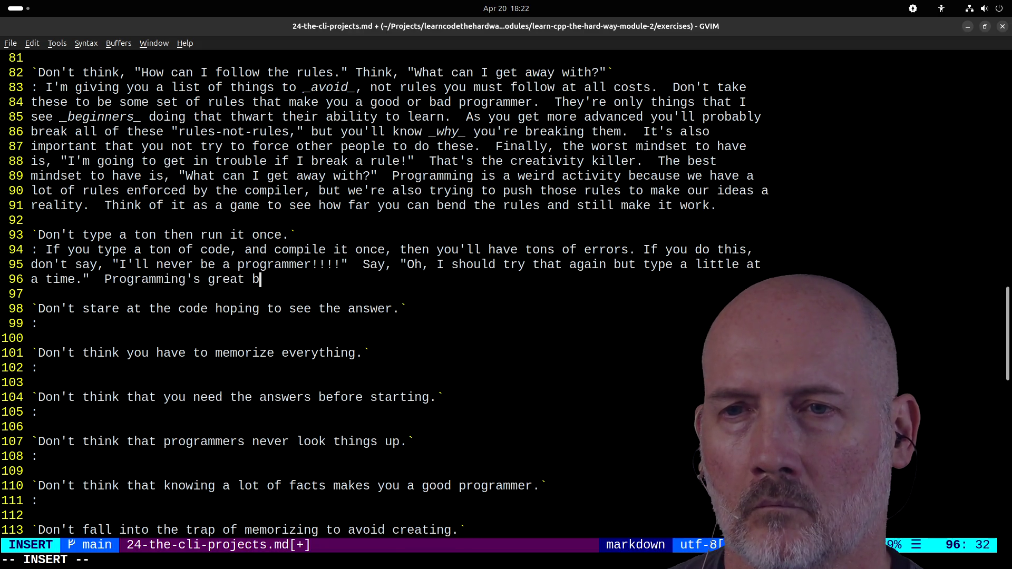
type(" can")
key("BackSpace")
key("BackSpace")
key("BackSpace")
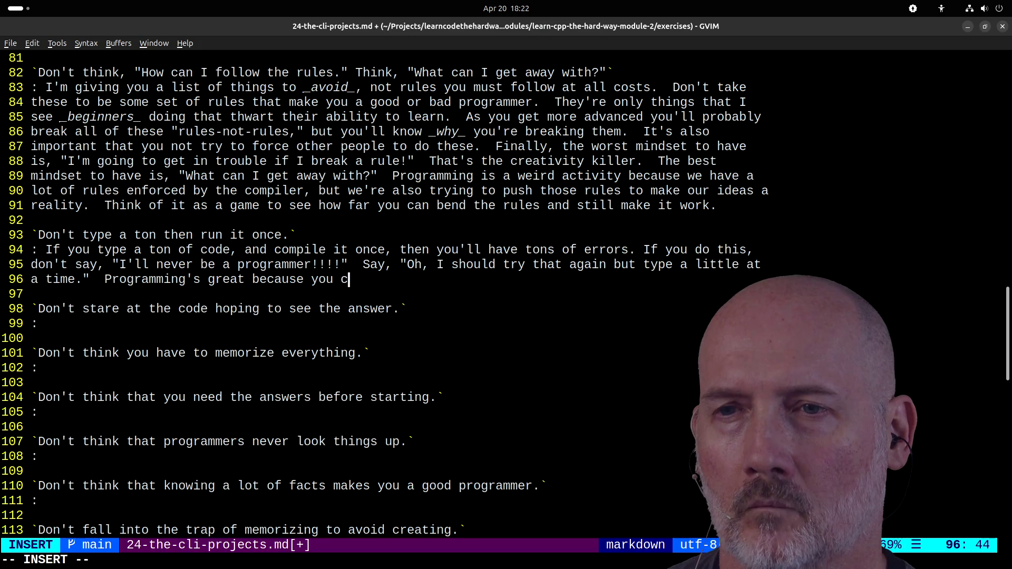
type("fi")
key("BackSpace")
key("BackSpace")
type("if you")
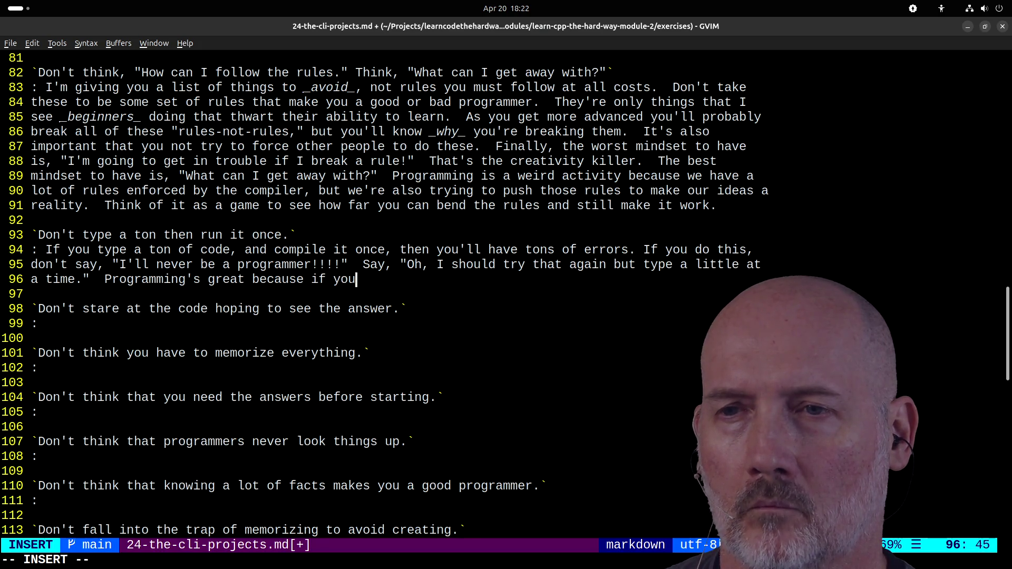
type(" make a massive mis")
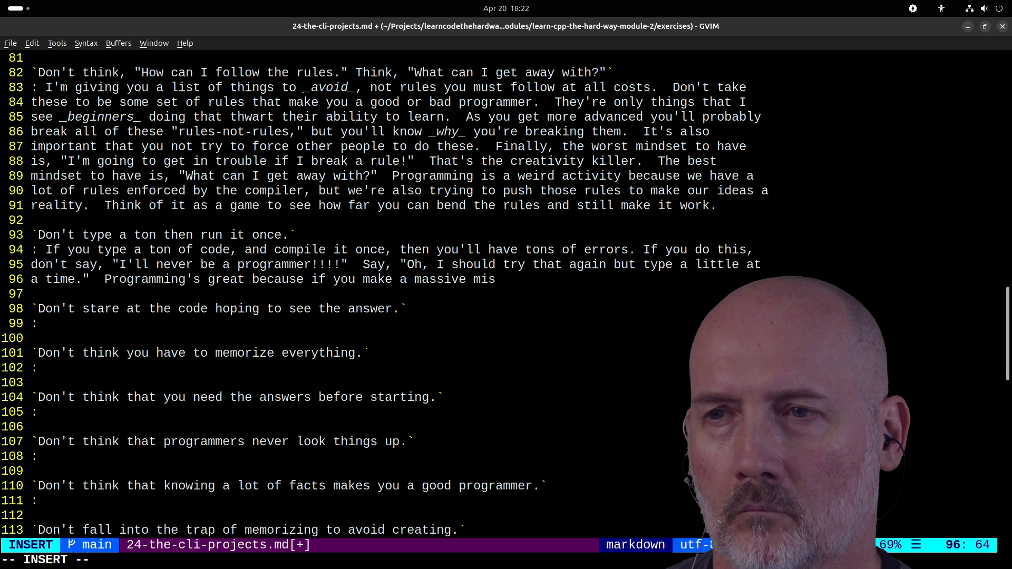
type("take you can simply delete everything")
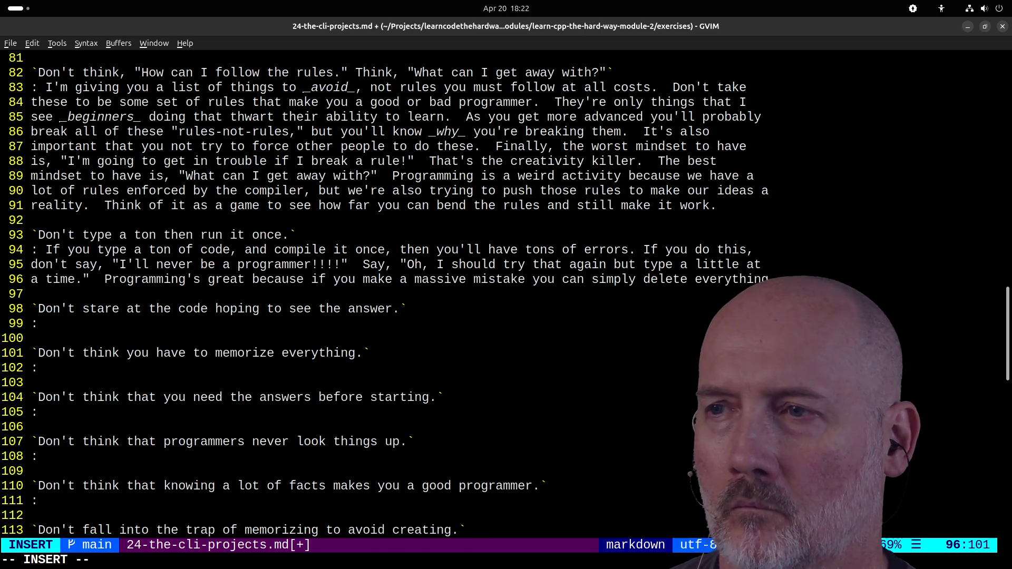
type(" and try again.  I d")
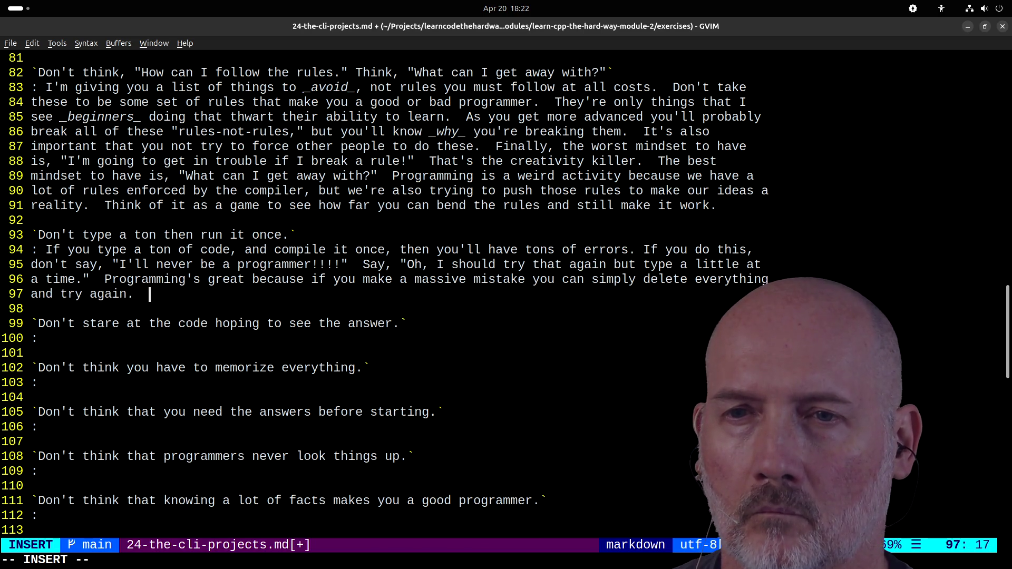
type("elete stuff al")
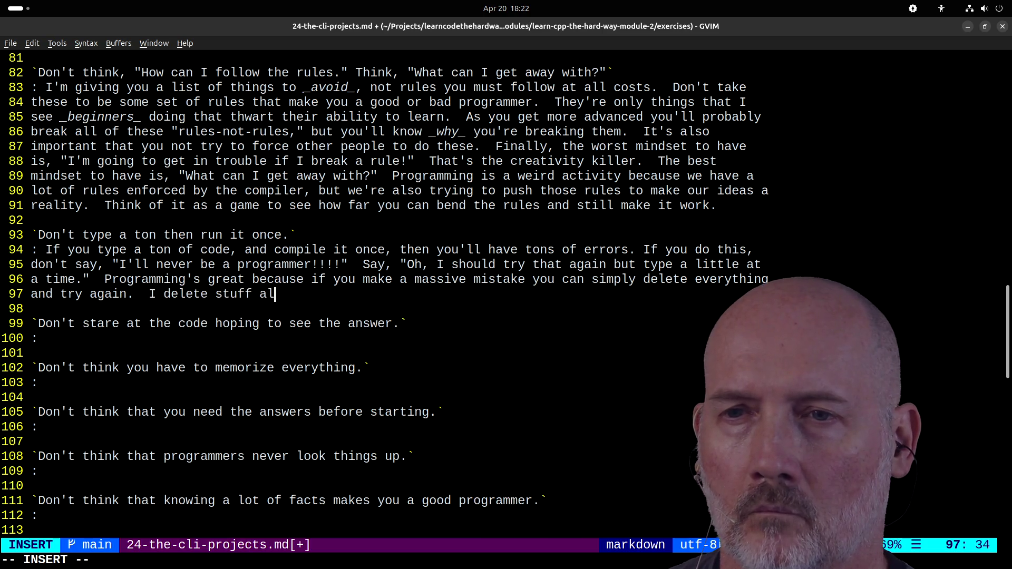
type("l the time when it's not working.")
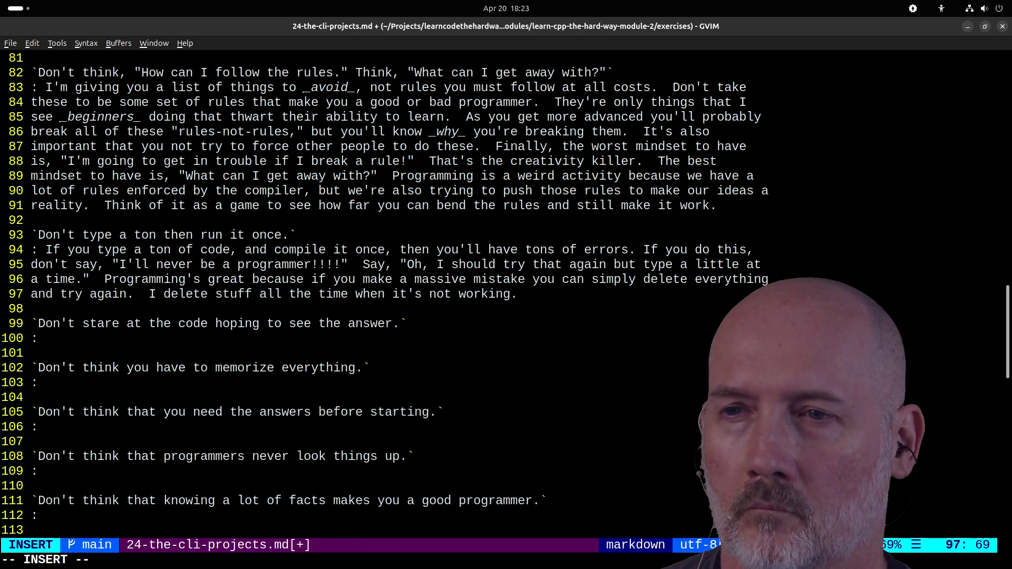
key("Escape")
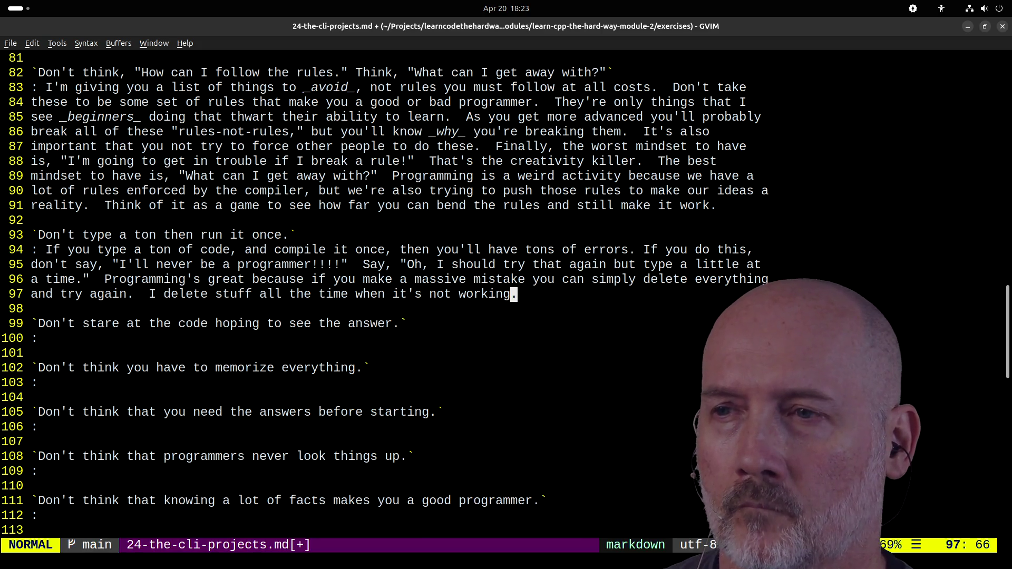
type(":wa")
key("Return")
- Add that the compiler flags broken code early, and fixing a few lines beats 100 lines of trash
type("A  ")
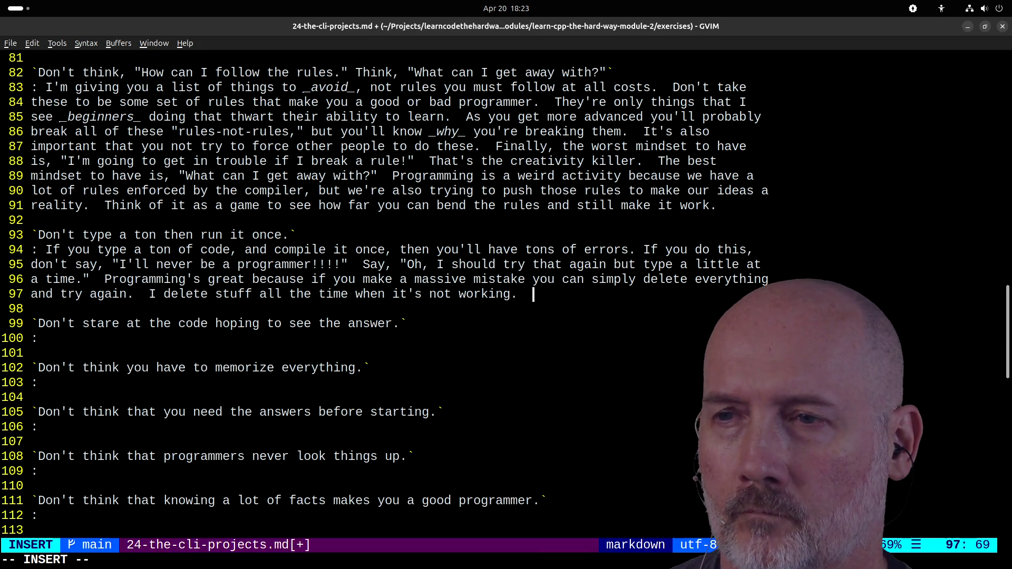
type("The reas")
type("on you ")
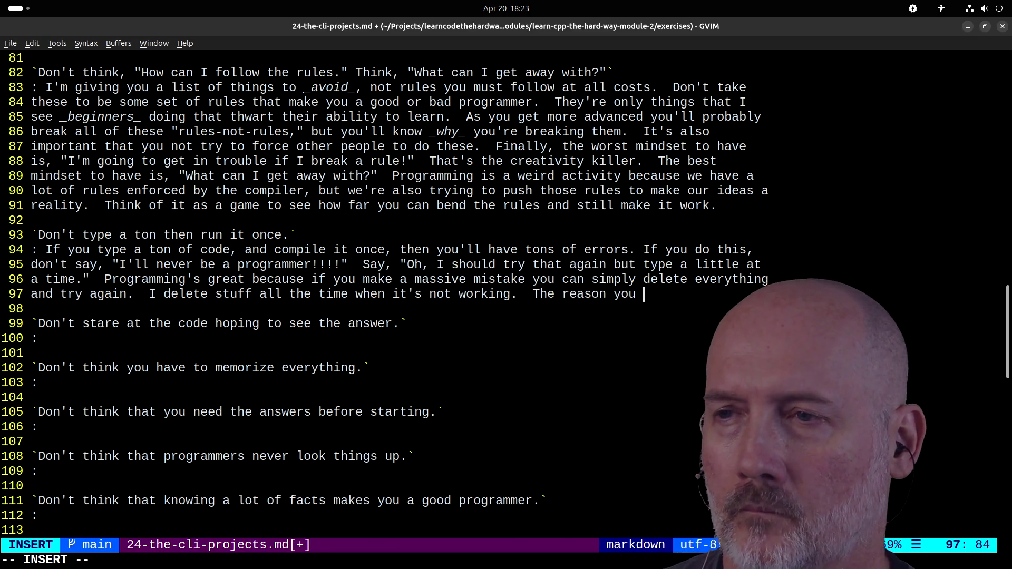
type("this is so")
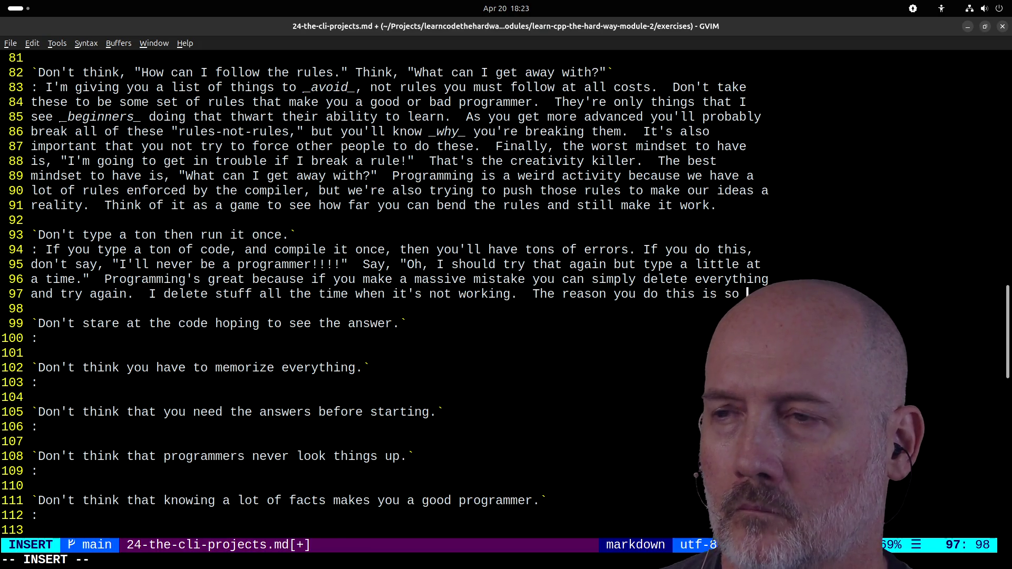
type(" comi")
key("BackSpace")
key("BackSpace")
type("pi")
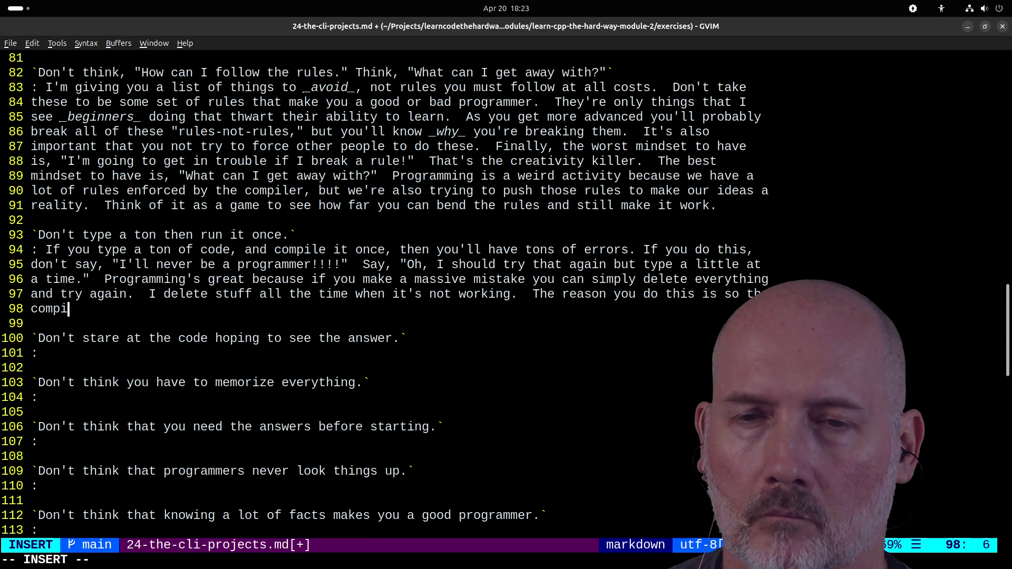
type("ler cantell youearly w")
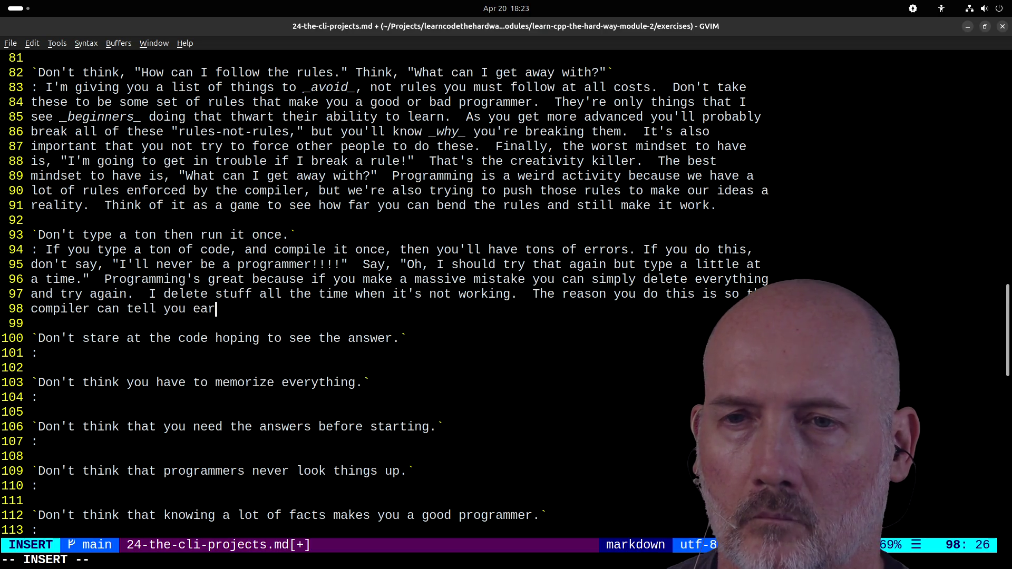
type("our code is broken.")
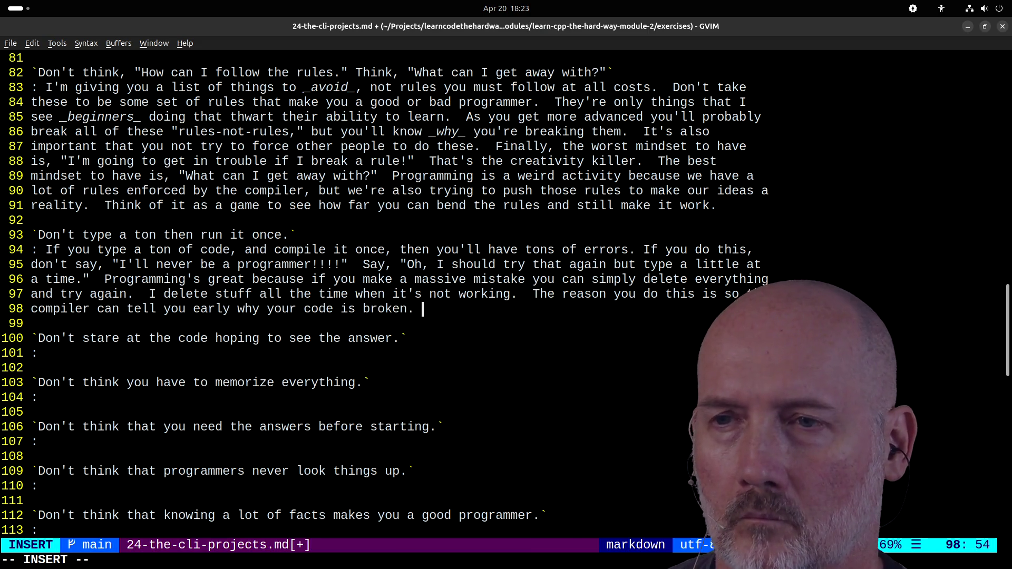
type("I")
type("n the e")
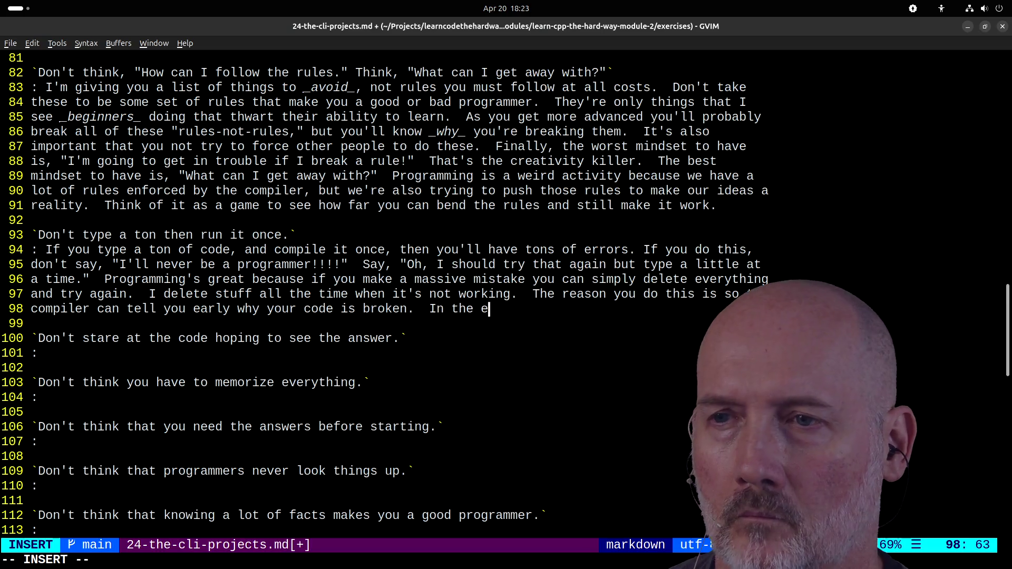
type("raage")
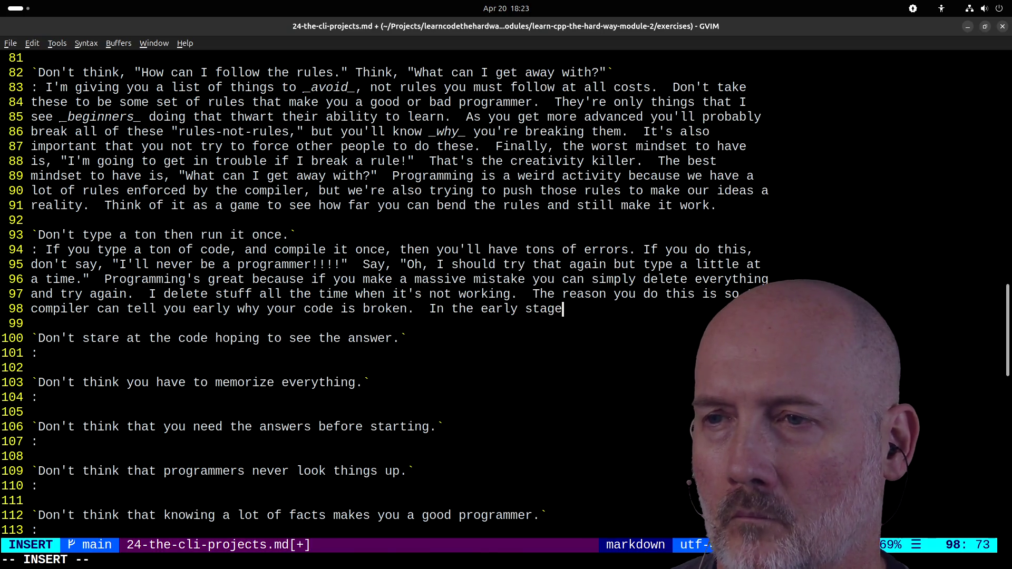
type(" e")
key("BackSpace")
key("BackSpace")
key("BackSpace")
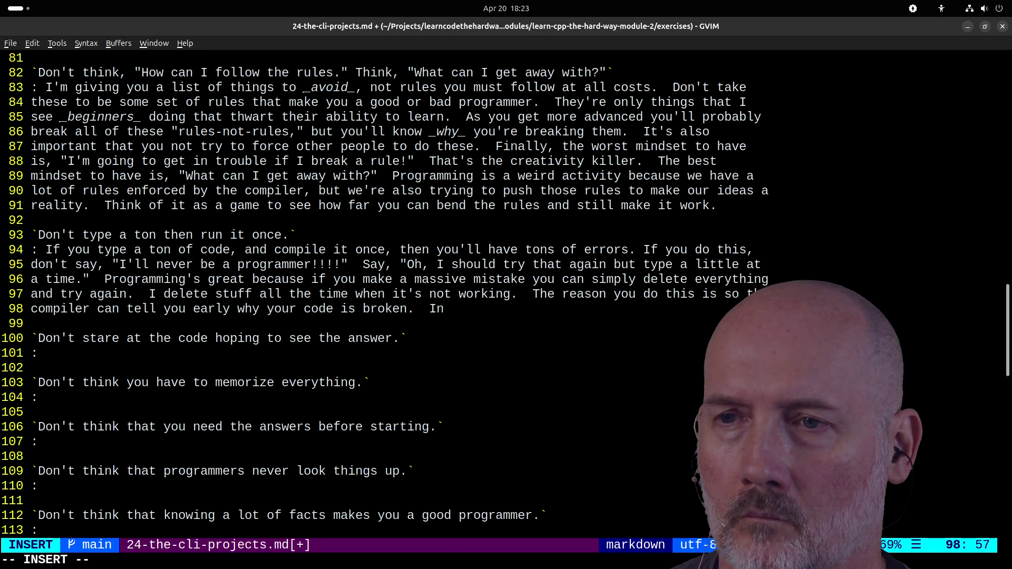
type("easier to fix a")
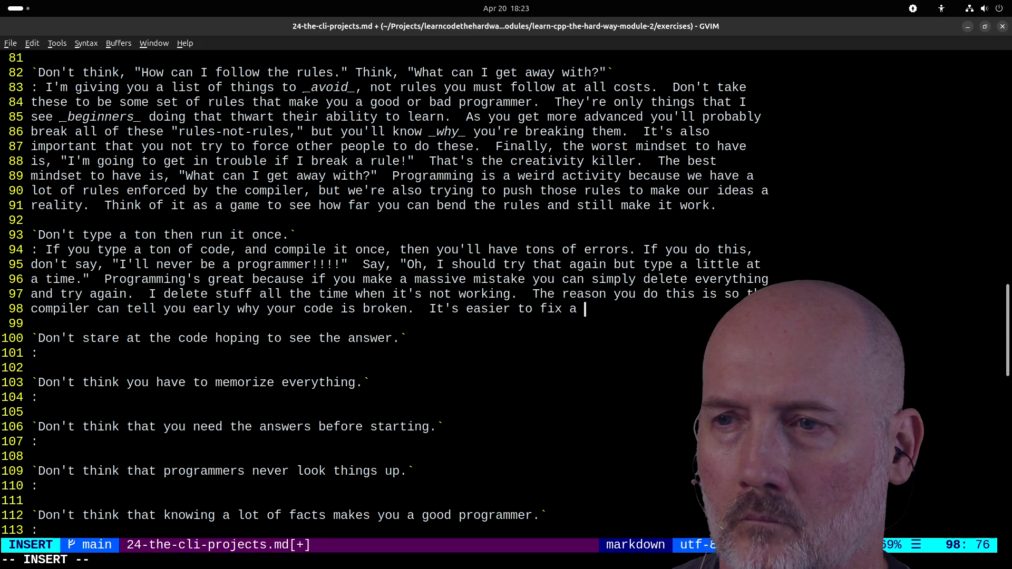
type(" few lines of code a")
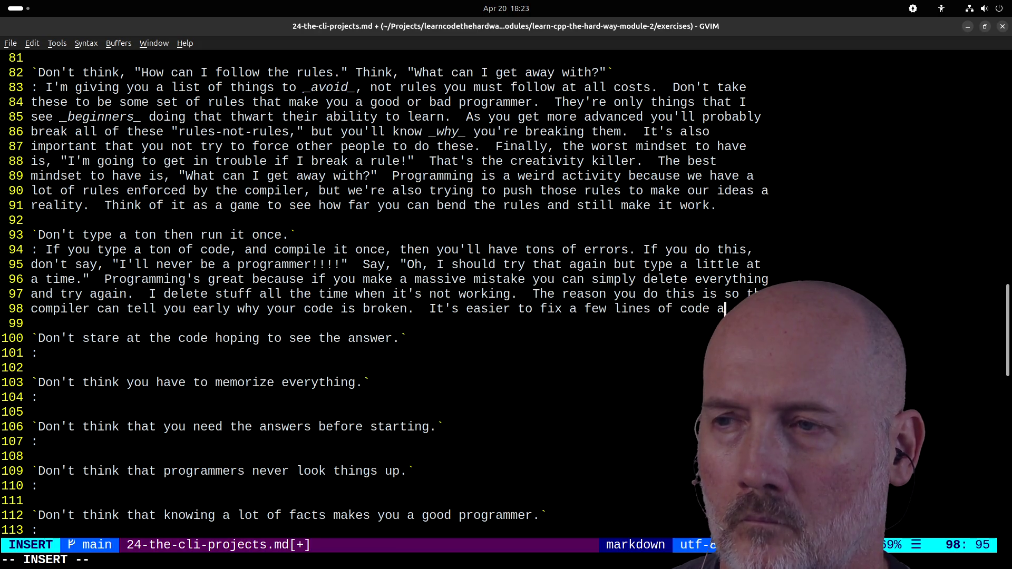
type("t time")
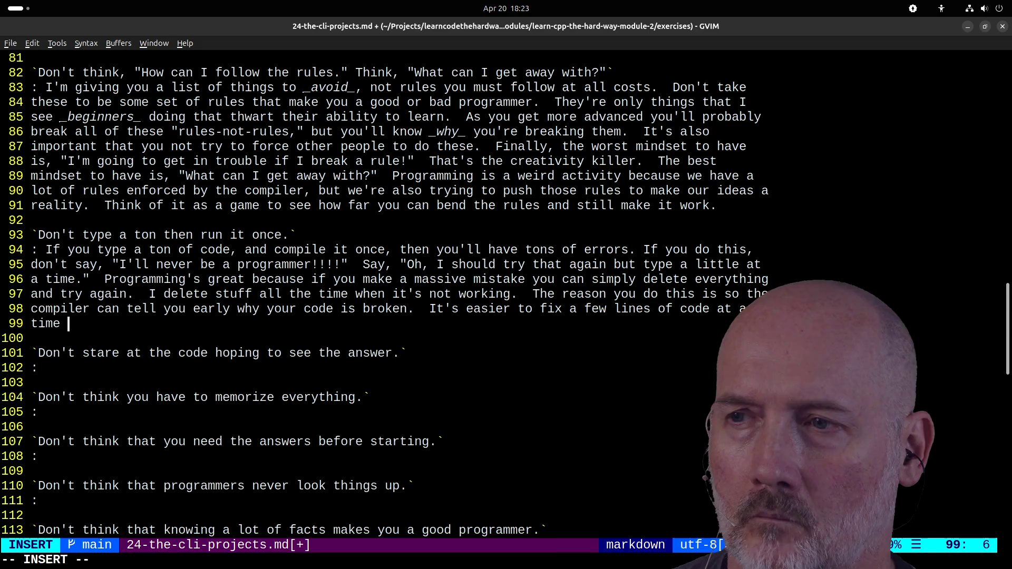
key("BackSpace")
type(". It's ")
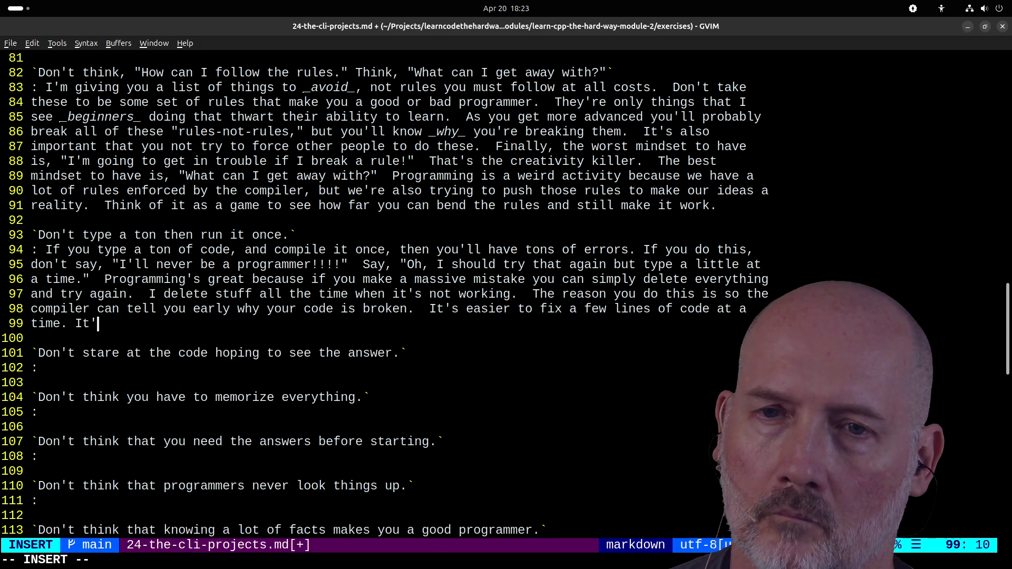
type("very diffiu")
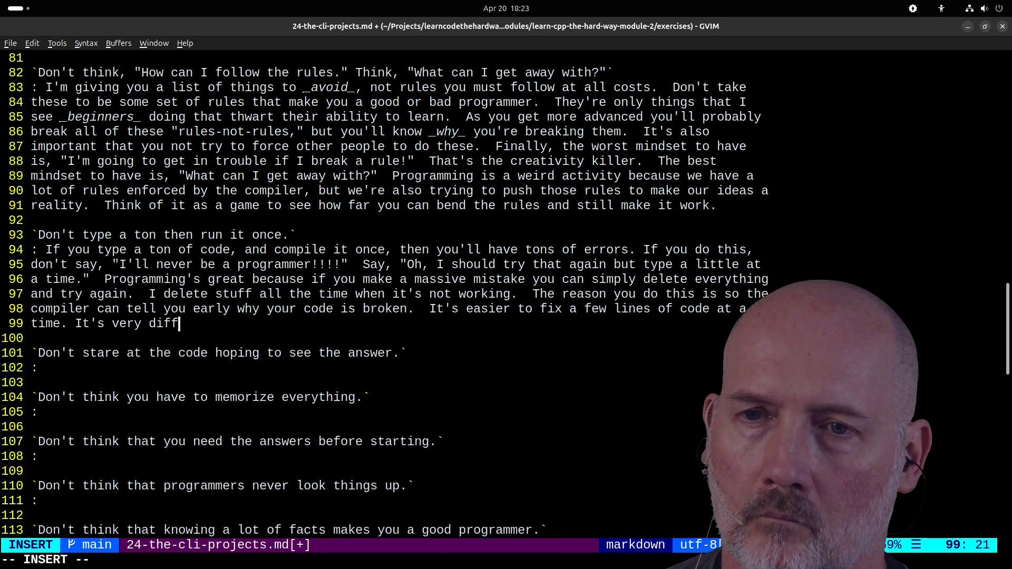
key("BackSpace")
key("BackSpace")
type("cult to ")
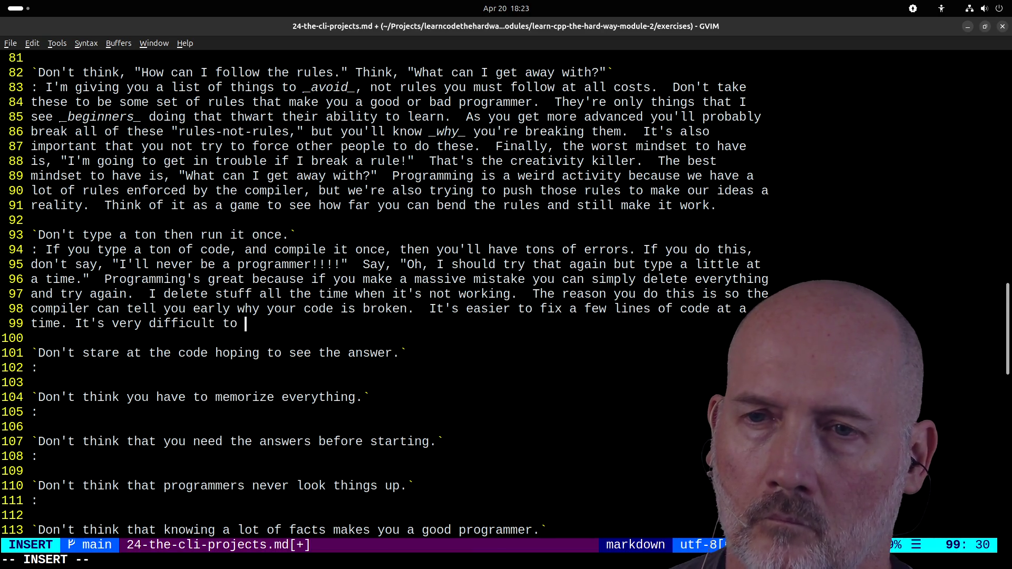
type("fix 100 lines of")
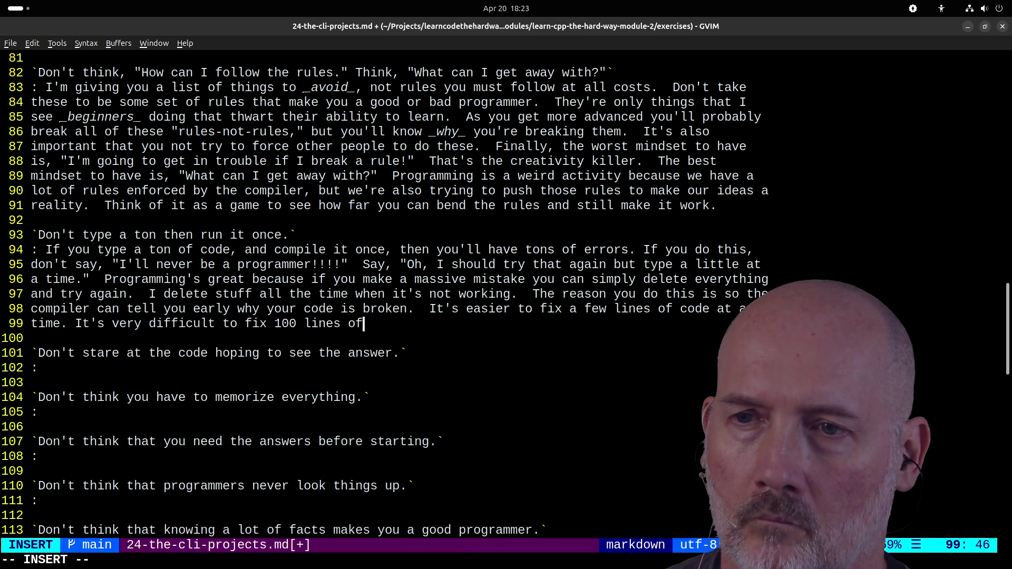
type(" absolute trash.")
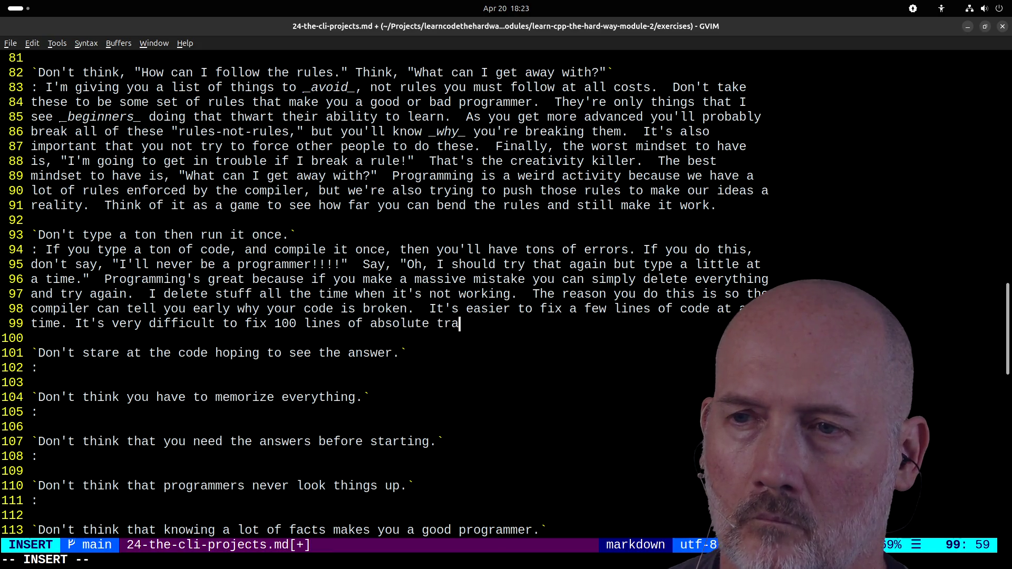
key("Escape")
type(":wa")
key("Return")
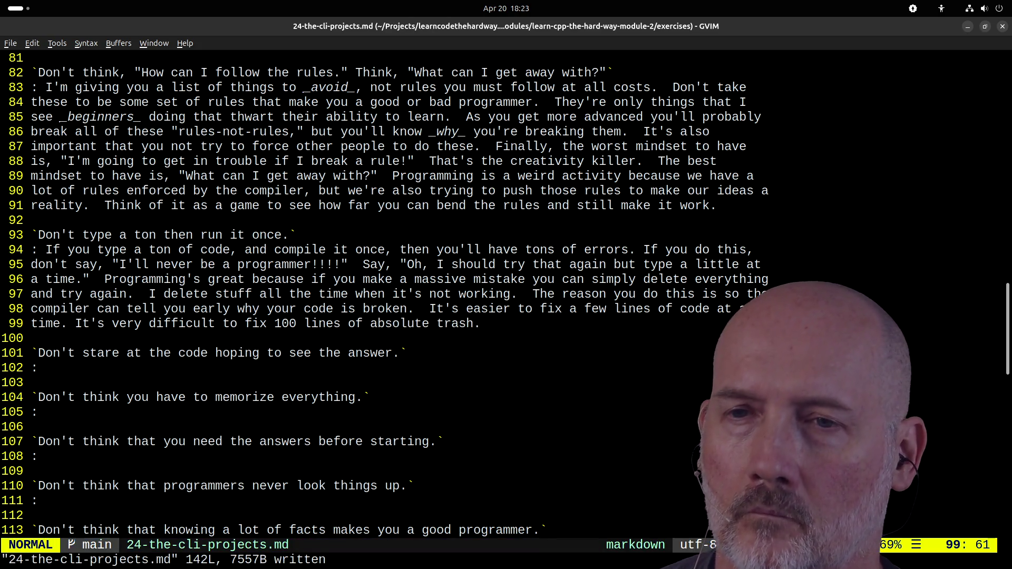
- Open the answer with 'Print, print, print!' and describe mentally running the code to find possible causes
key("j")
key("j")
type("j")
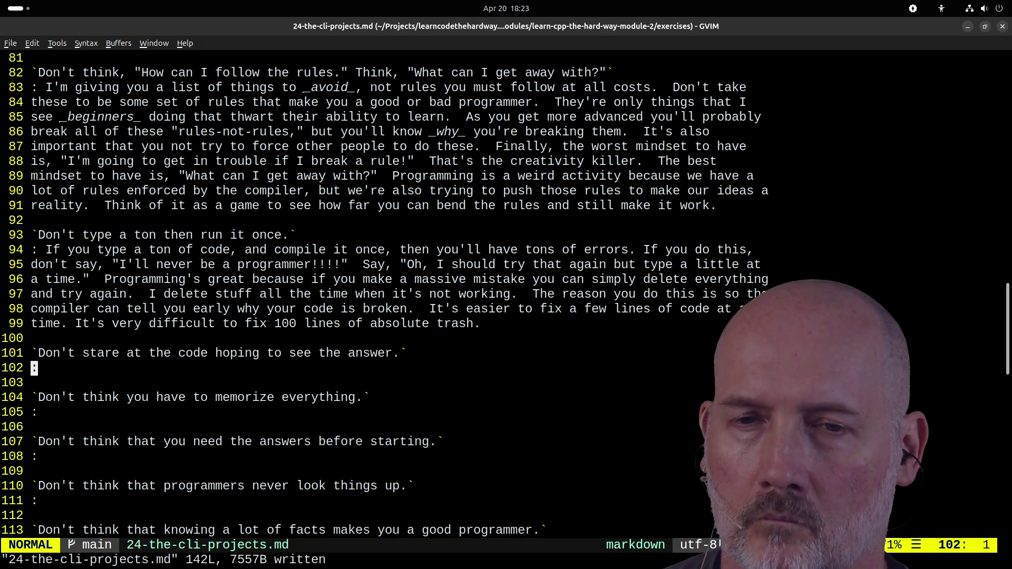
type("A ")
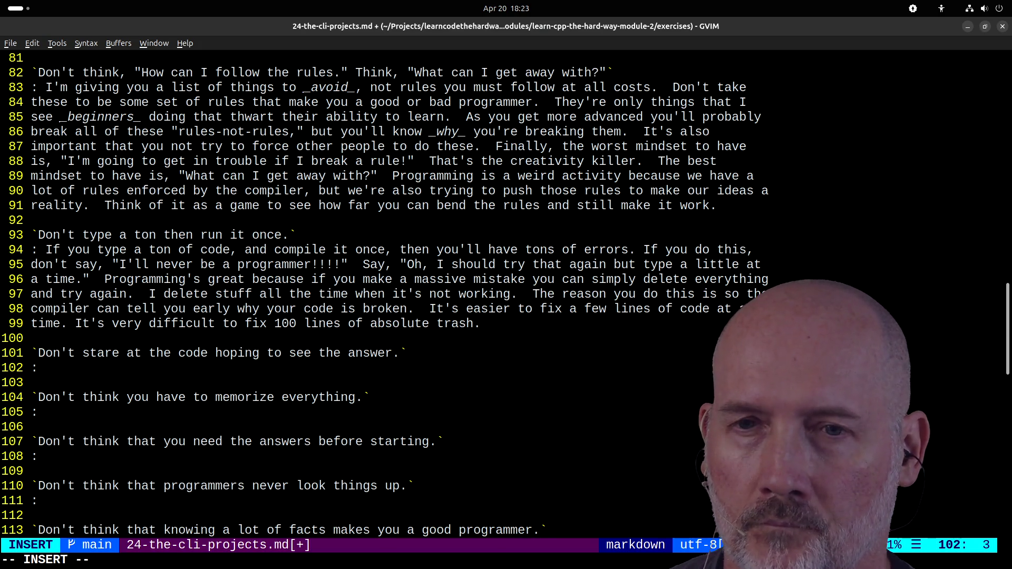
type("Print, print")
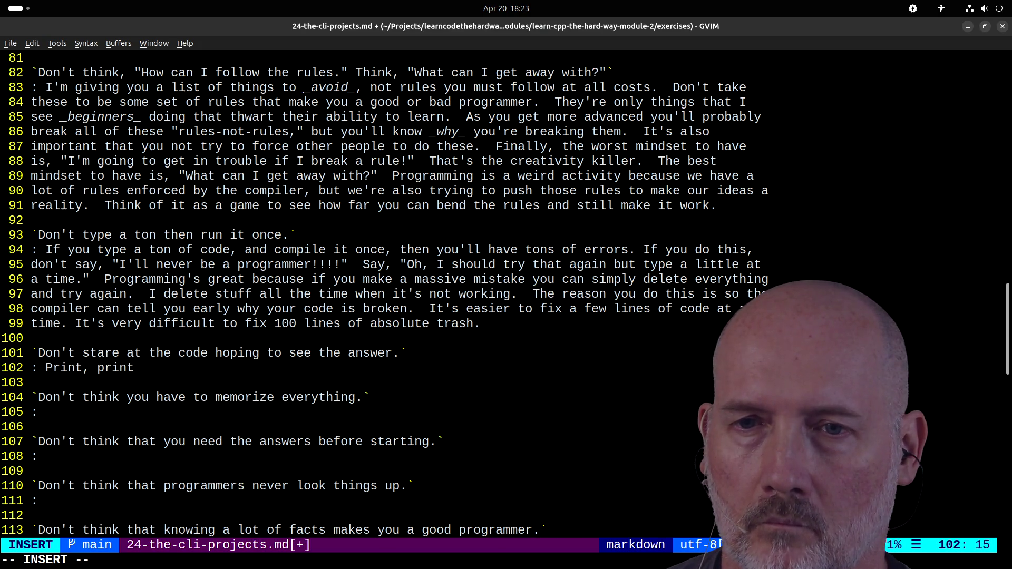
type(", pint! i")
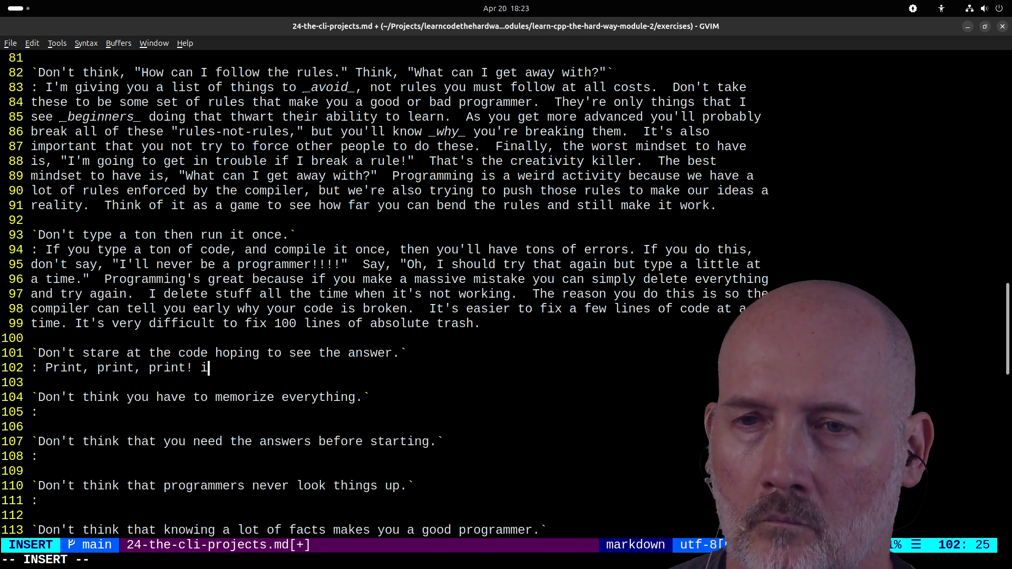
key("BackSpace")
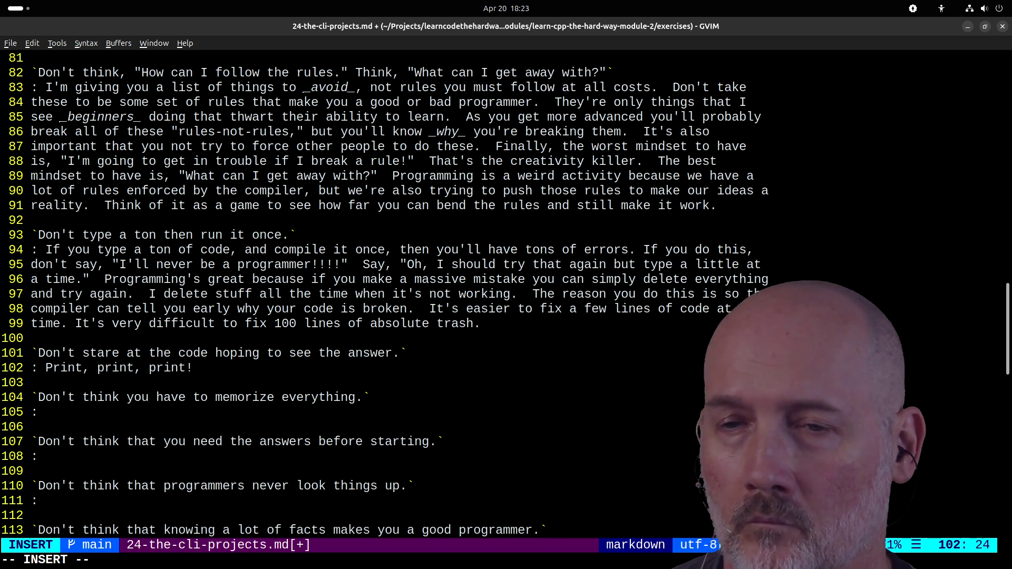
type("Sometimes I'll ")
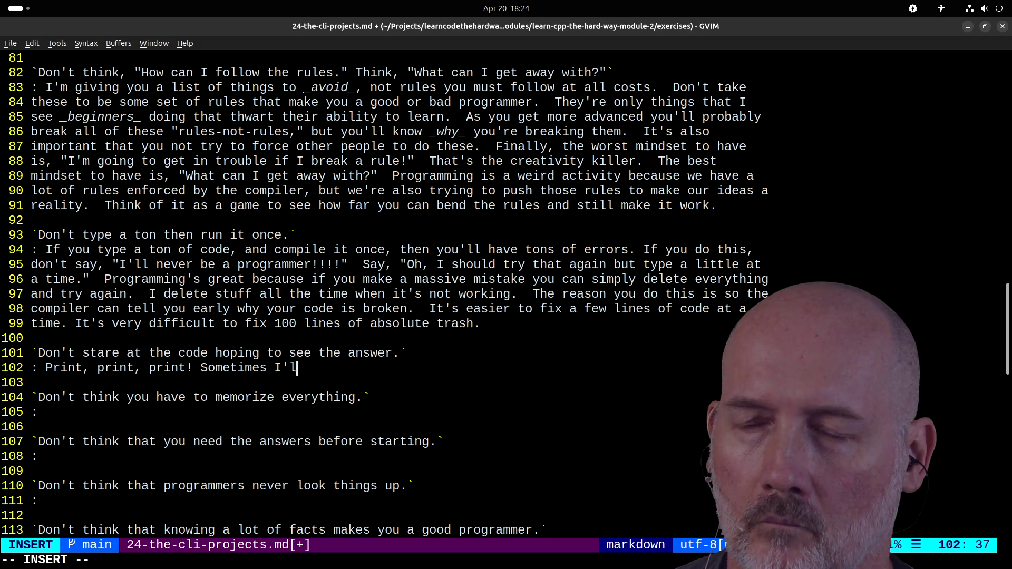
type("read the cod")
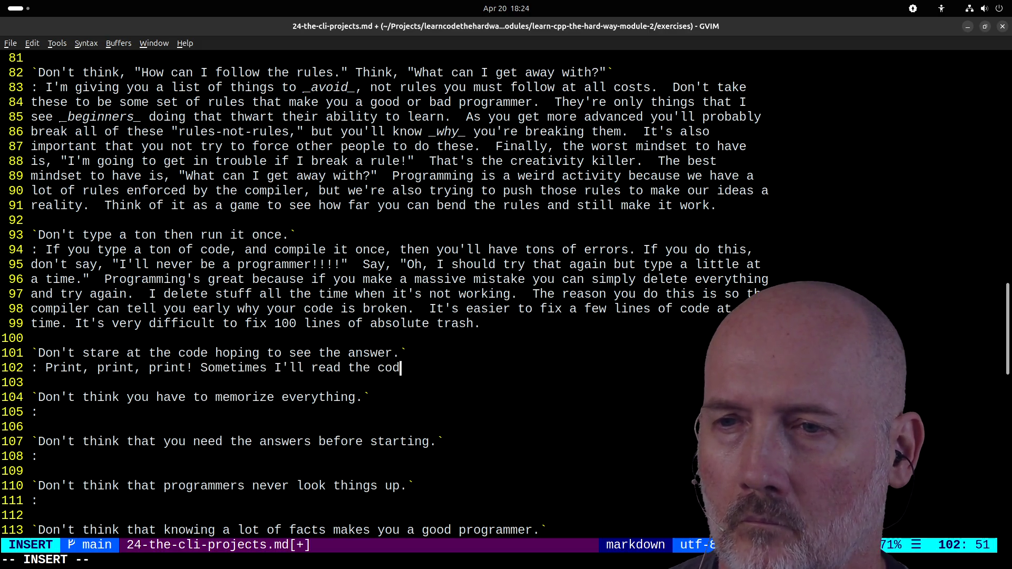
type("e and think about ")
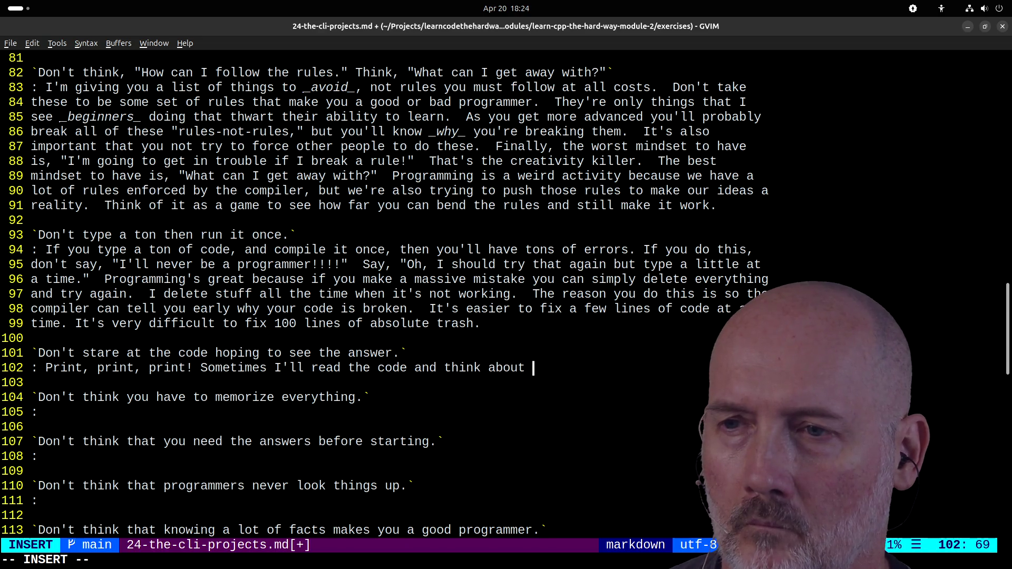
type("what's going on, but I'm")
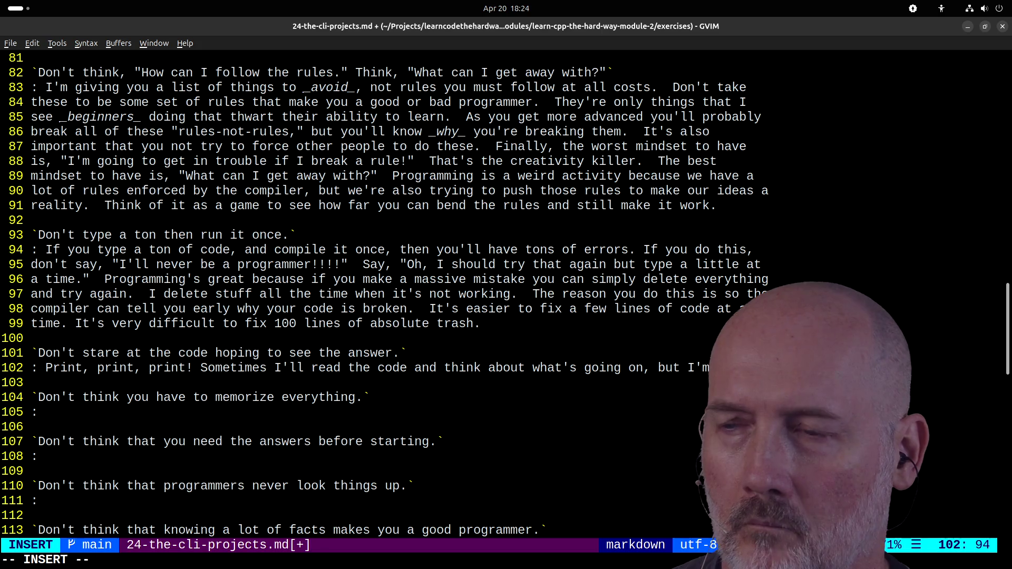
scroll(385, 295, "down", 3)
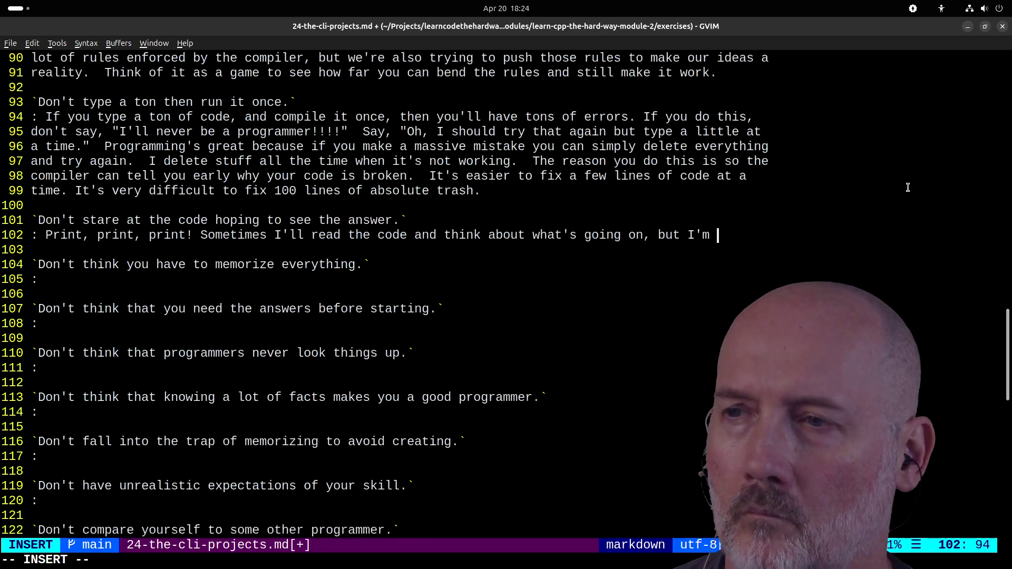
type("not j")
type("ust readin gi")
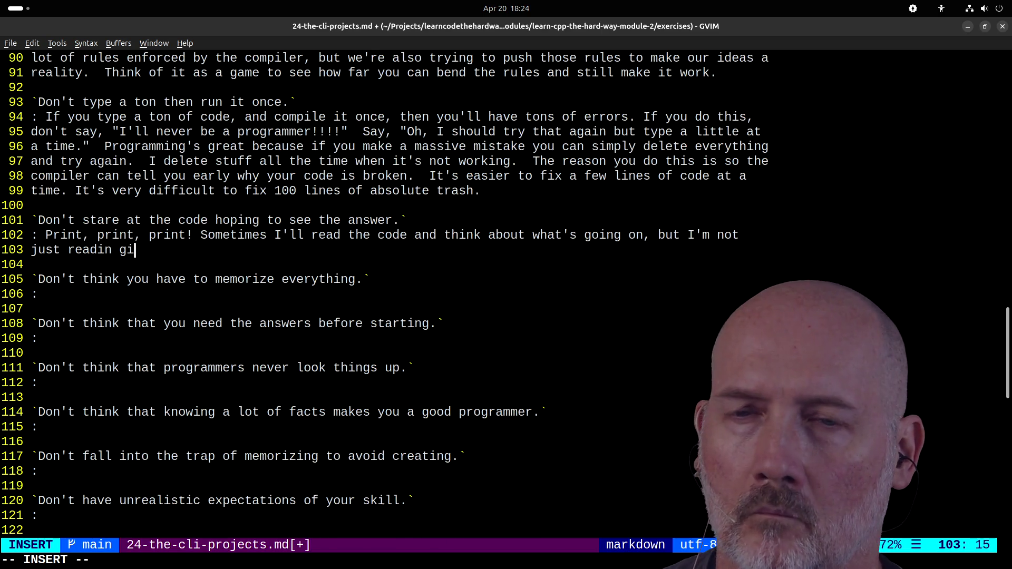
key("BackSpace")
key("BackSpace")
key("BackSpace")
type(". I'm ru")
type("nning it")
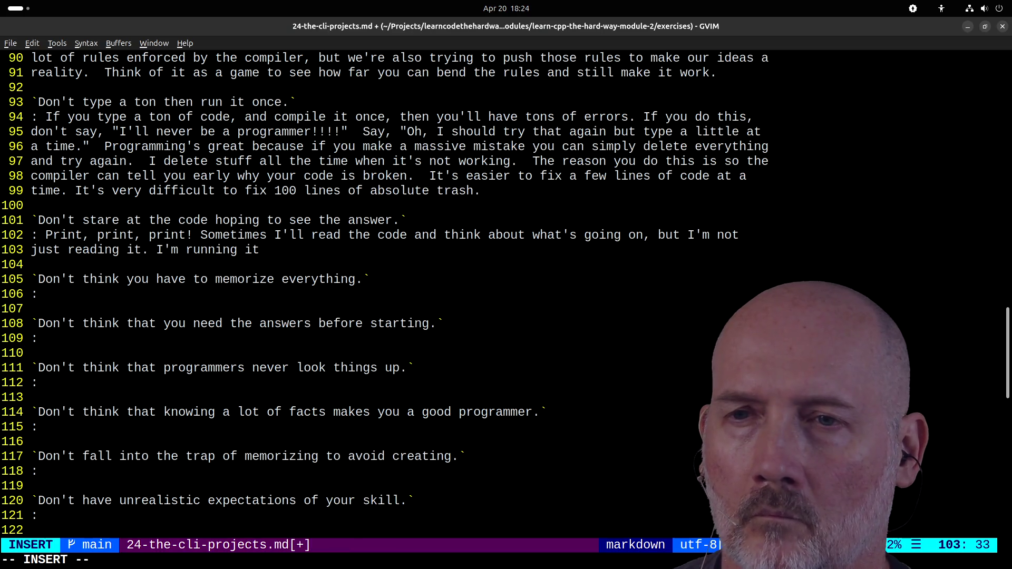
type(" in my head and thinking through")
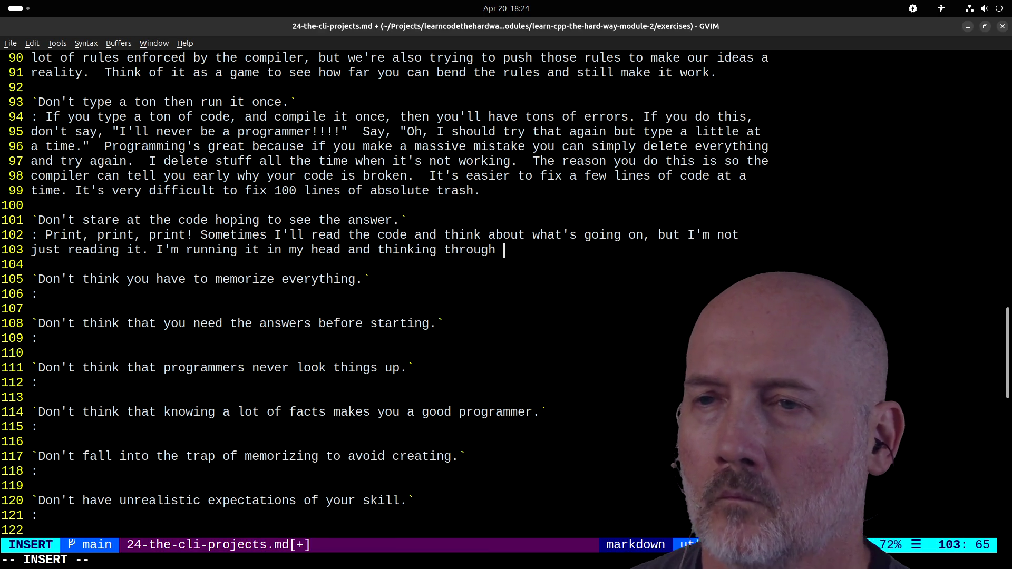
type("possible causes.  ")
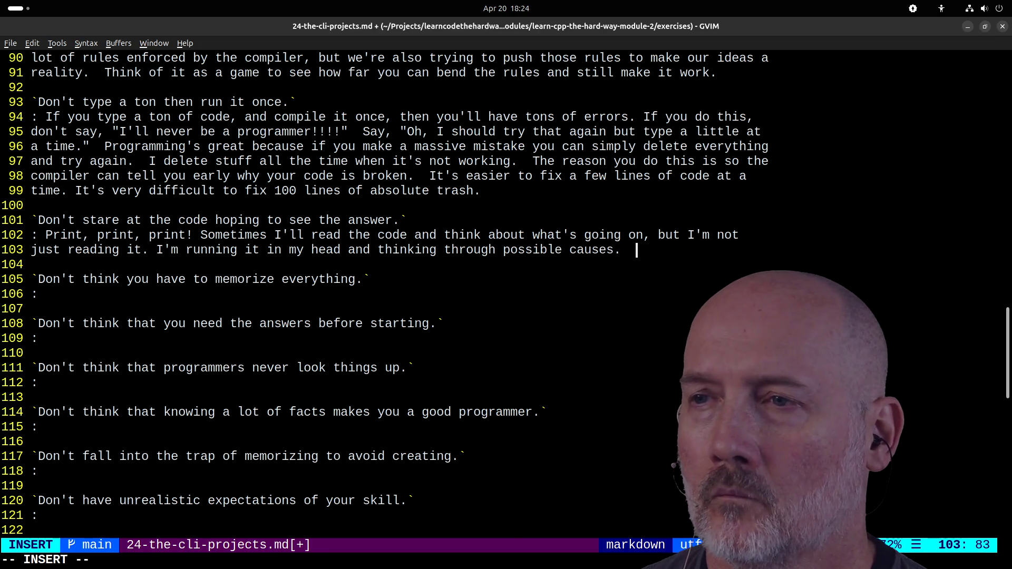
type("You are ")
type("probably")
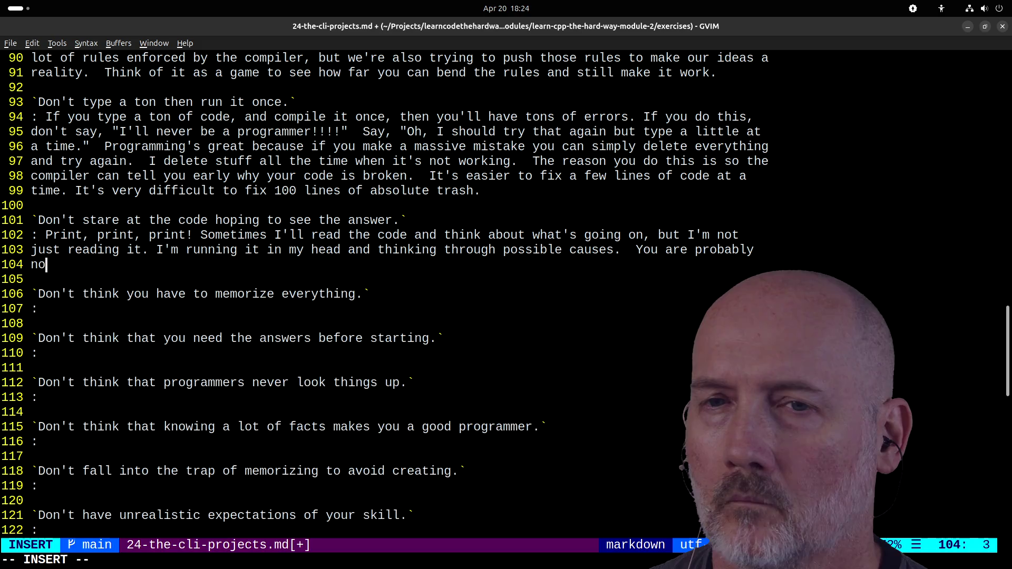
type(" no that level s")
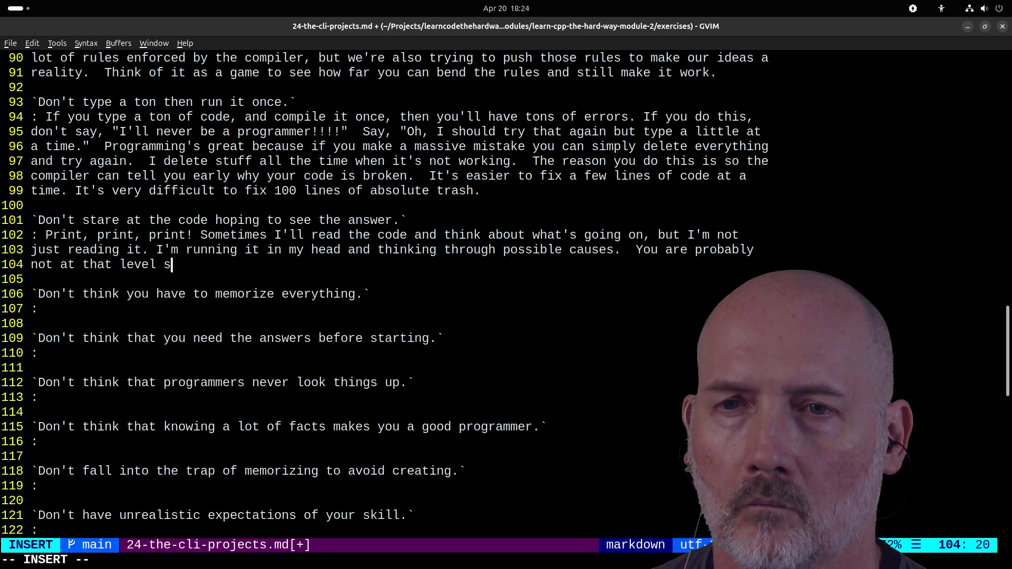
type(" you need to a")
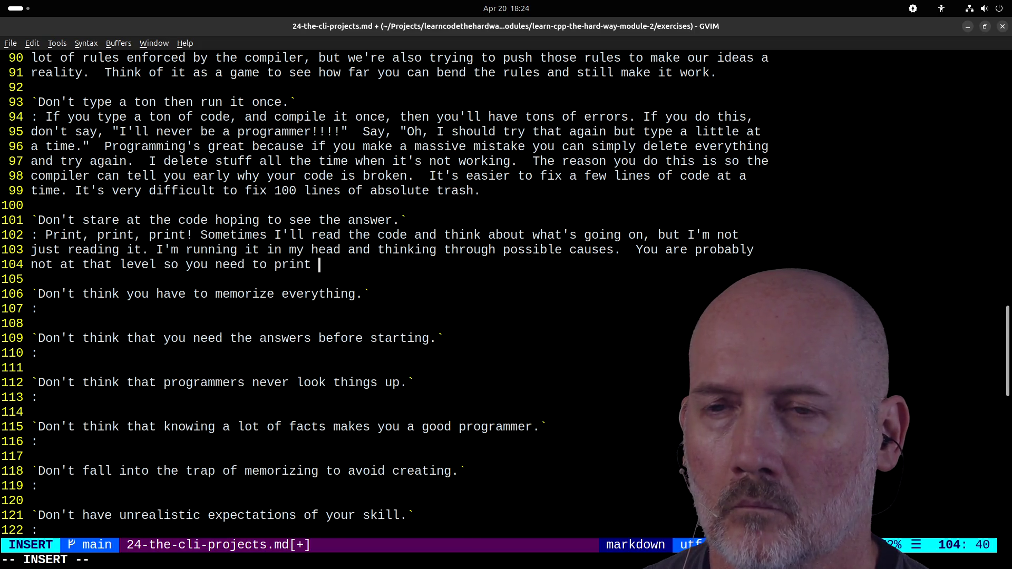
- Recommend print debugging and analyzing running code to figure out what's wrong, then save
type("ariabl")
key("BackSpace")
key("BackSpace")
key("BackSpace")
type("use print debuggin")
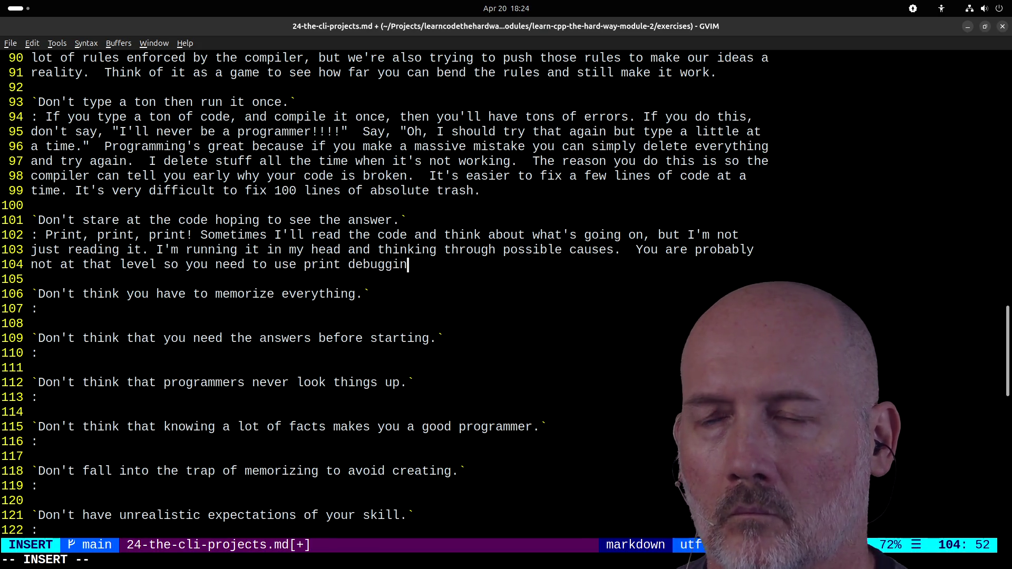
type("g (and")
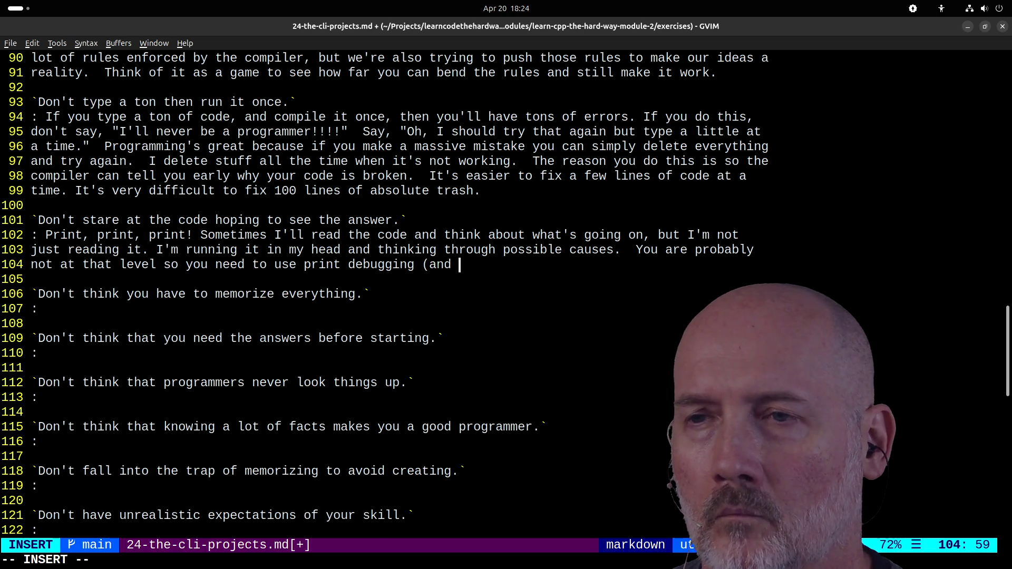
key("BackSpace")
key("BackSpace")
key("BackSpace")
type("o")
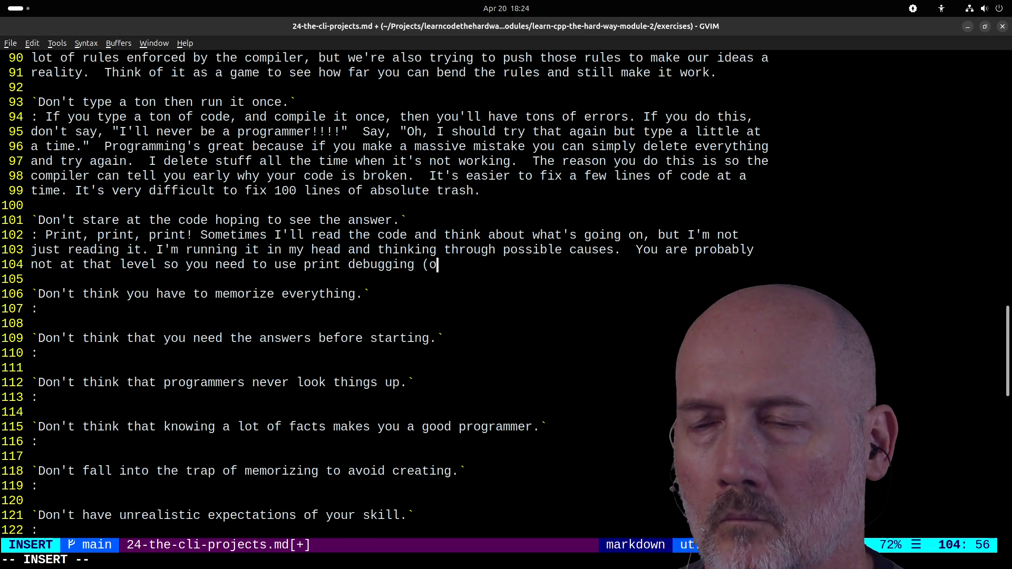
type("r a debugg")
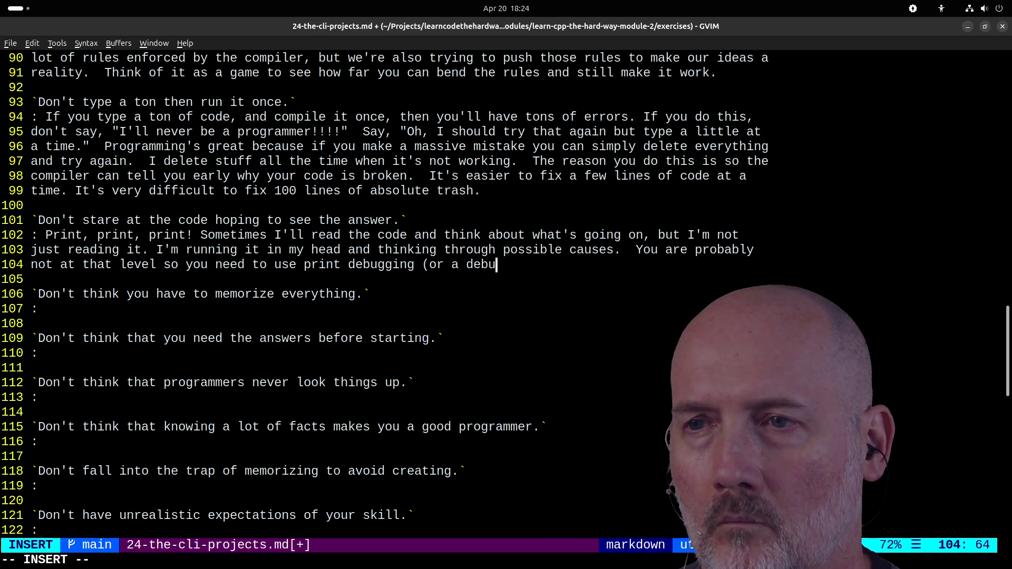
type("er) to ")
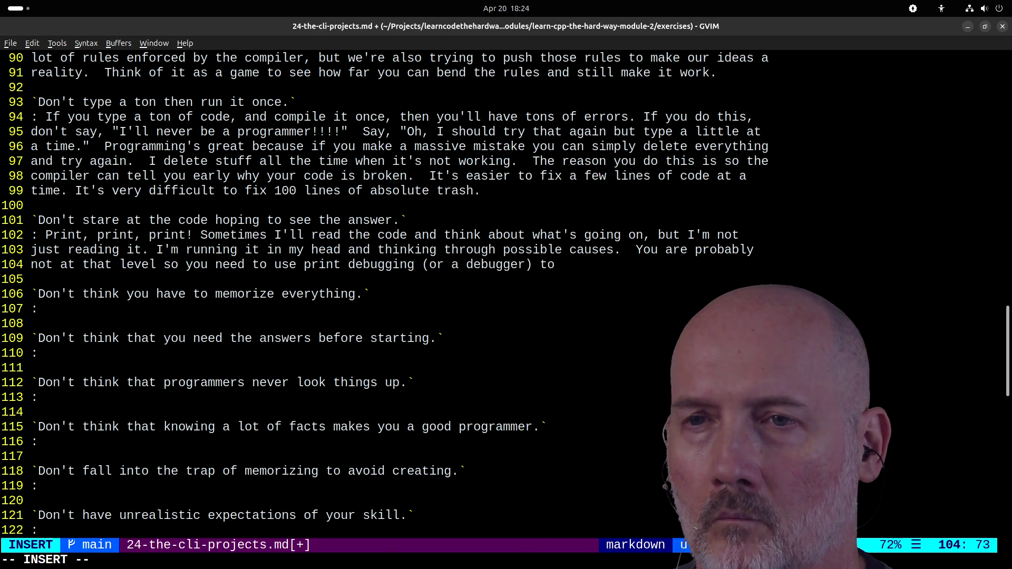
type("_see_ what's going on.")
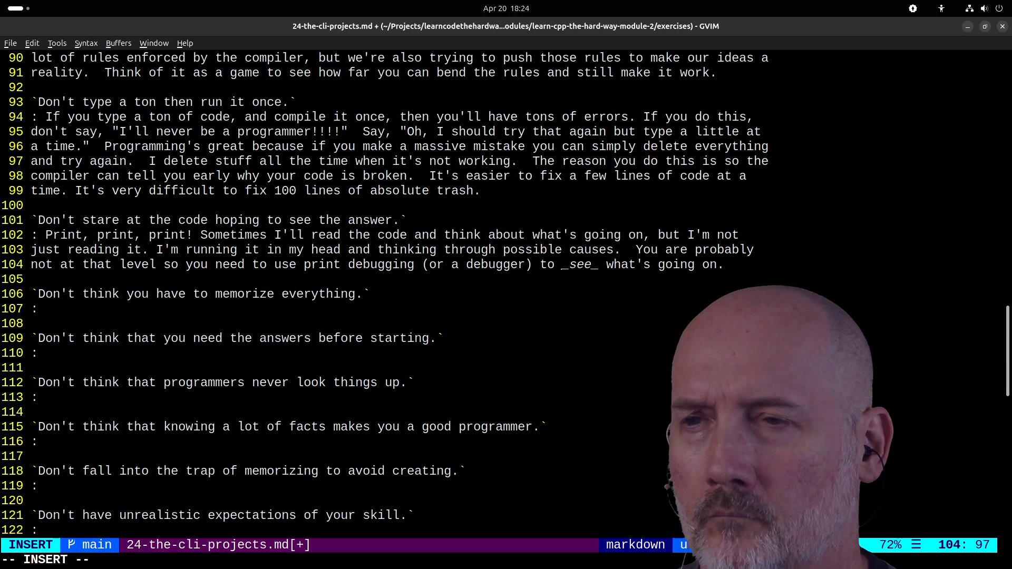
type("As you get b")
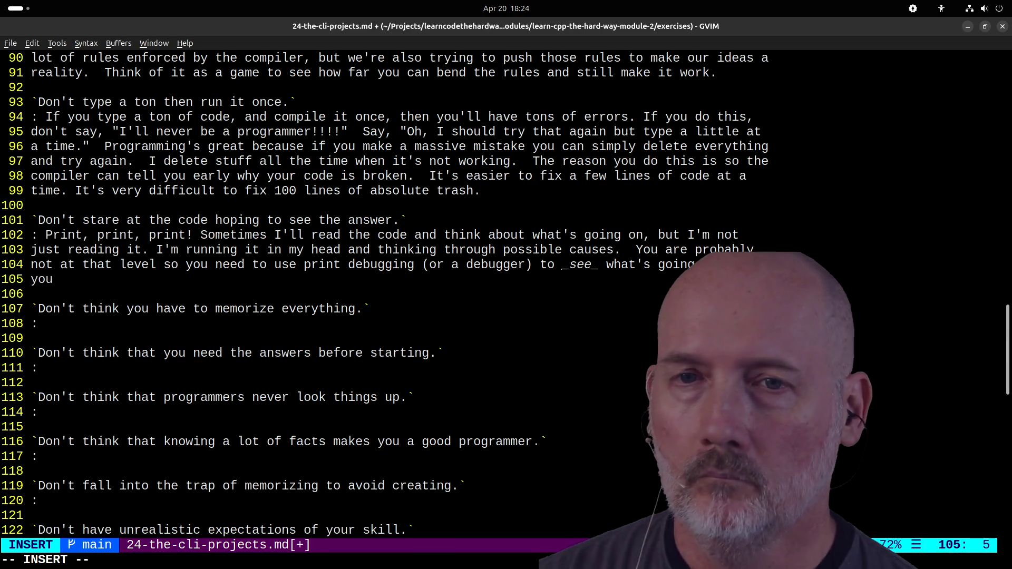
type("etter you can rea")
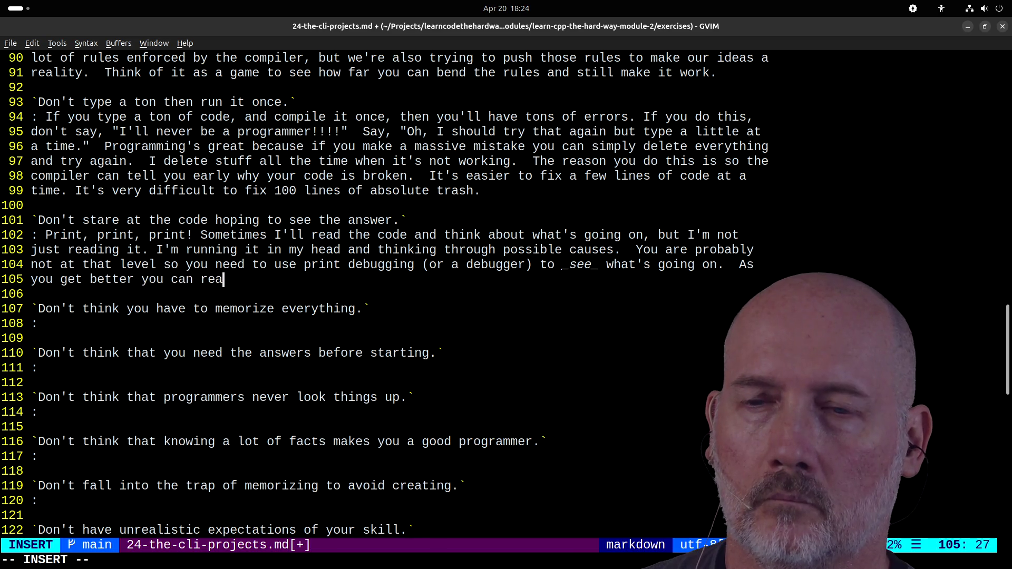
type("d the code, but")
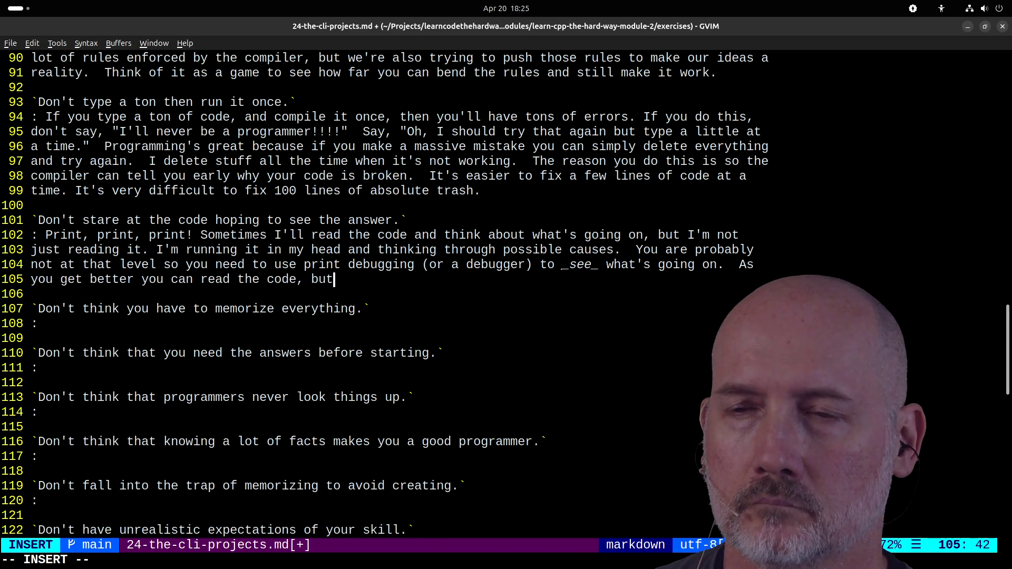
type(" ually it's ")
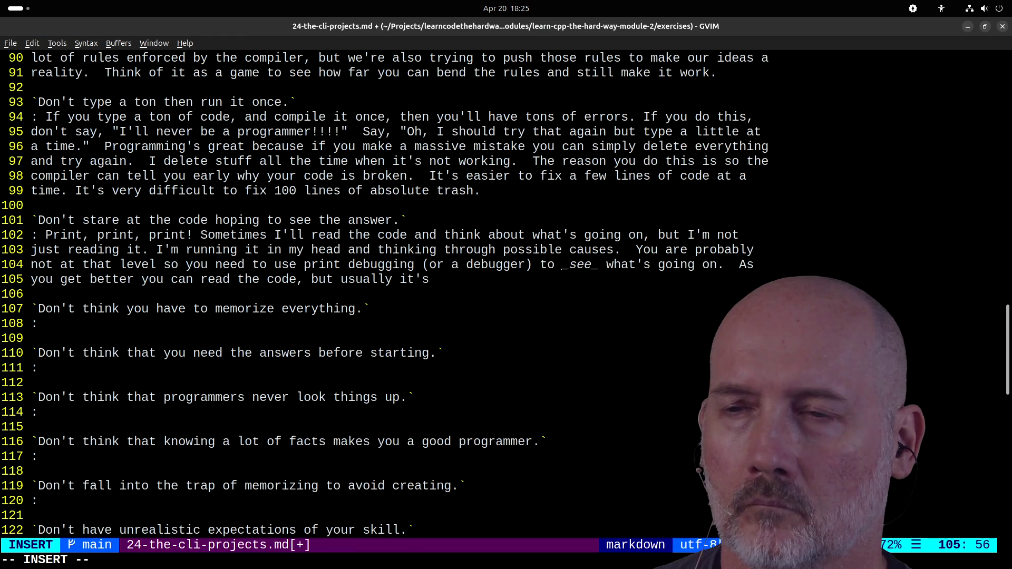
type("faster to start printing t")
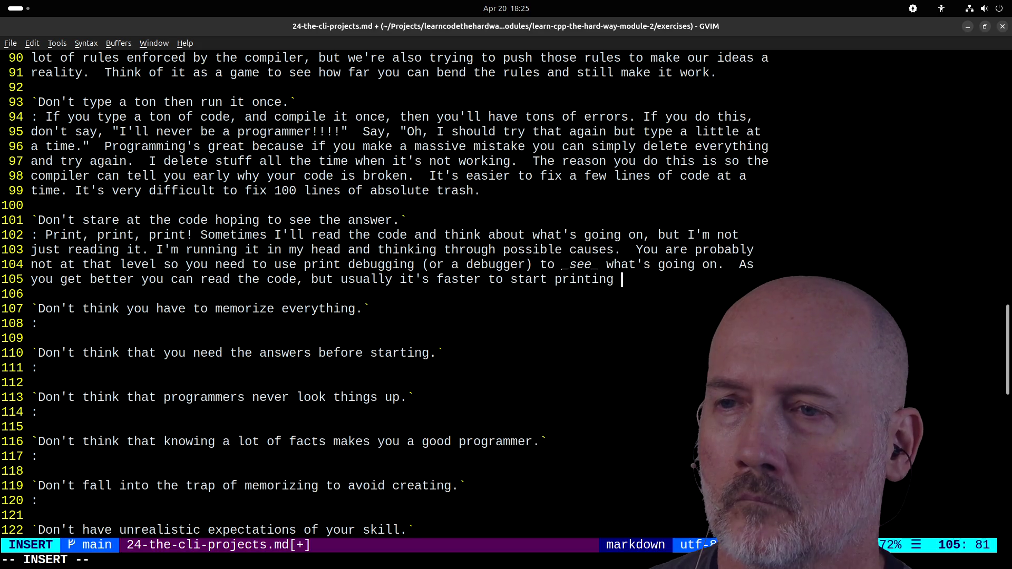
key("BackSpace")
key("BackSpace")
key("BackSpace")
type("ebug")
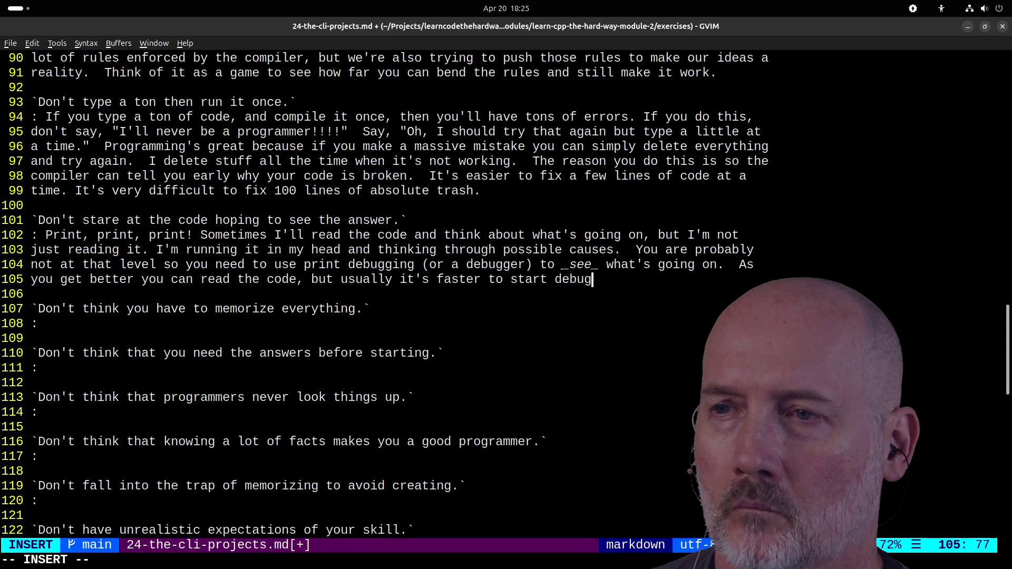
type("ging and analyz")
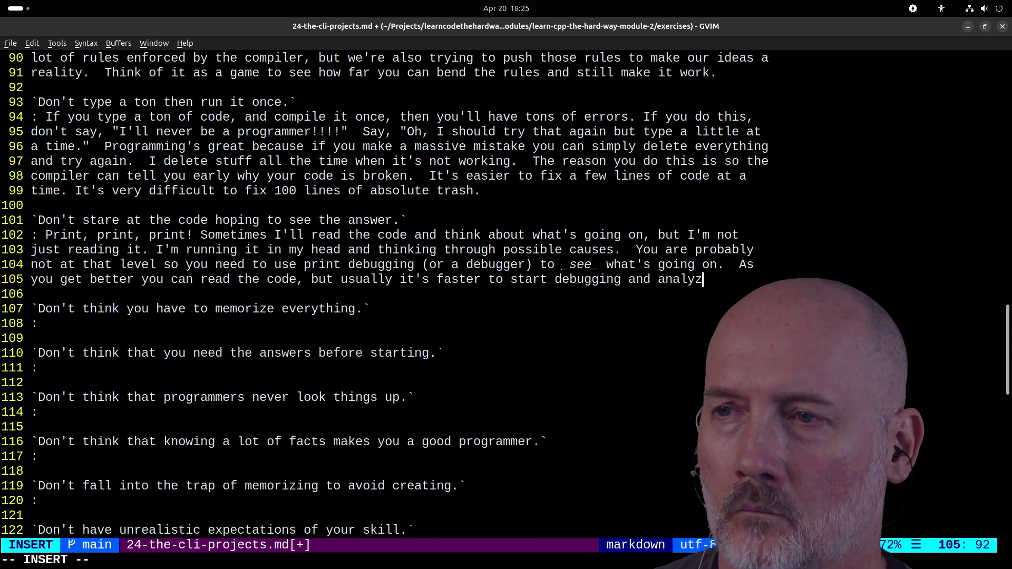
type("ing the code while it's running ")
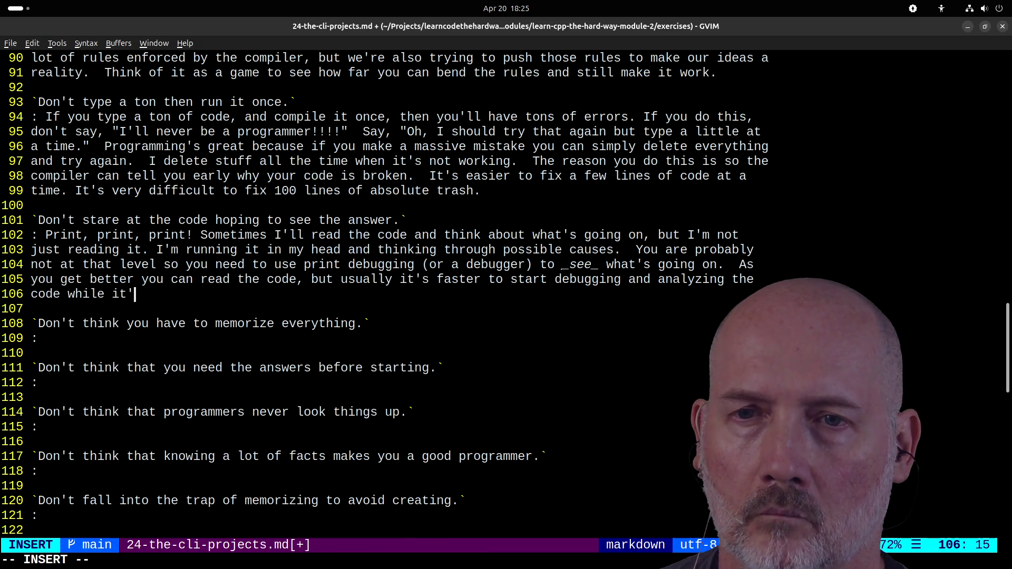
type("to fi")
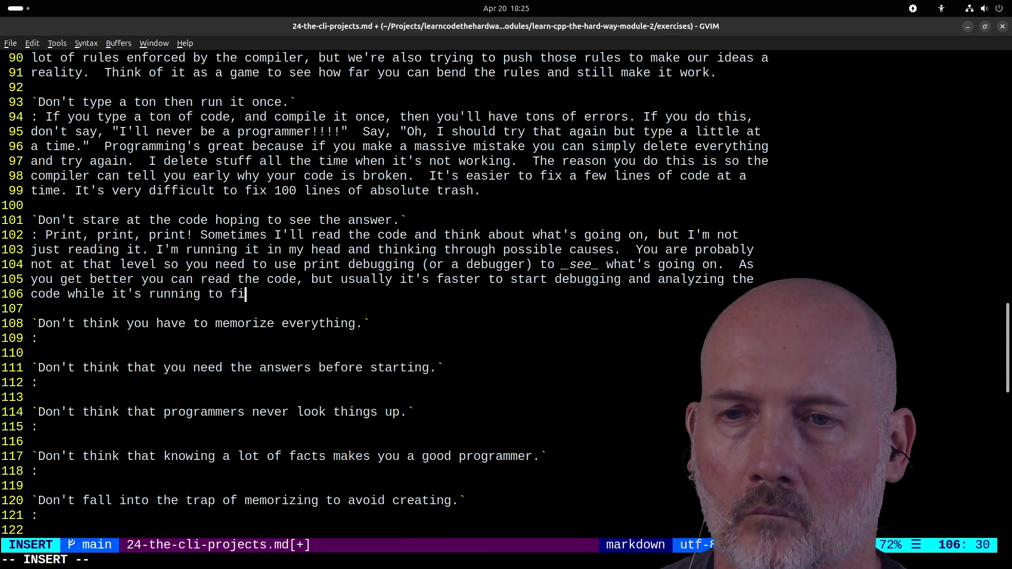
type("gure out what's wrong.")
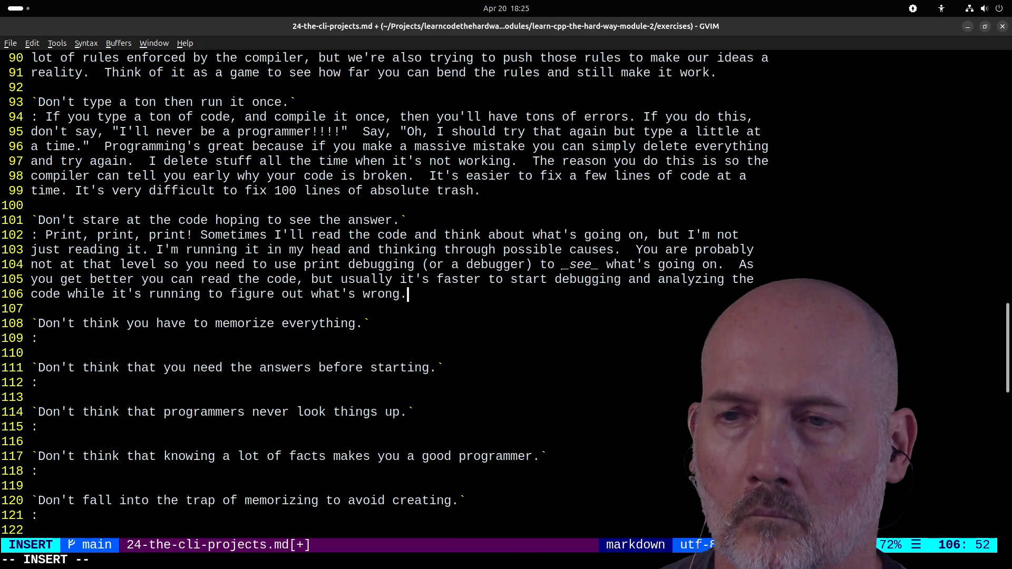
key("Escape")
type(":w")
key("Return")
- Begin the answer under 'Don't think you have to memorize everything.' with 'A' and save the file
key("j")
key("j")
key("j")
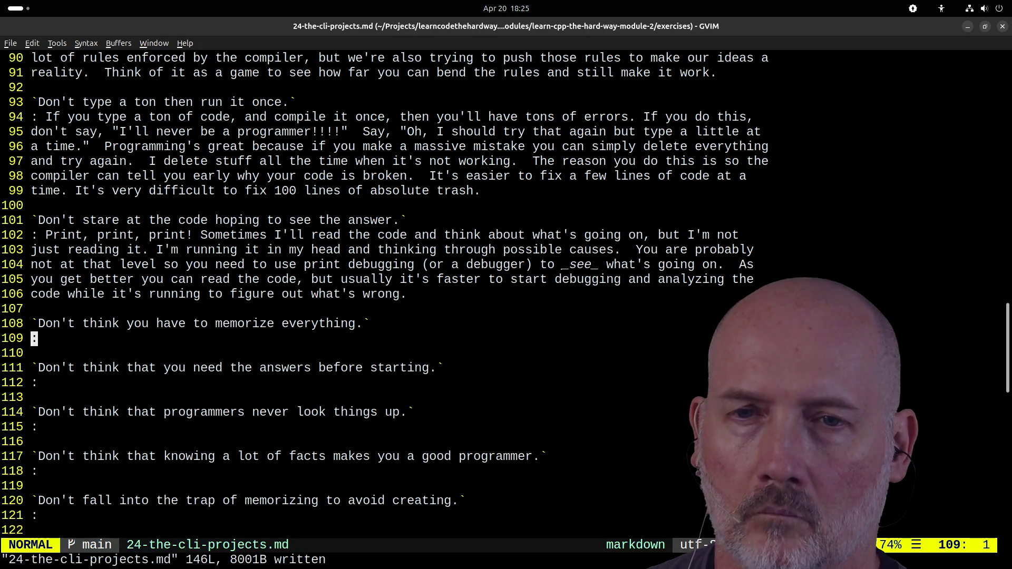
type("A A")
key("Escape")
type(":wa")
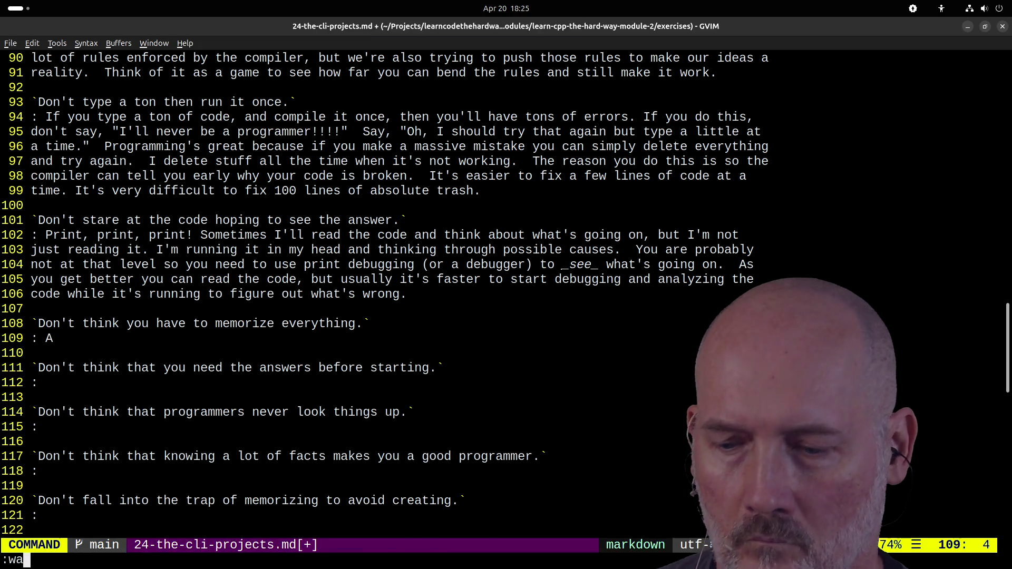
key("Return")
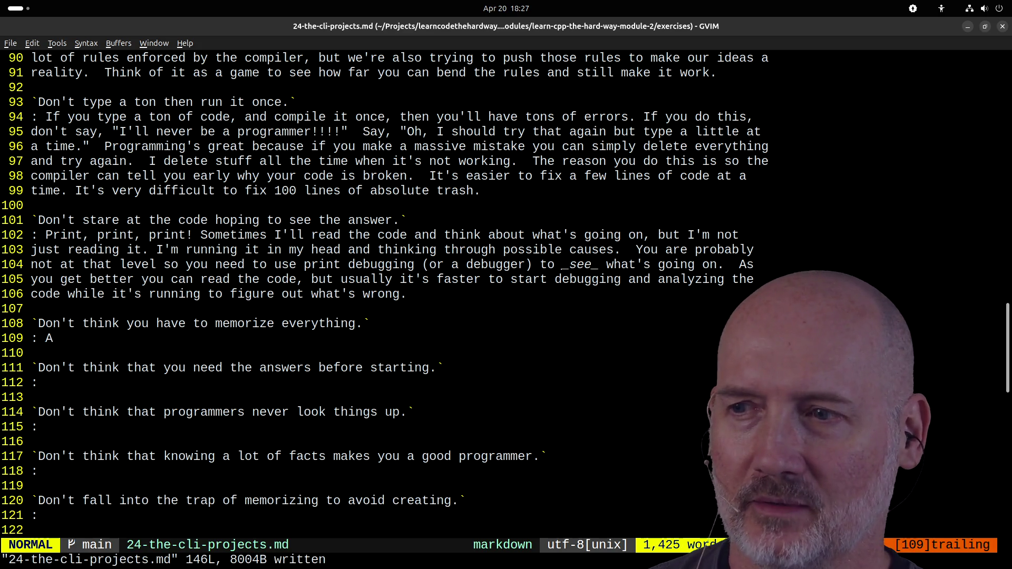
key("a")
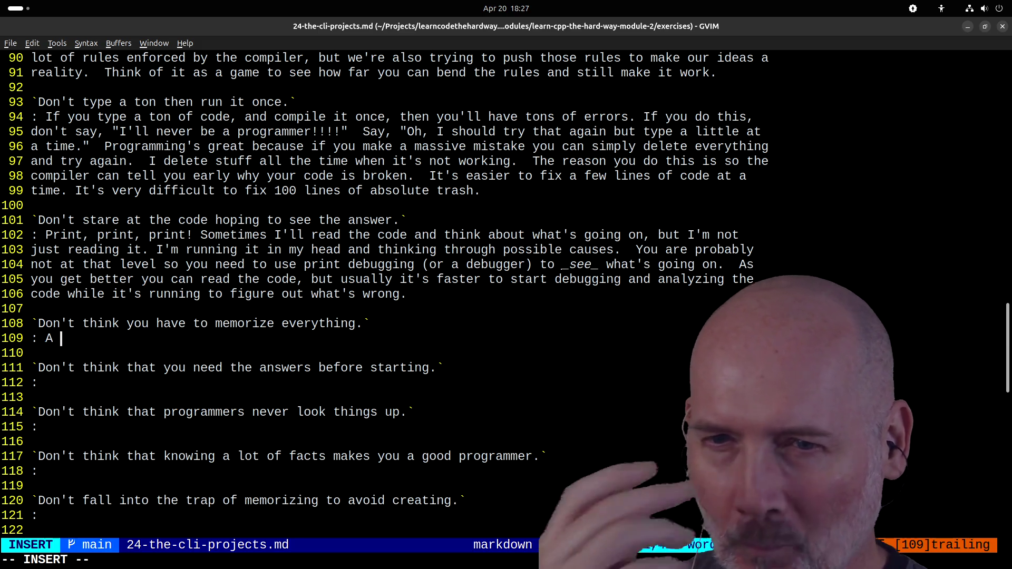
- Call the belief that programmers memorize everything without looking anything up untrue and anti-intellectual
type("commi")
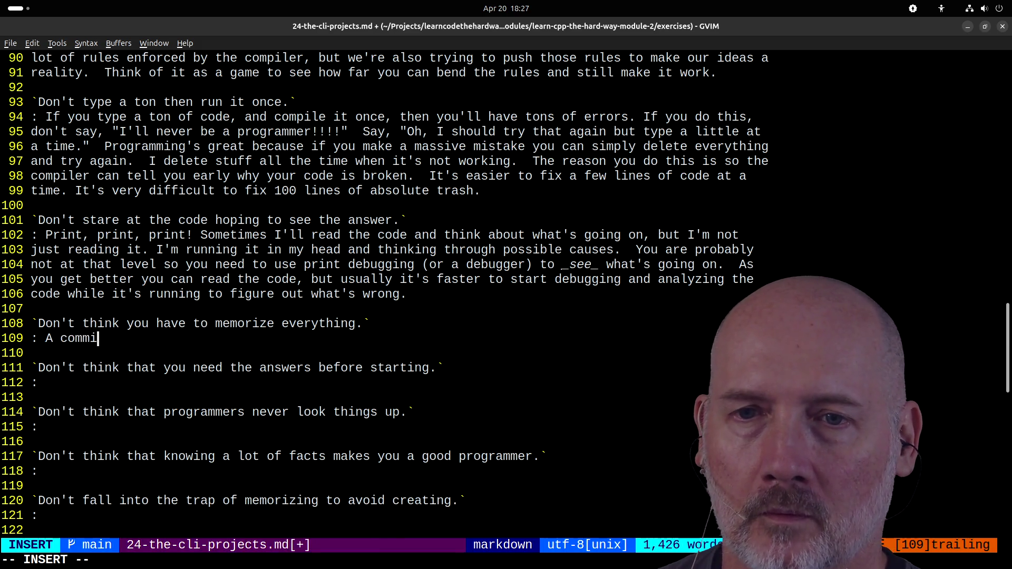
key("BackSpace")
type("on misunde")
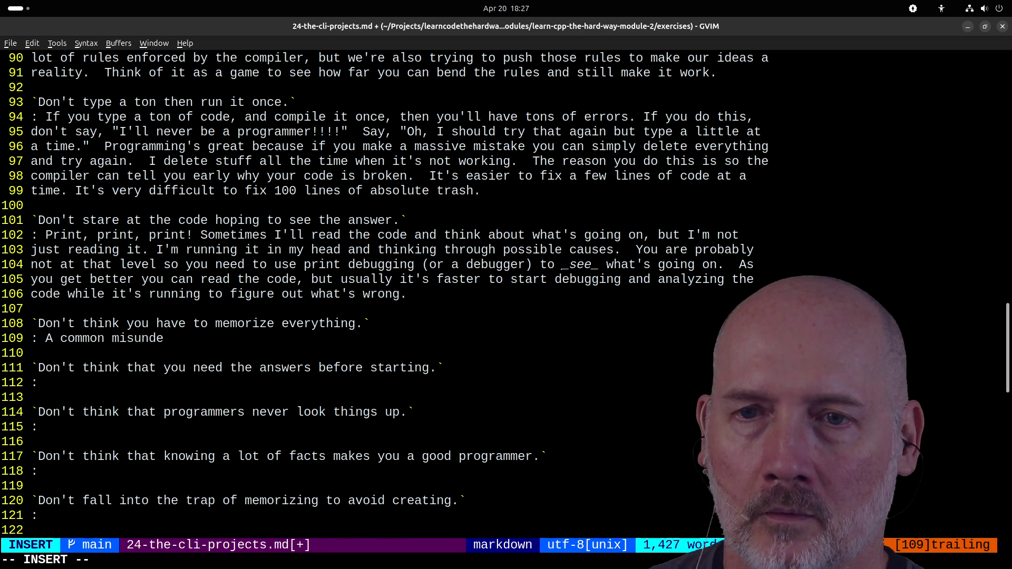
type("rstanding is that ")
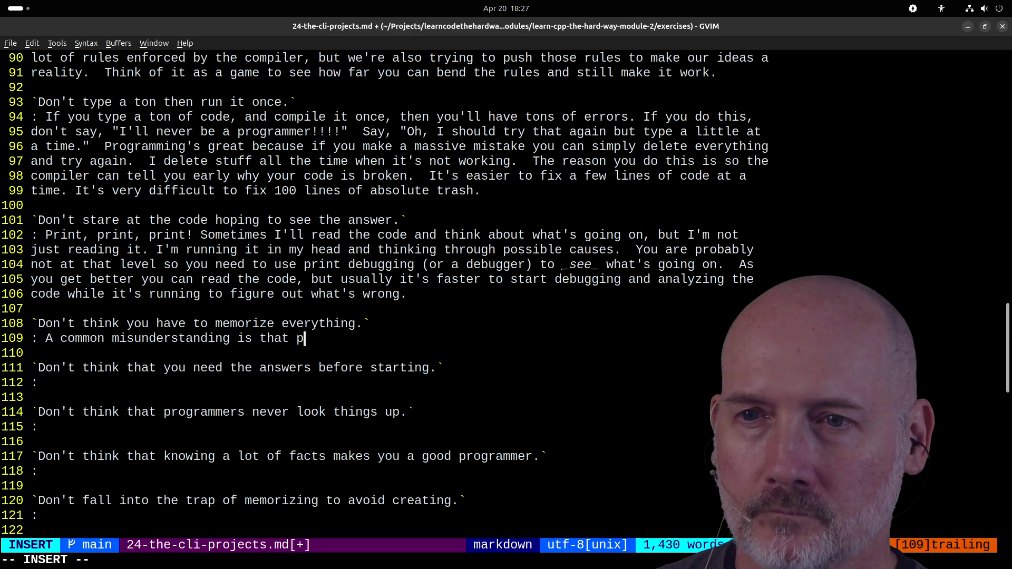
type("programmers memoriz")
type("e everything b")
type("efore pr")
type("starting a pr")
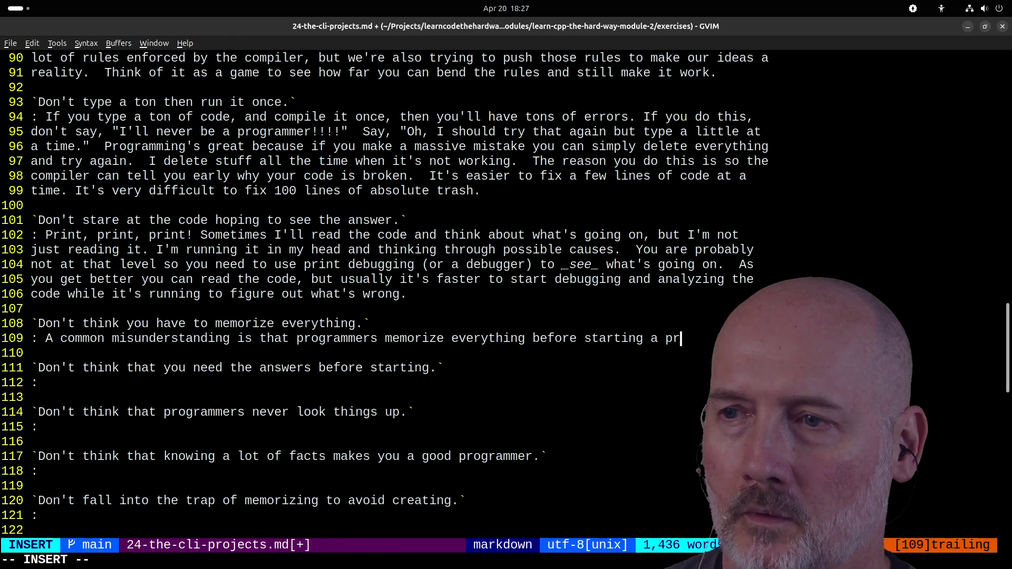
type(",")
scroll(778, 250, "down", 7)
left_click(335, 381)
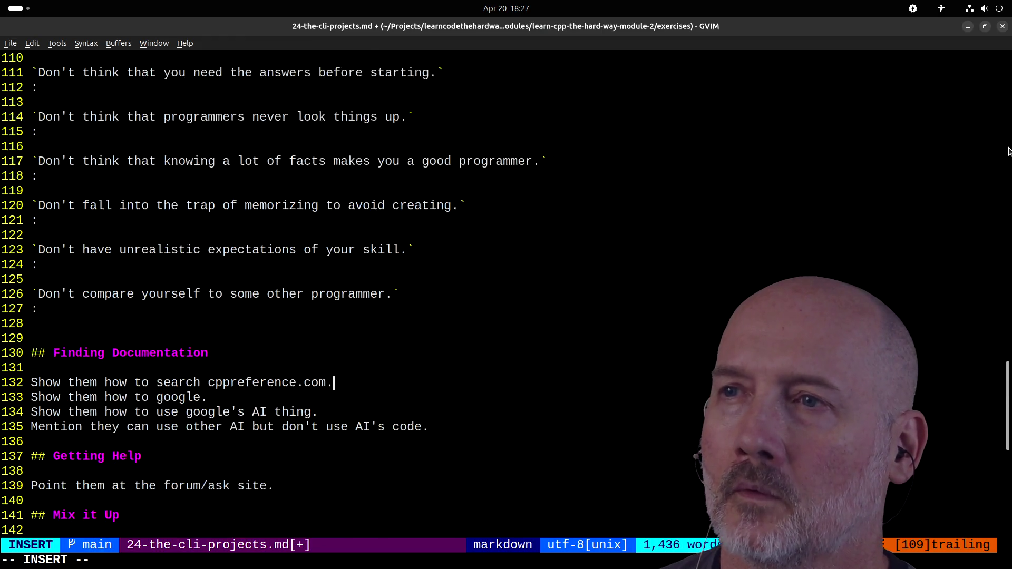
scroll(778, 251, "up", 3)
left_click(757, 191)
type("th")
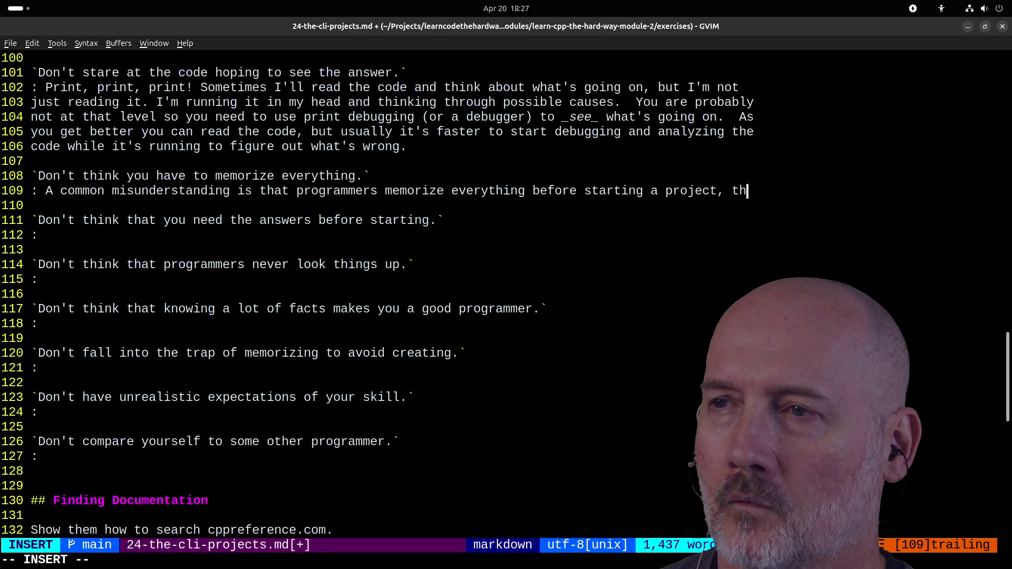
type("en create their")
key("BackSpace")
key("BackSpace")
key("BackSpace")
type("all of their code without")
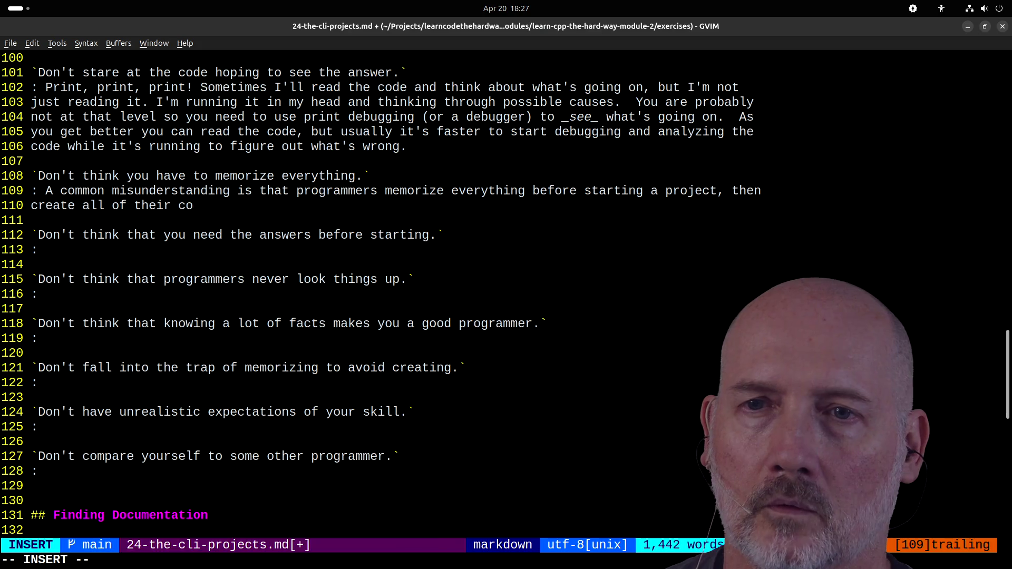
type(" every looking thin")
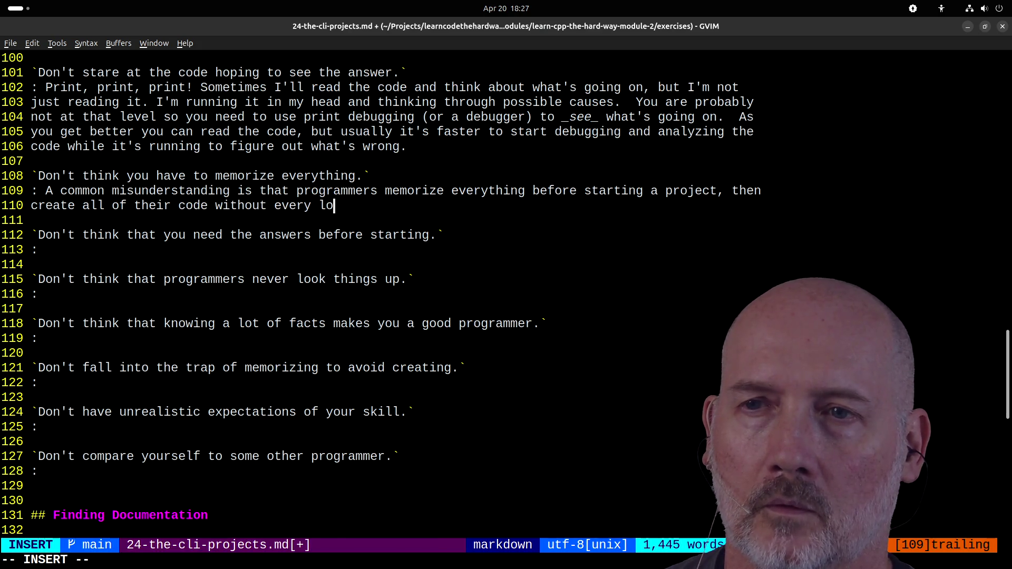
key("BackSpace")
key("BackSpace")
key("BackSpace")
type("anyhhing up.  Bullshi")
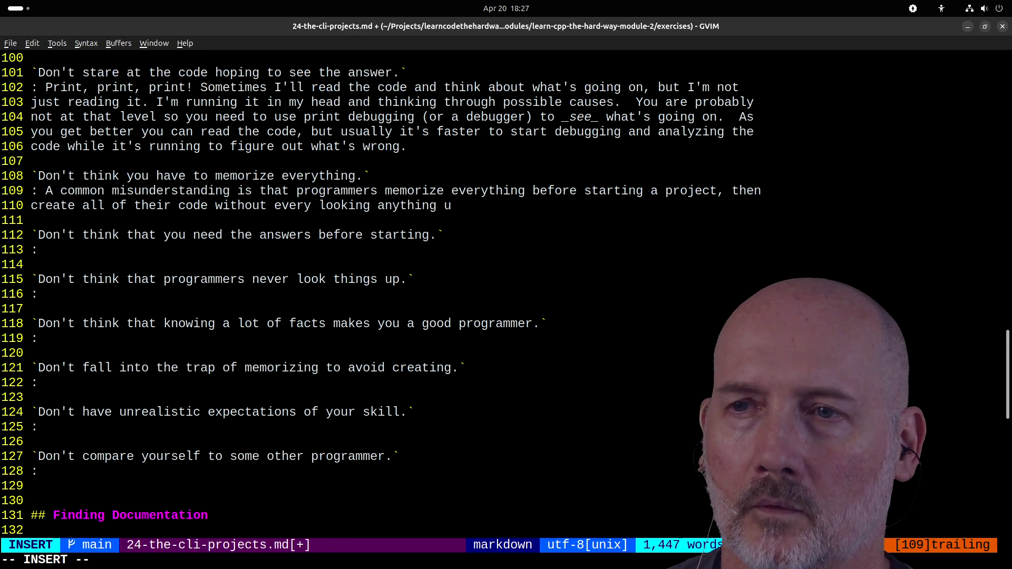
type("t.  ")
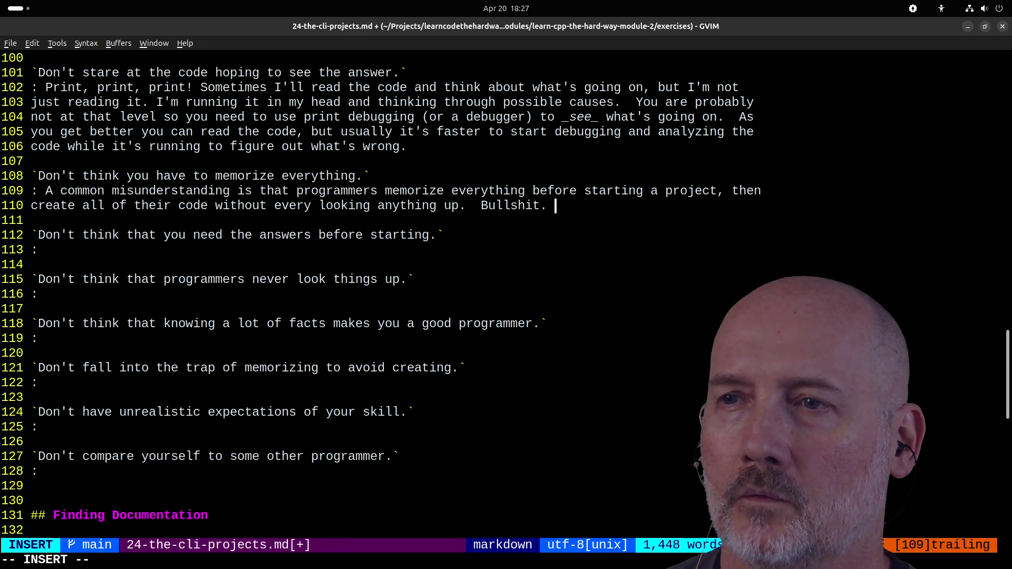
type("Not only is this not tgru")
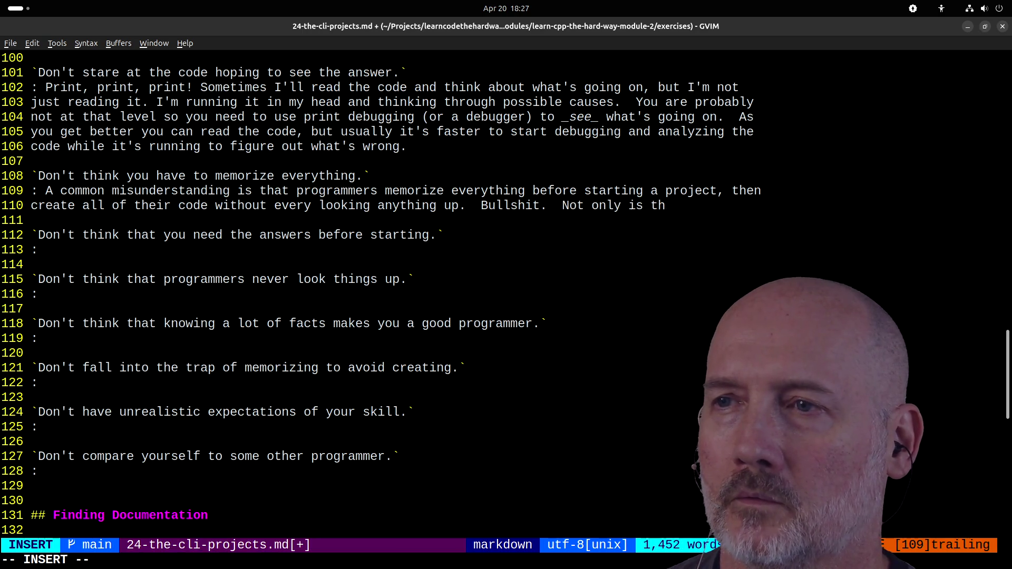
key("BackSpace")
type("u")
key("BackSpace")
key("BackSpace")
key("BackSpace")
type("rue at all, but it's ")
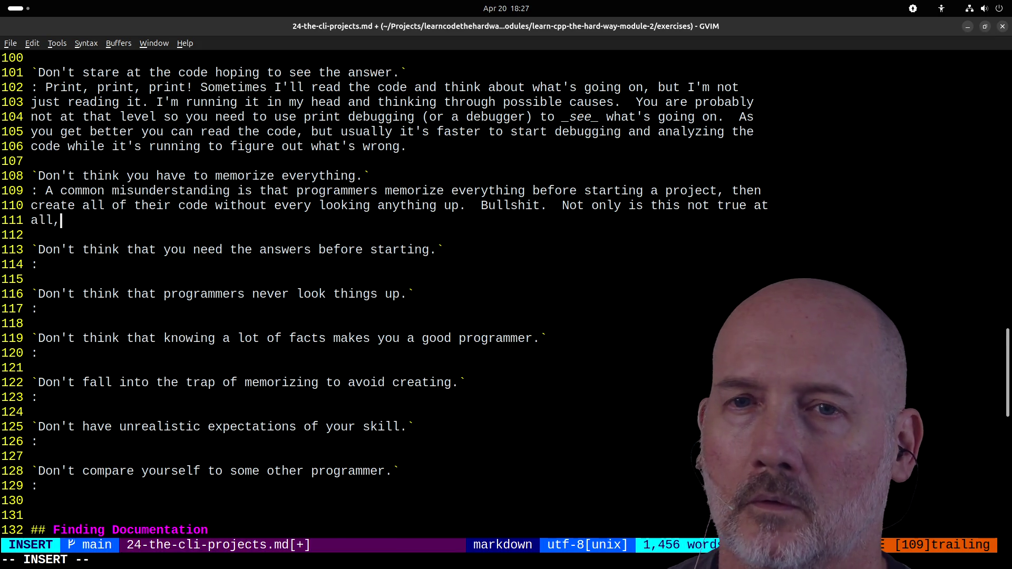
type("an")
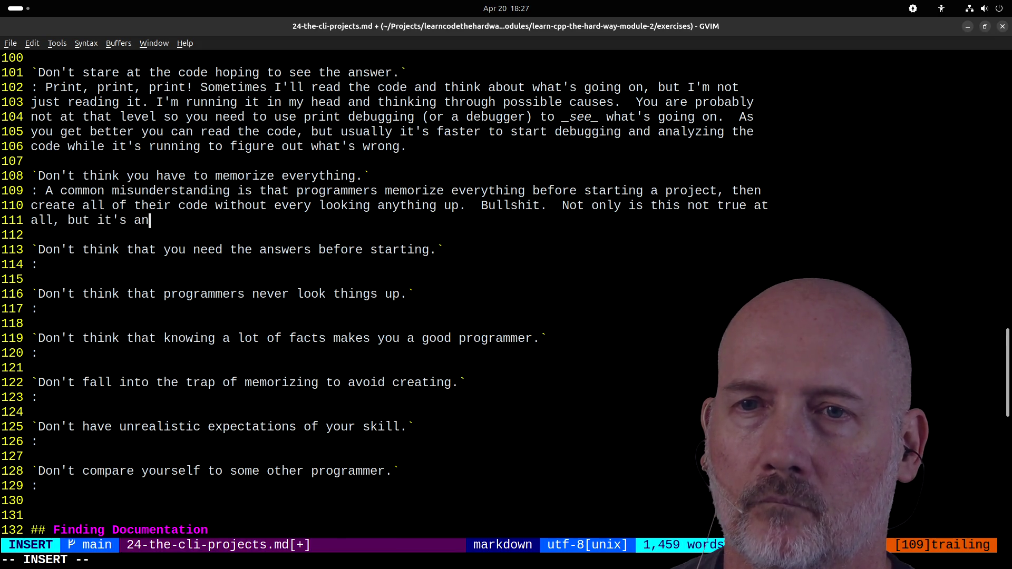
type(" incredibly an")
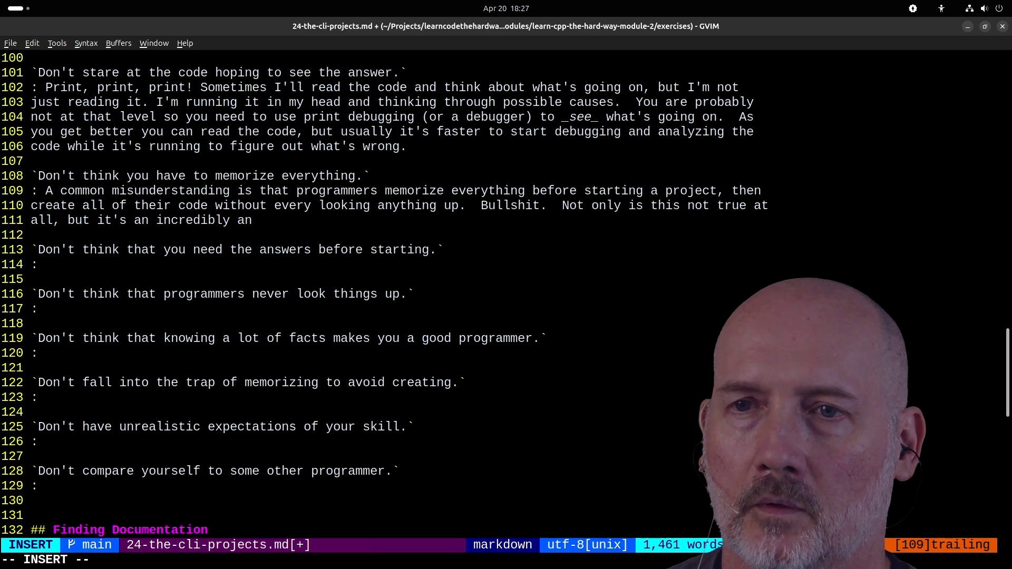
type("ti-intel")
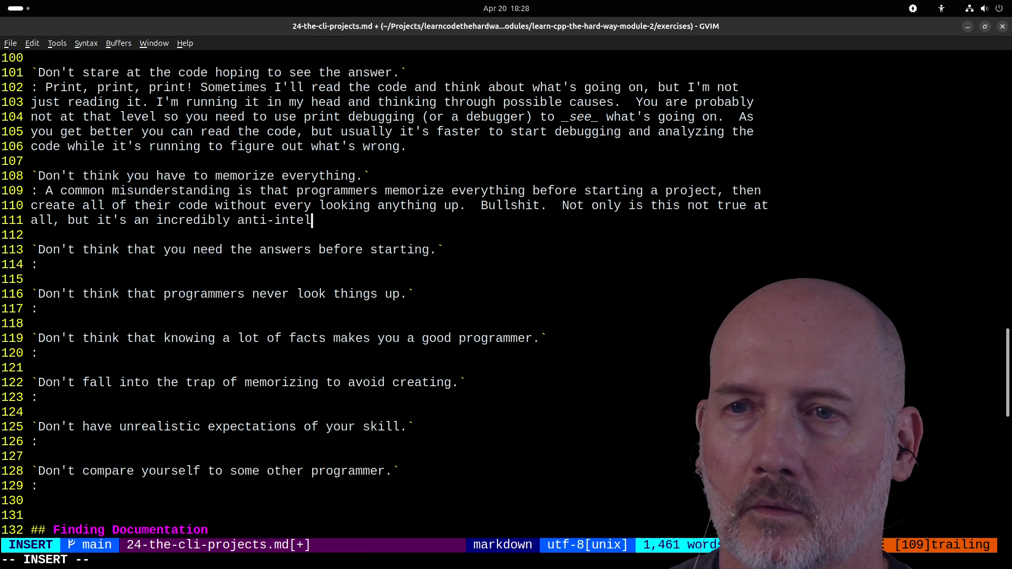
type("lectual belief that")
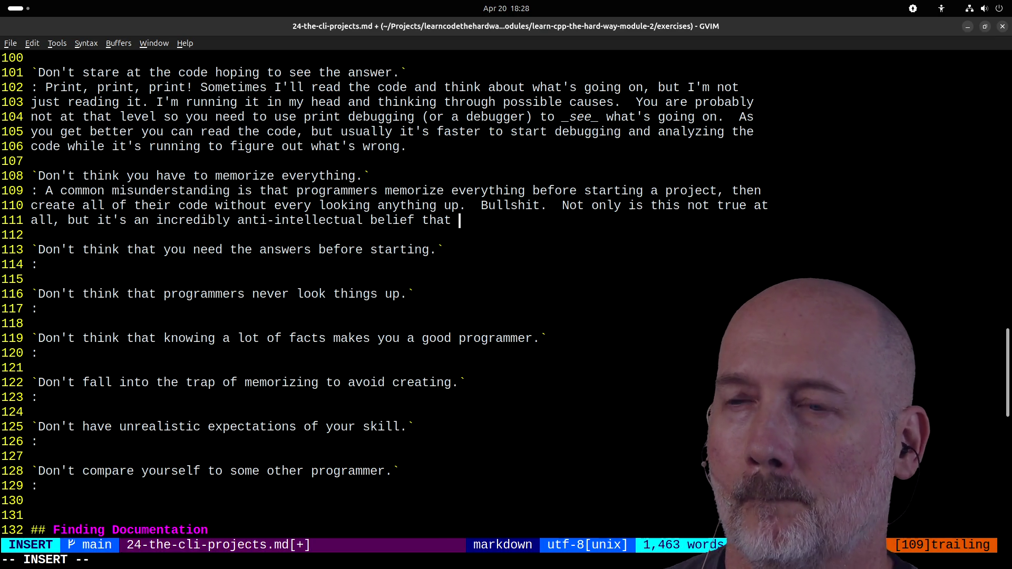
type(" people shoul")
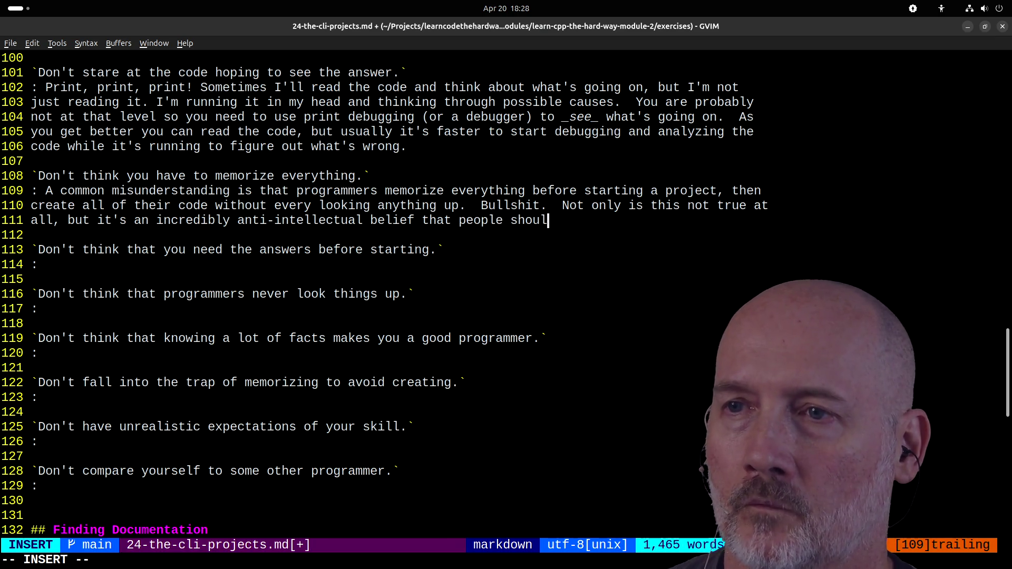
type("dn't research")
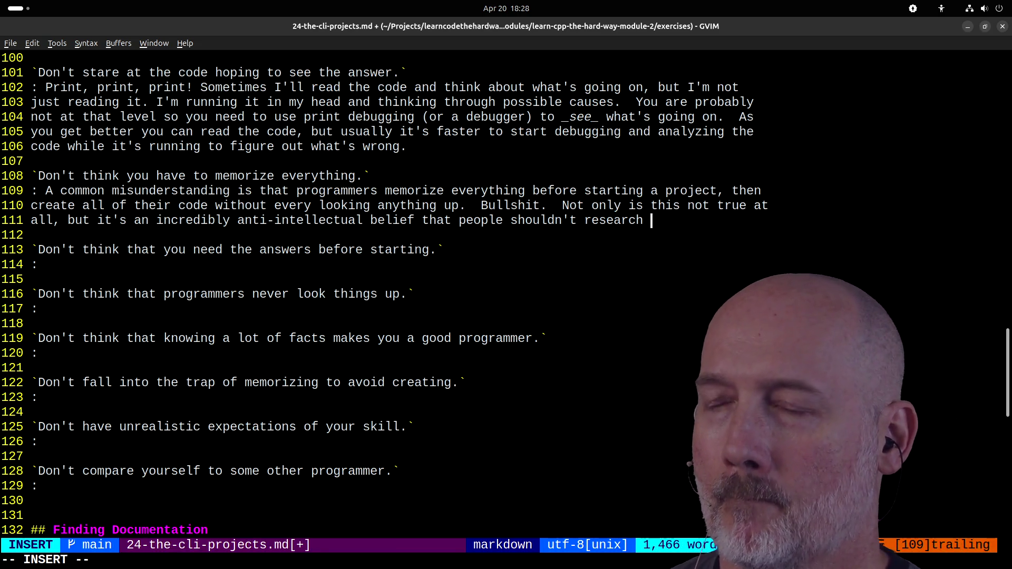
type(" and use re")
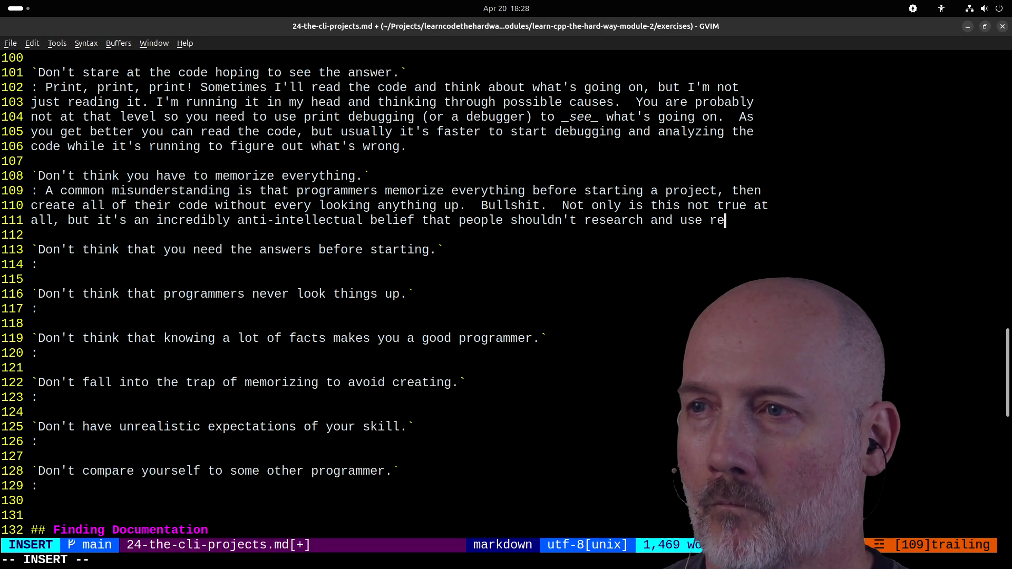
type("ference")
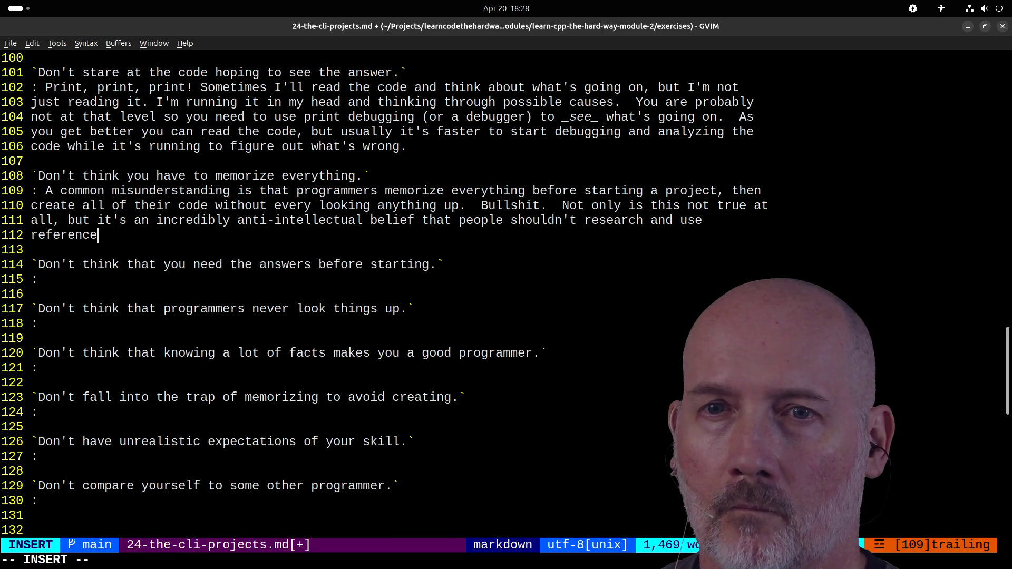
type("s.  The foundation of")
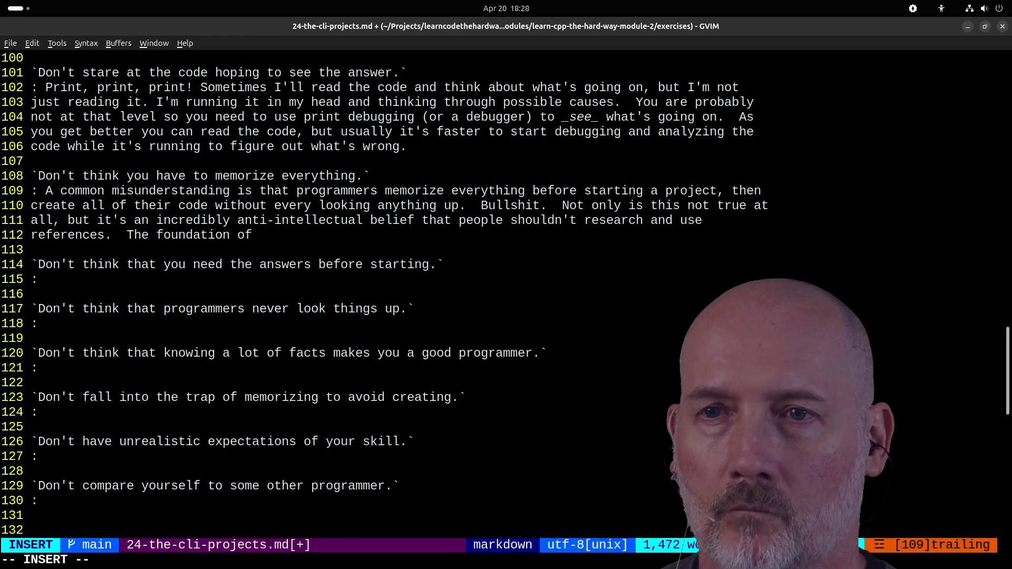
type(" humanity")
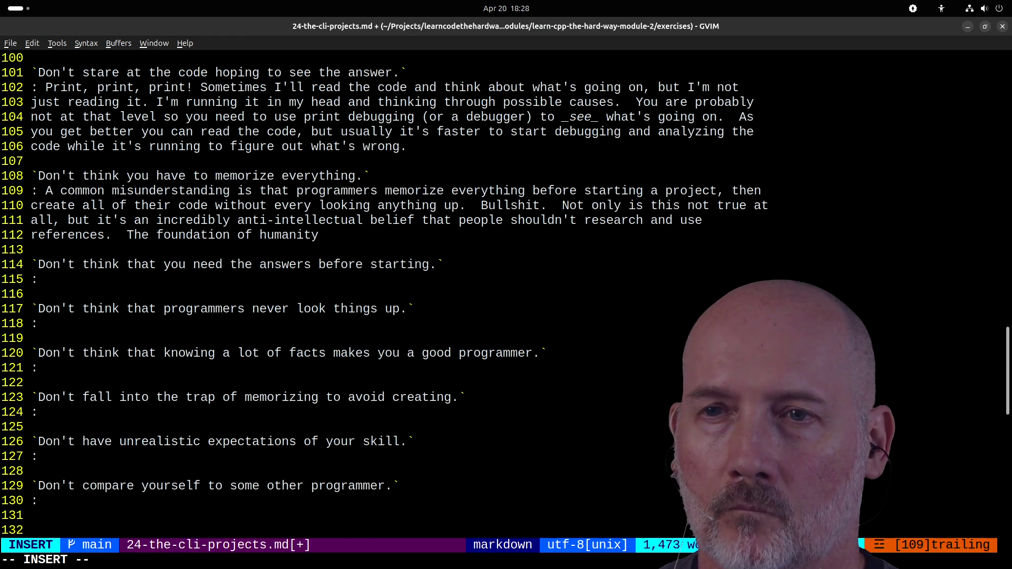
- Argue that humanity relies on references, so look things up until you remember them, then save
key("BackSpace")
key("BackSpace")
key("BackSpace")
key("BackSpace")
key("BackSpace")
key("BackSpace")
key("BackSpace")
key("BackSpace")
type("mode")
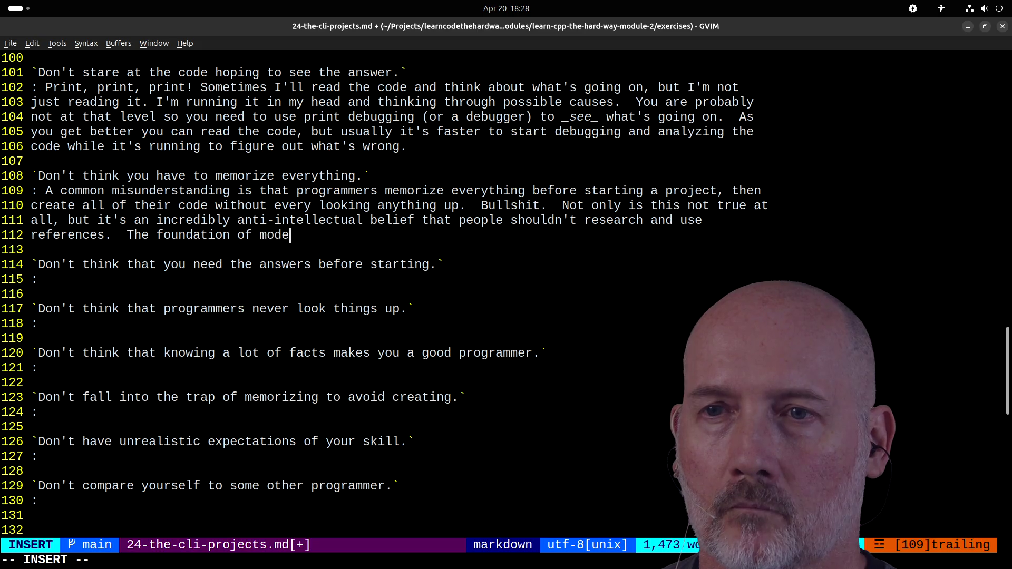
type("rn h")
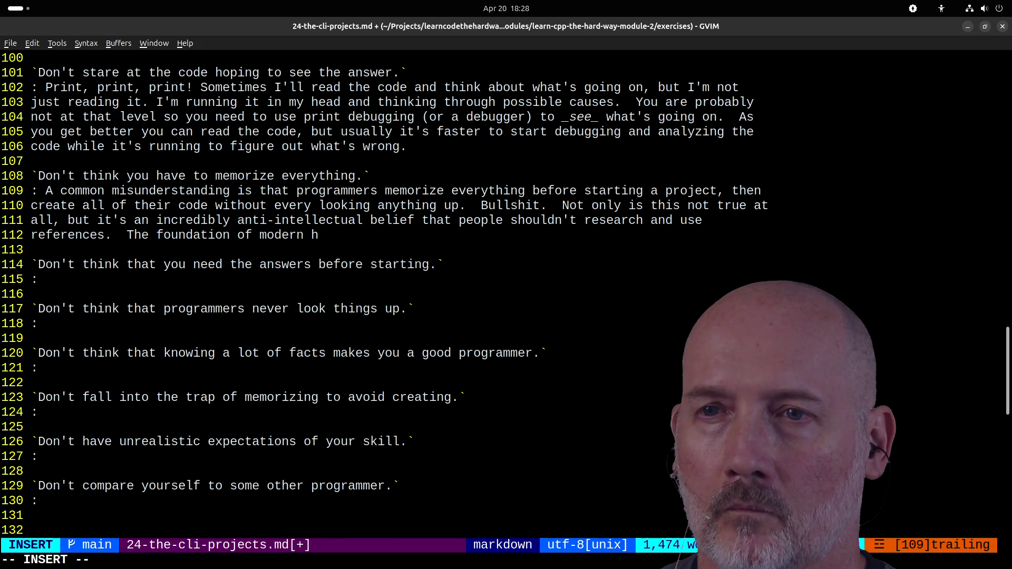
type("umanity is readin")
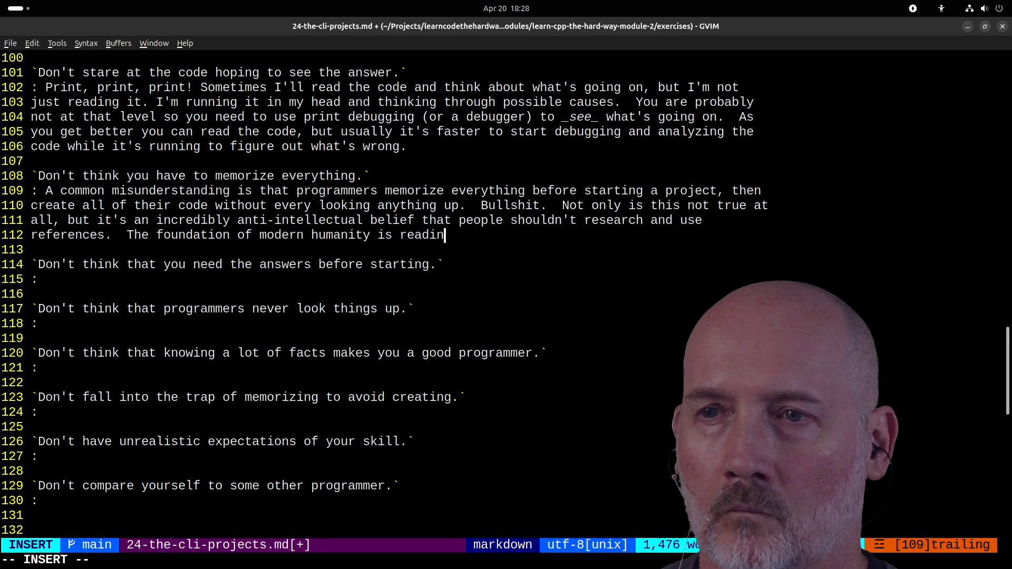
type("g, re")
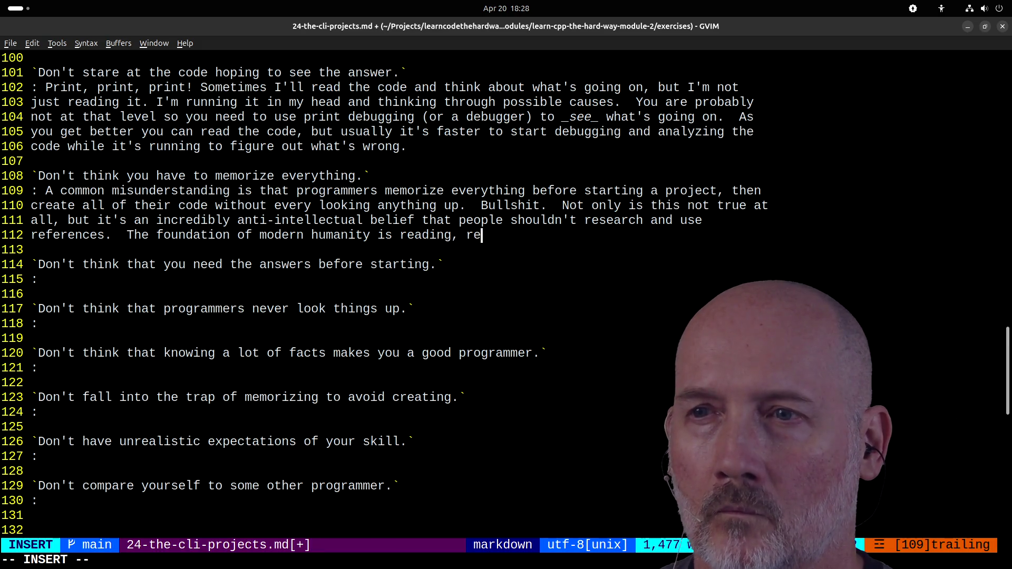
type("searching, and ref")
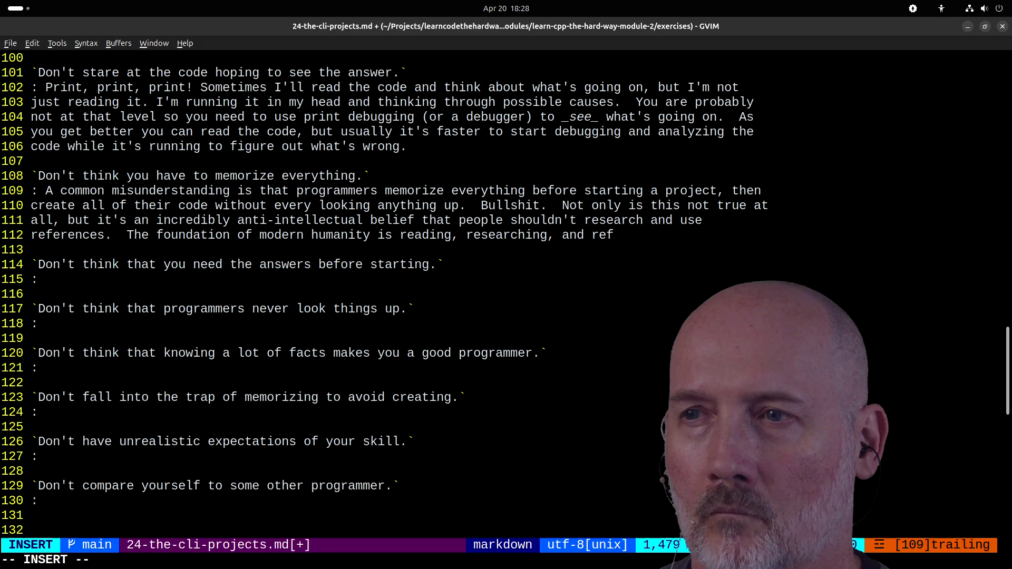
type("erences.  It's de")
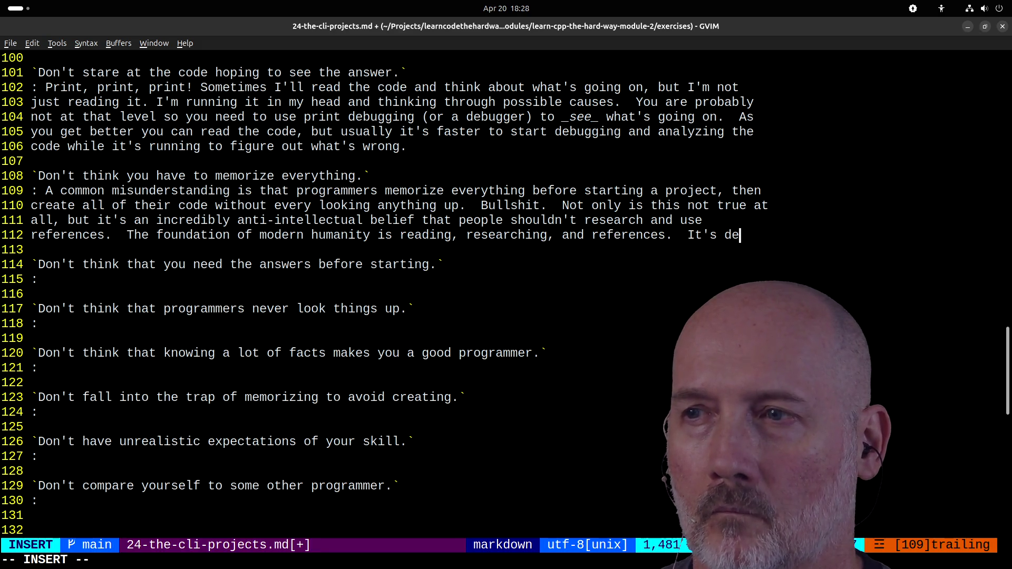
type("finitely not memory")
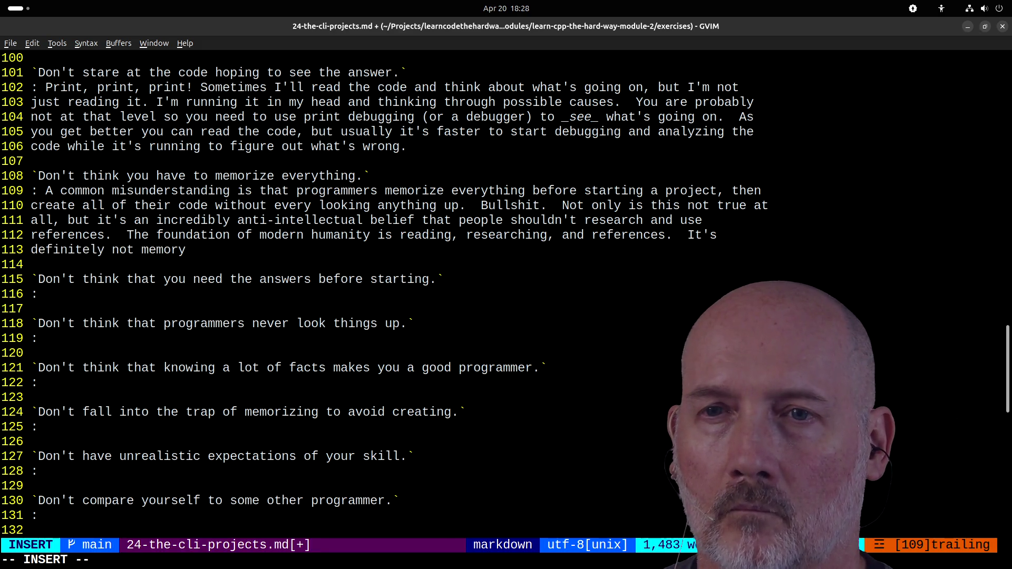
type(" because if th")
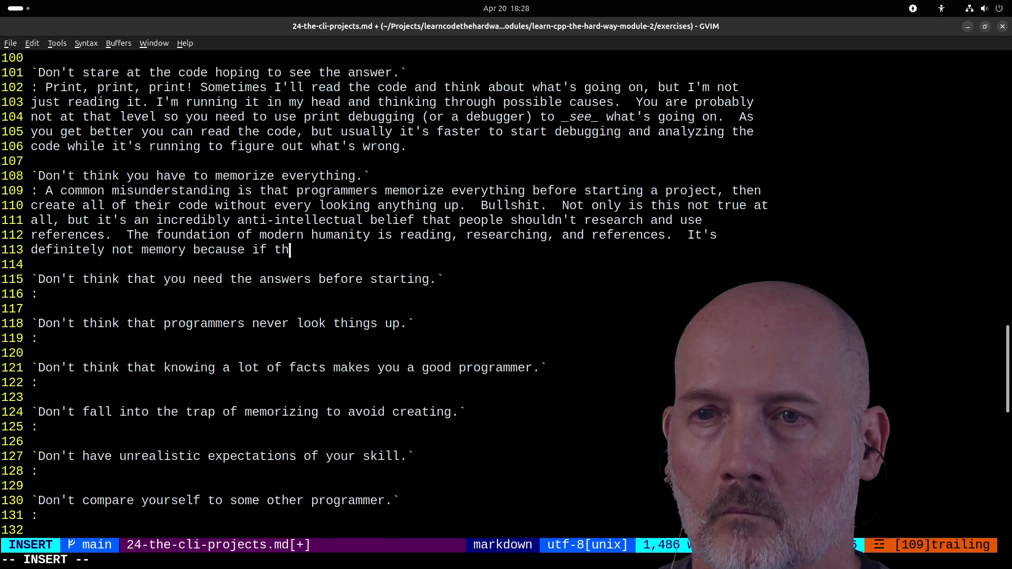
type("at were true w")
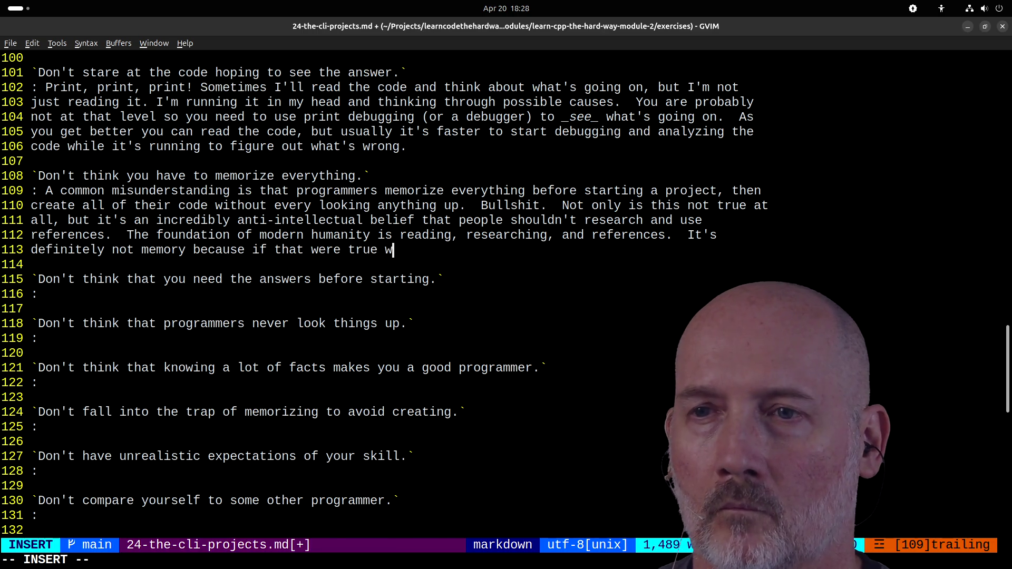
type("e'd have only ")
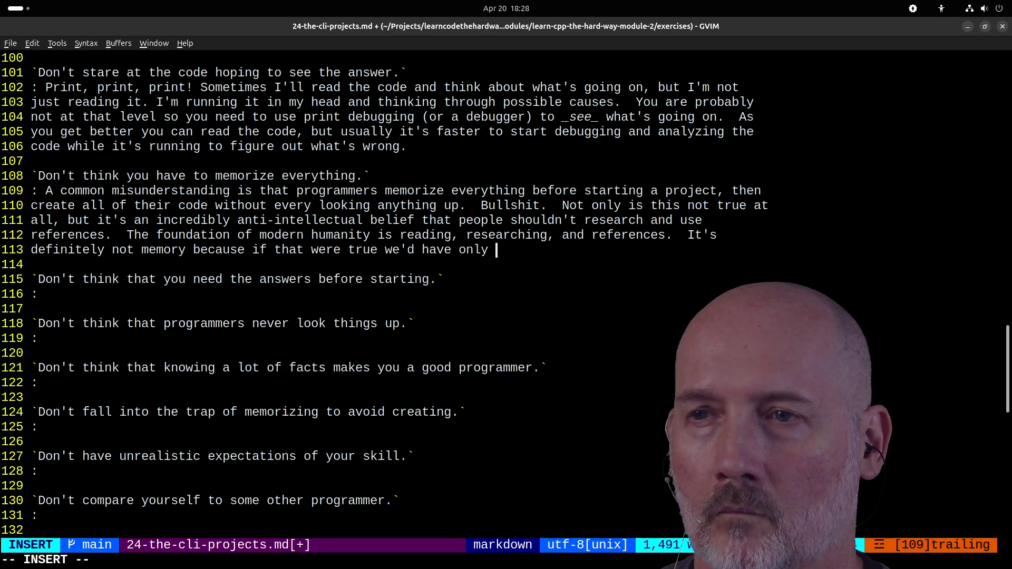
type("one world war ")
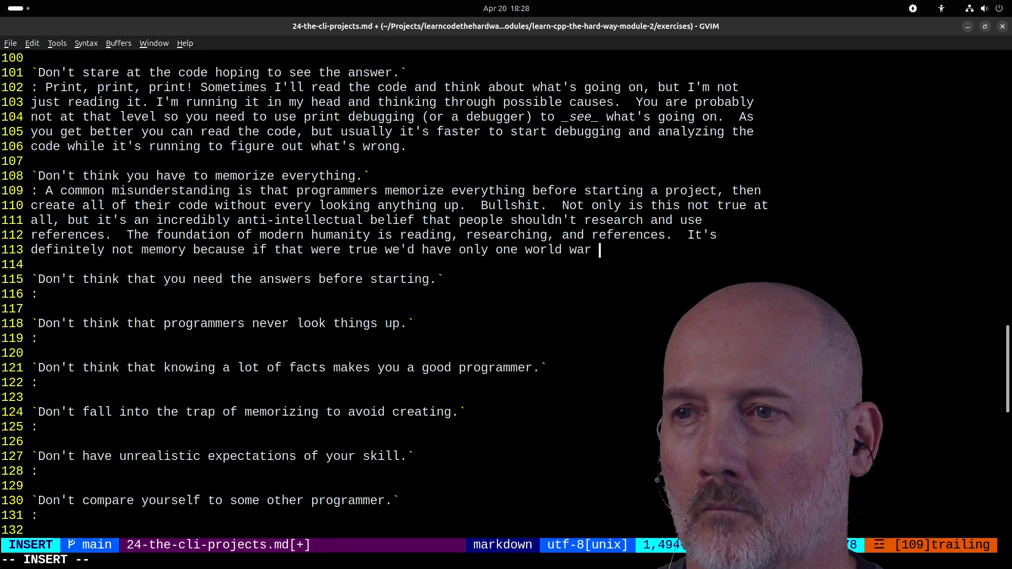
type("and everyone would rememvber")
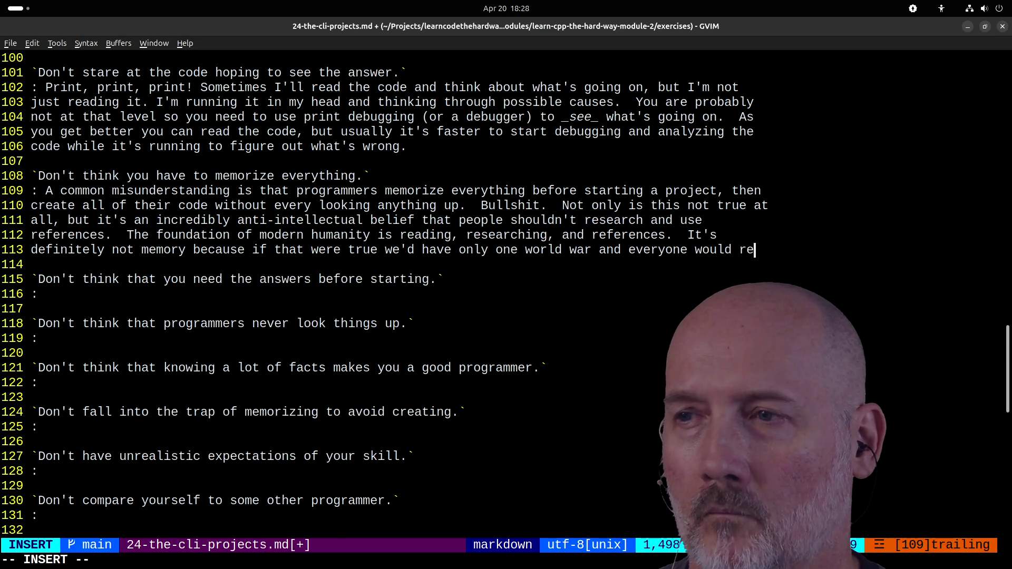
key("BackSpace")
key("BackSpace")
key("BackSpace")
type("ber h")
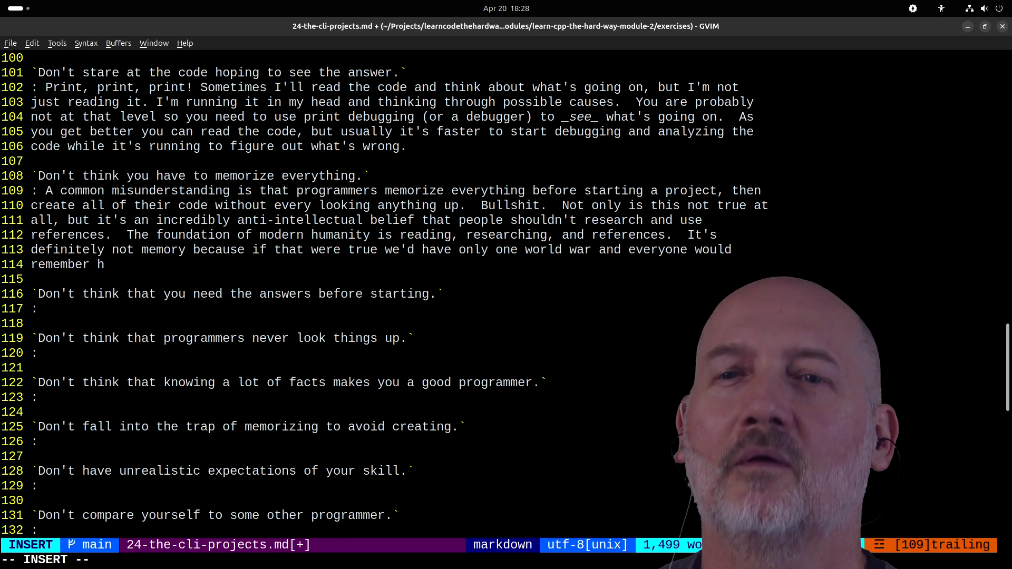
type("ow terrible that ")
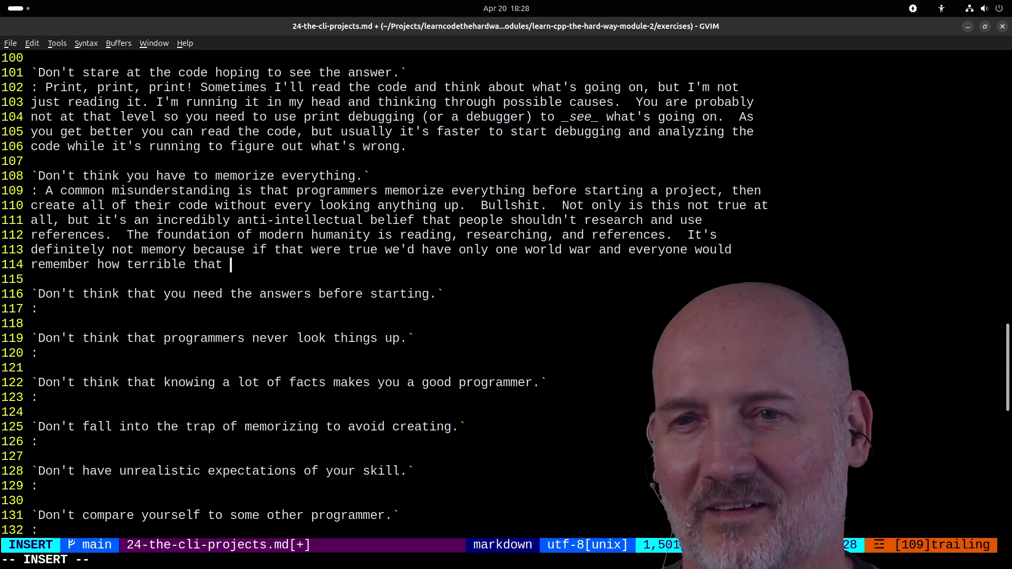
type("was and never do it ")
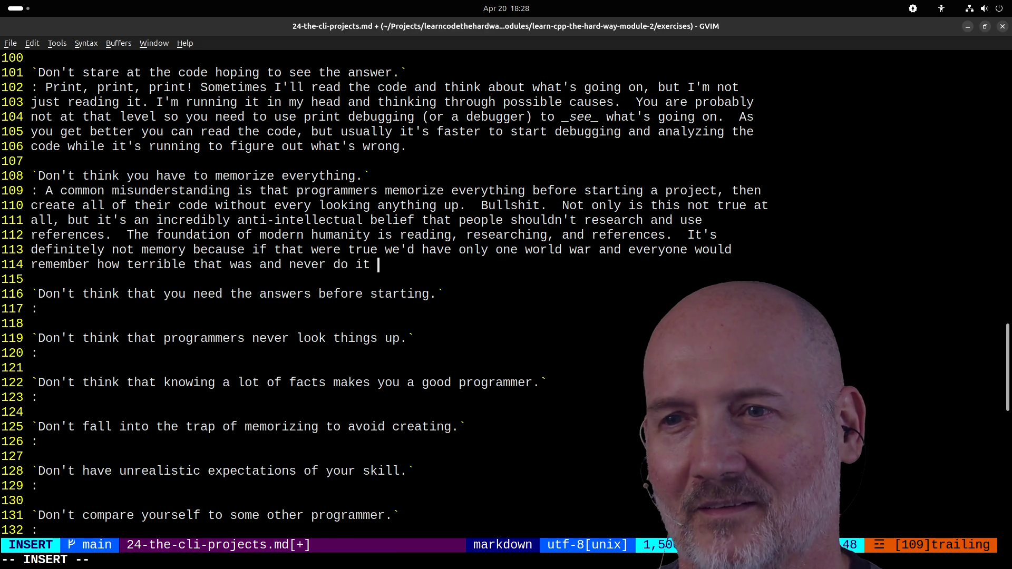
type("again. Humans su")
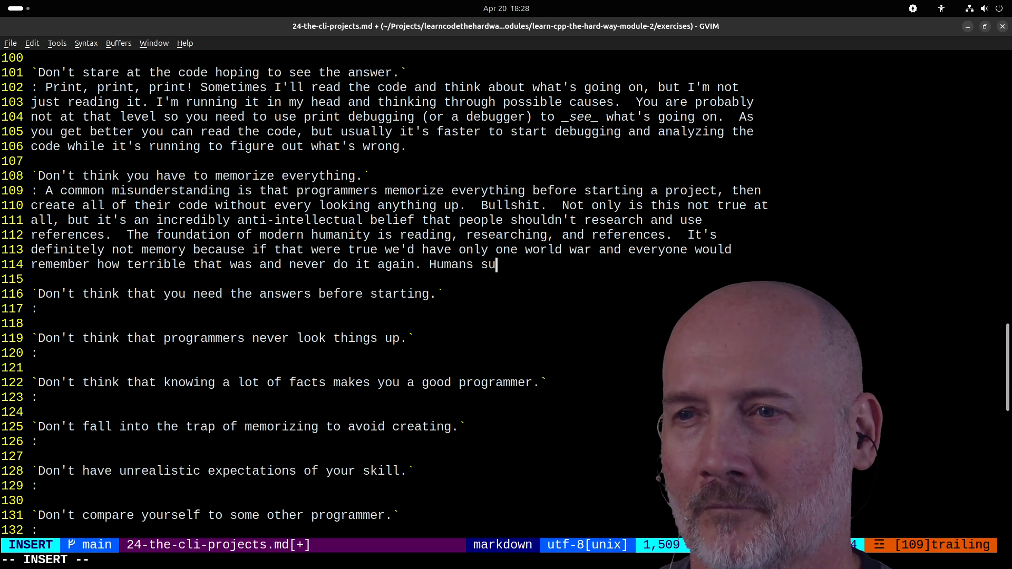
type("ck at memo")
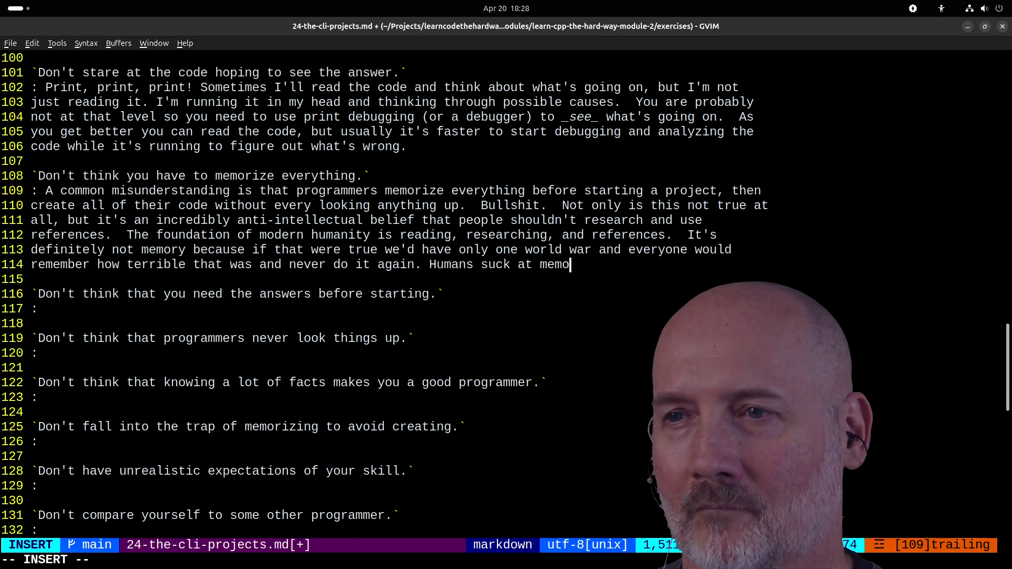
type("ry, and that'")
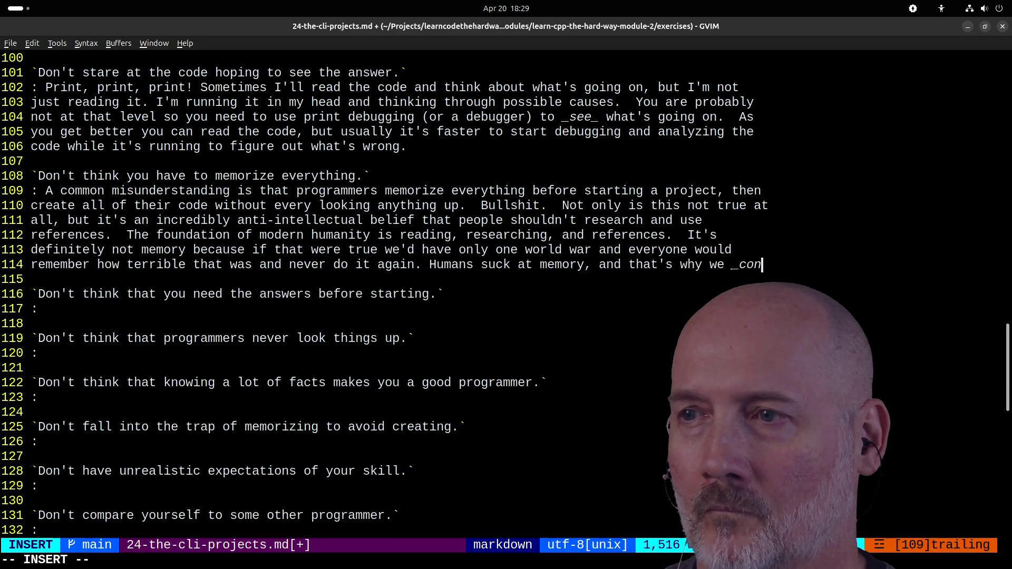
type("s why we  _constantly_ use re")
type("ferences.")
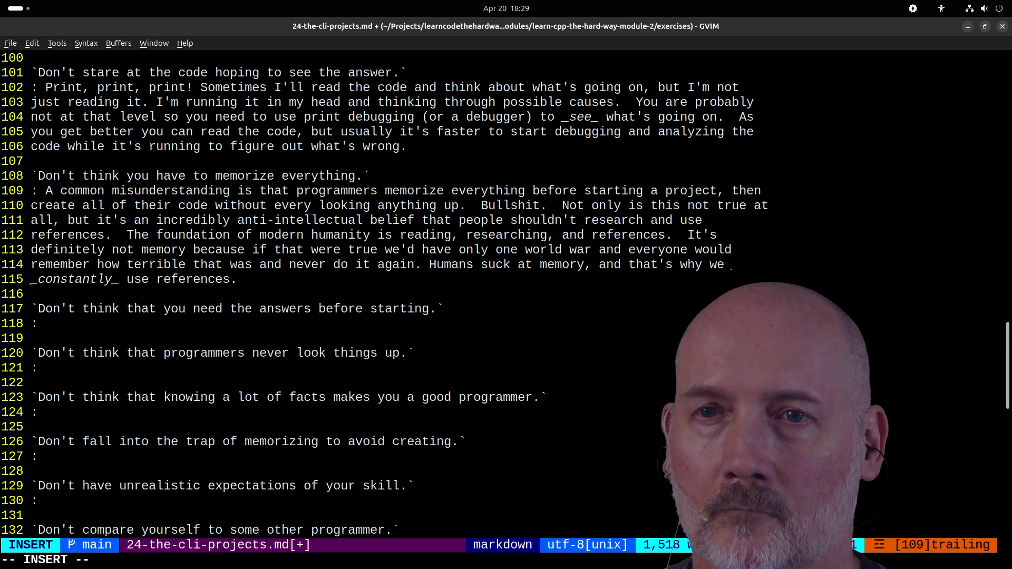
type("  Feel")
type(" free t")
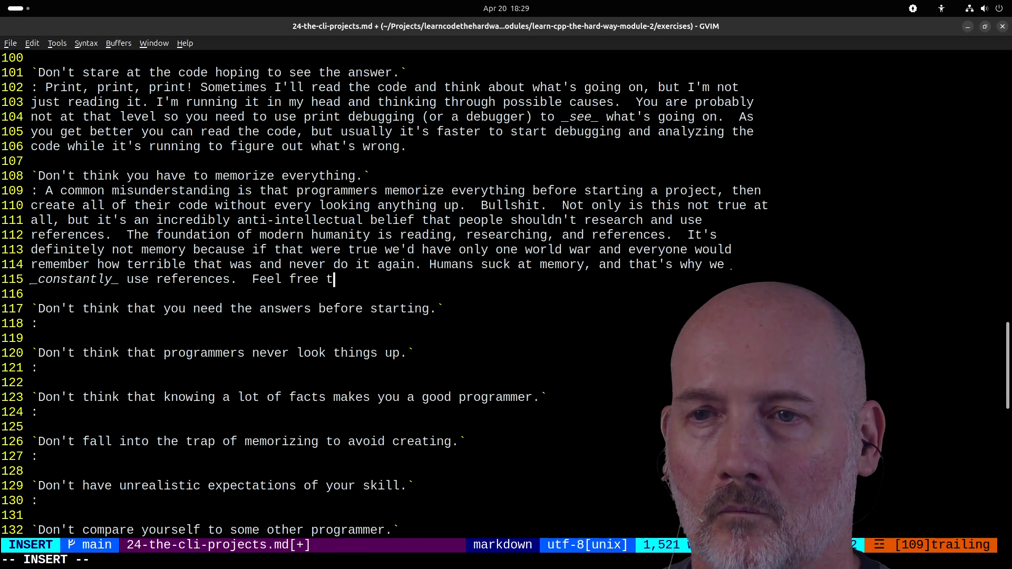
type("o look ")
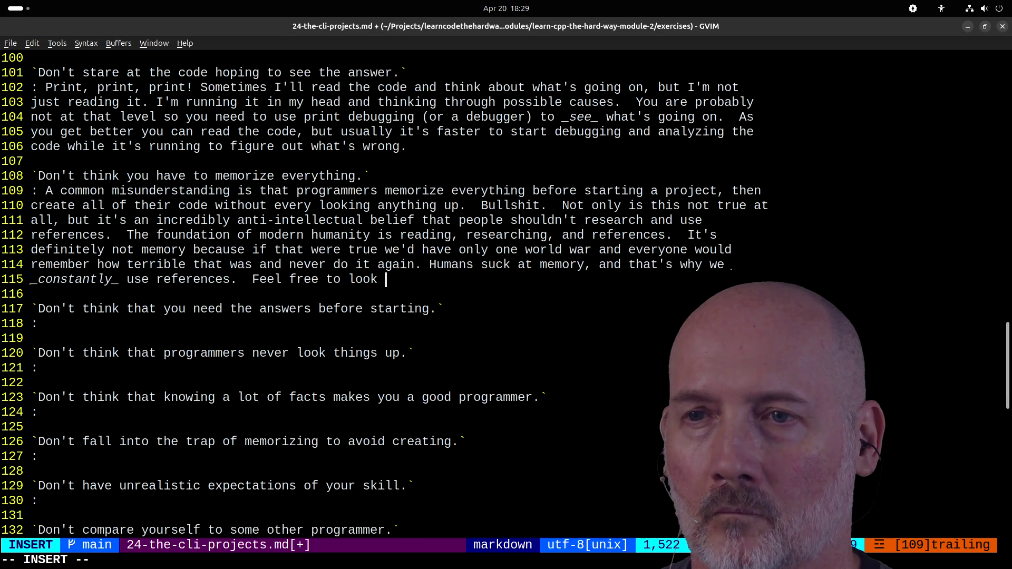
type("every single thing")
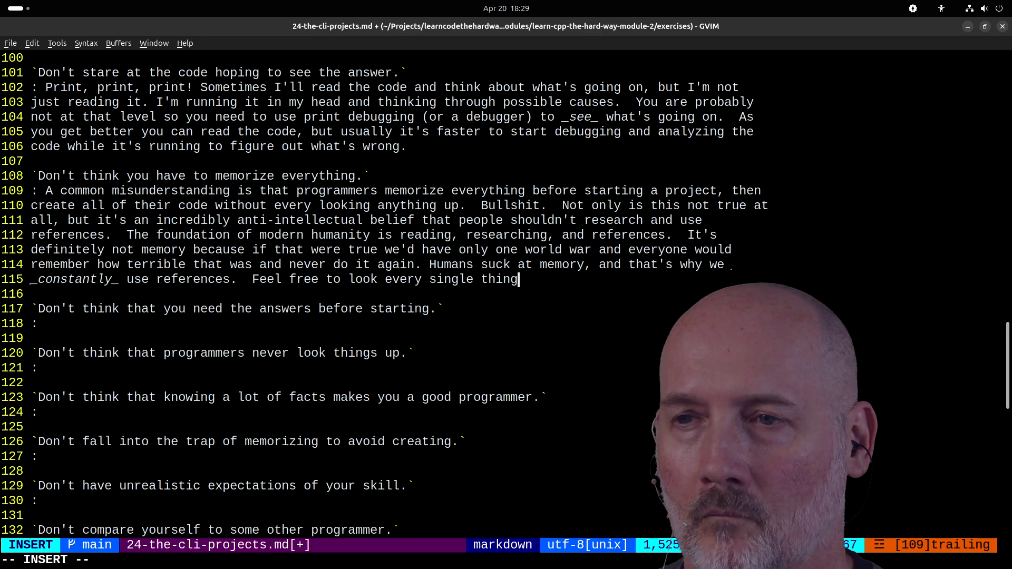
type(" up, over and over, and as")
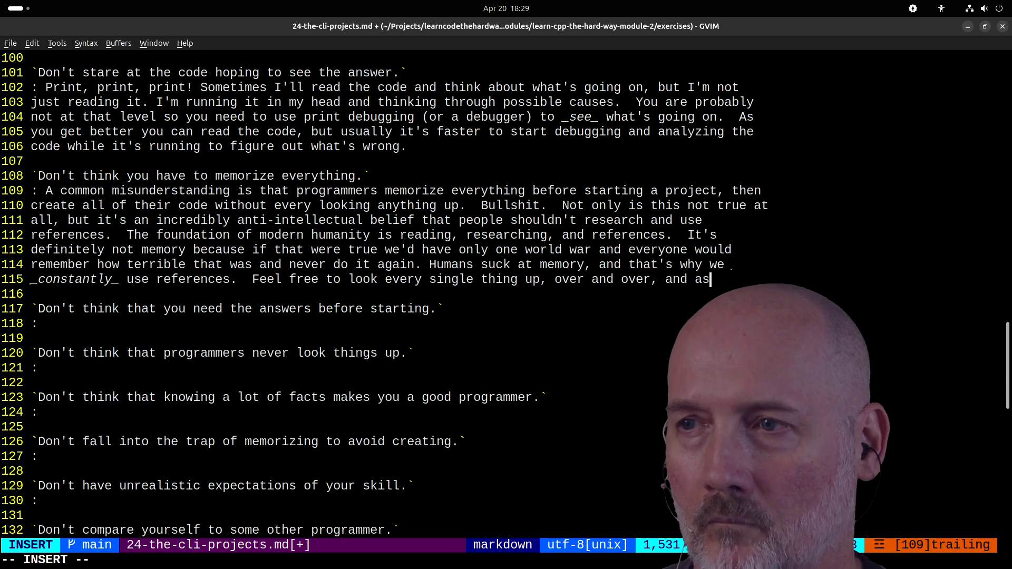
type(" you do you'll tar")
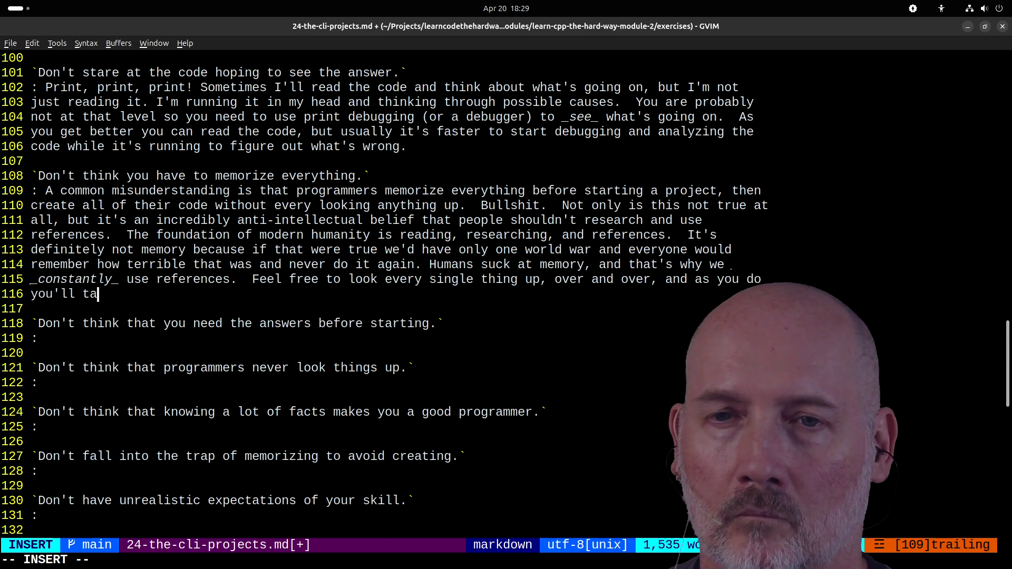
key("BackSpace")
key("BackSpace")
key("BackSpace")
type("start to")
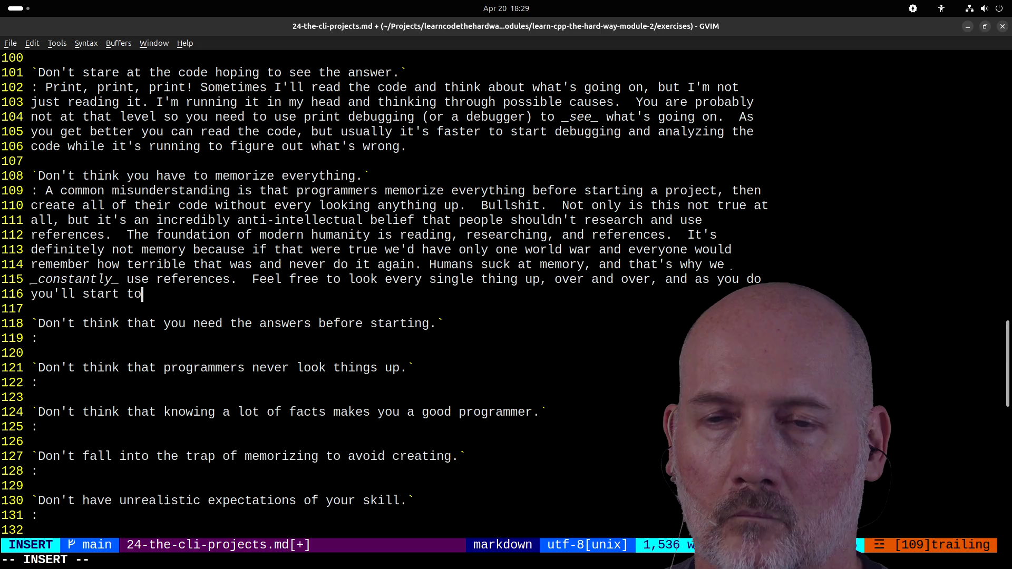
type(" remember it and won")
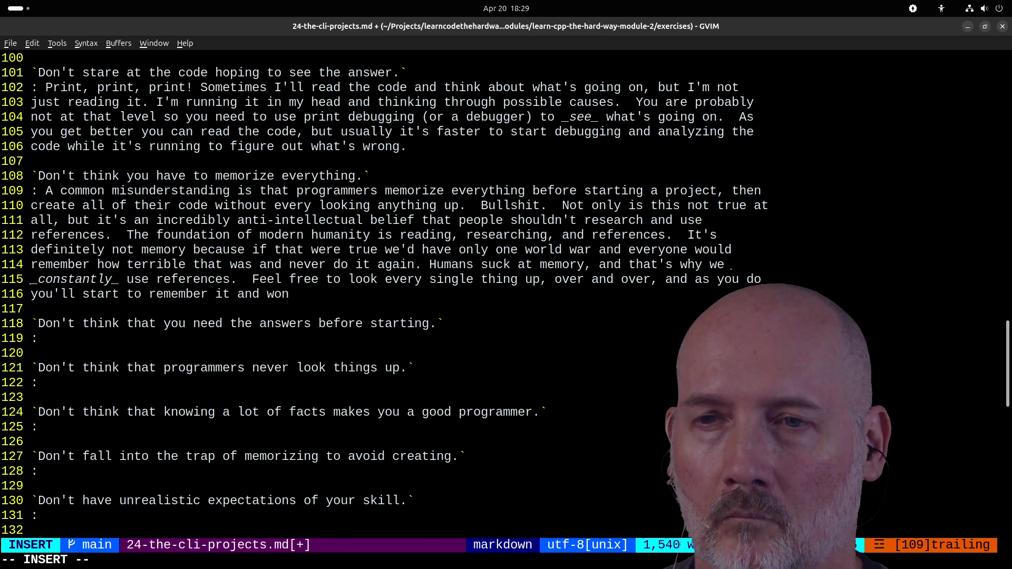
type("'t need to look")
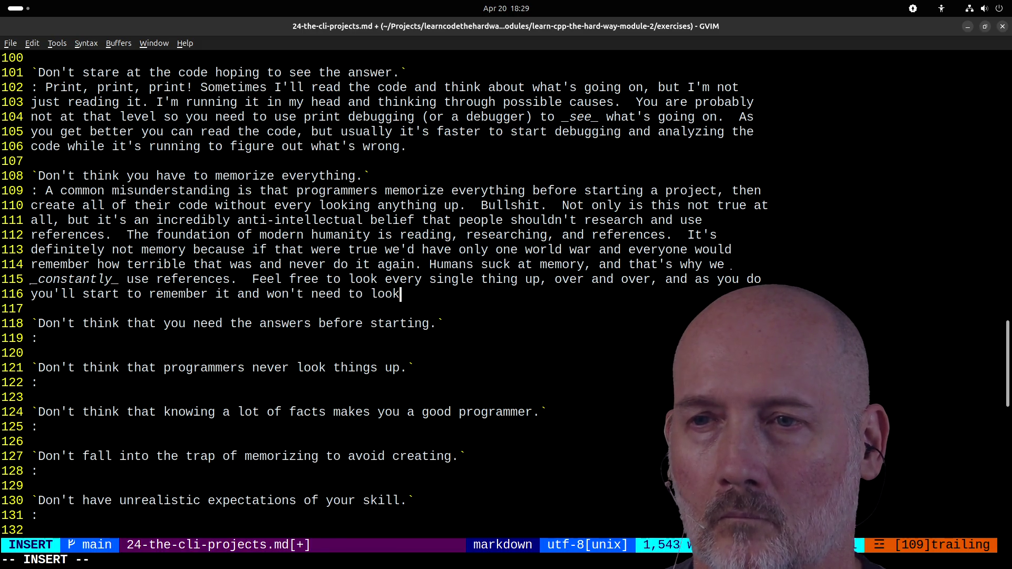
type(" it up as e")
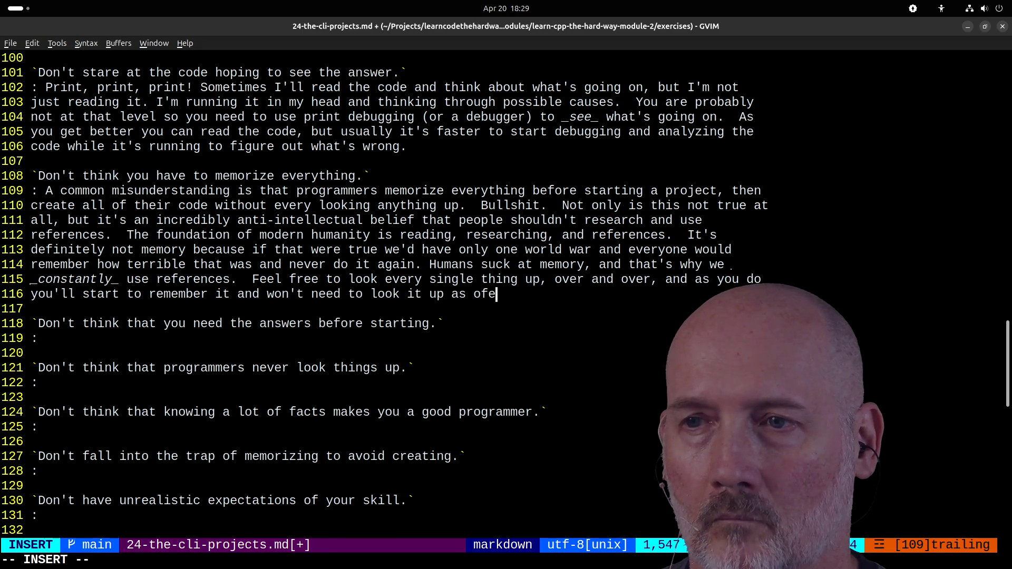
type("en.")
key("Escape")
type(":w")
key("Return")
- Position for appending the answer after the colon on line 119, after briefly checking line 116
key("j")
key("j")
key("j")
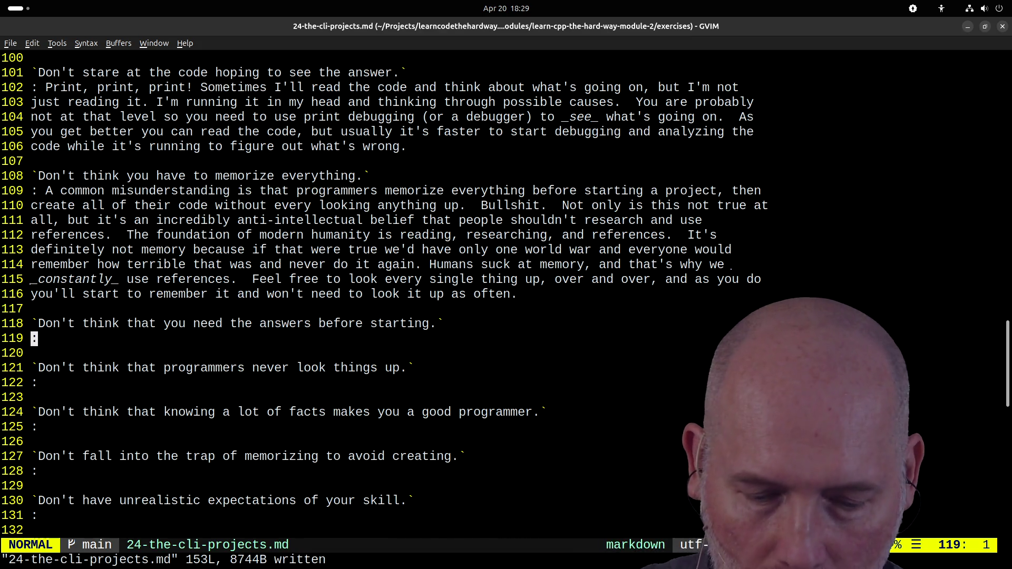
key("A")
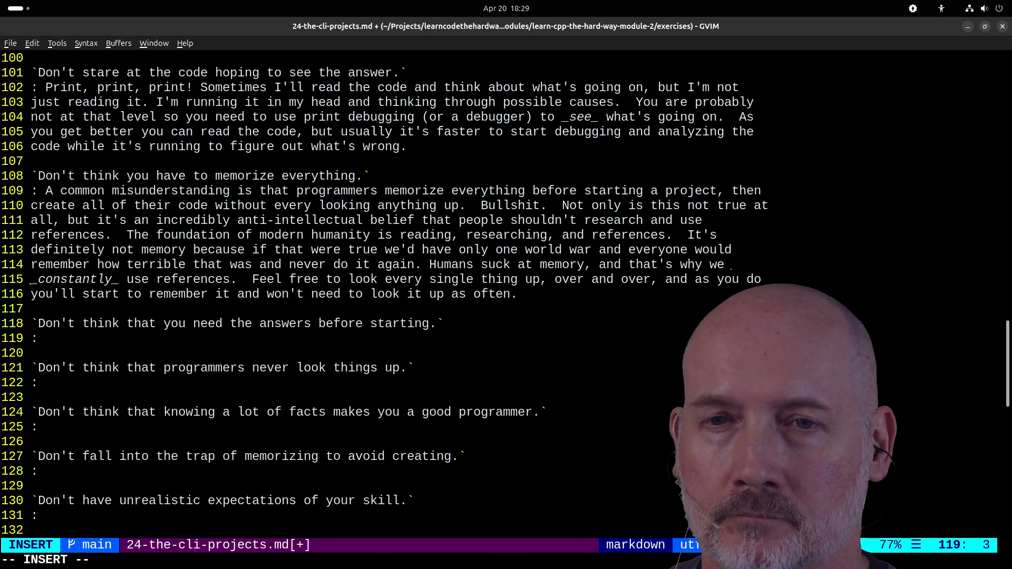
key("Escape")
key("k")
key("k")
key("k")
key("A")
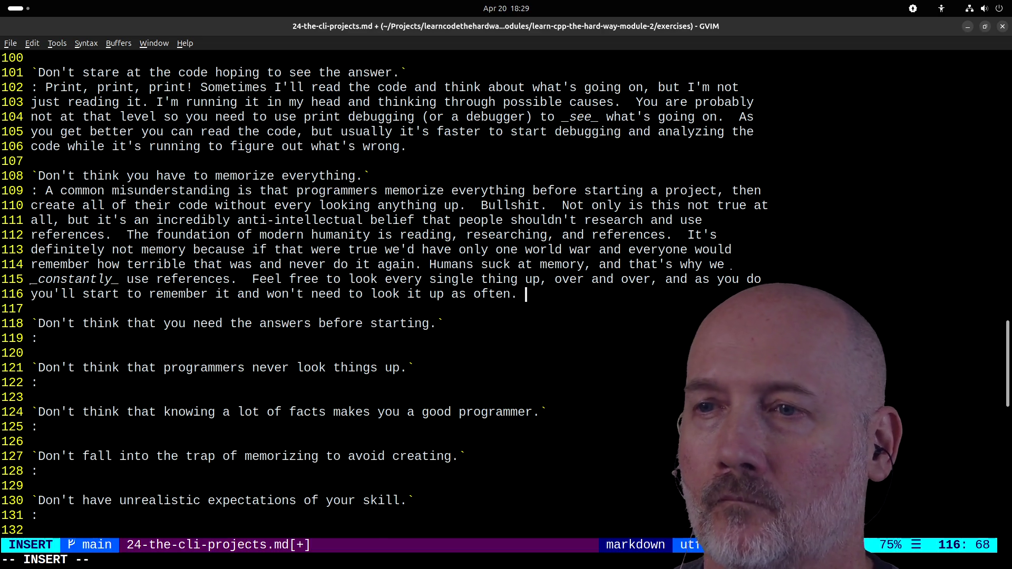
key("Escape")
key("j")
key("j")
key("j")
key("A")
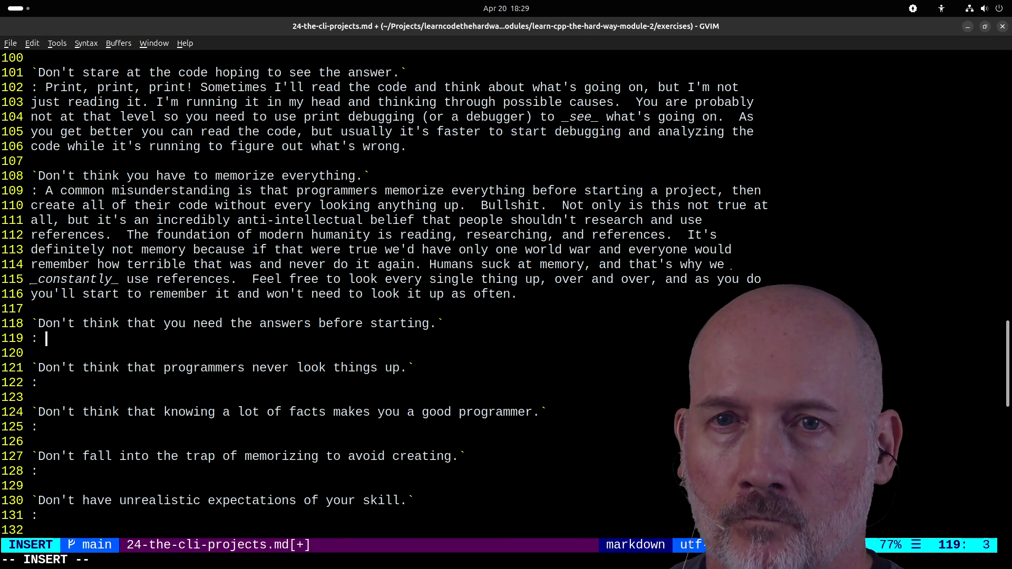
- Start the answer: 'Similarly, you don't need to have an answer to the problem before touching the…'
type("Simil")
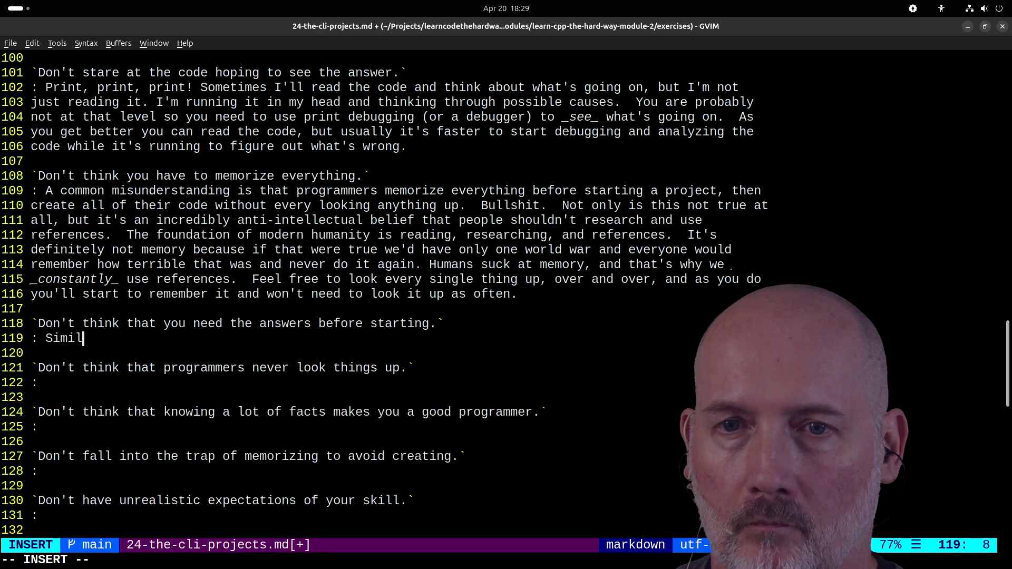
type("arily,")
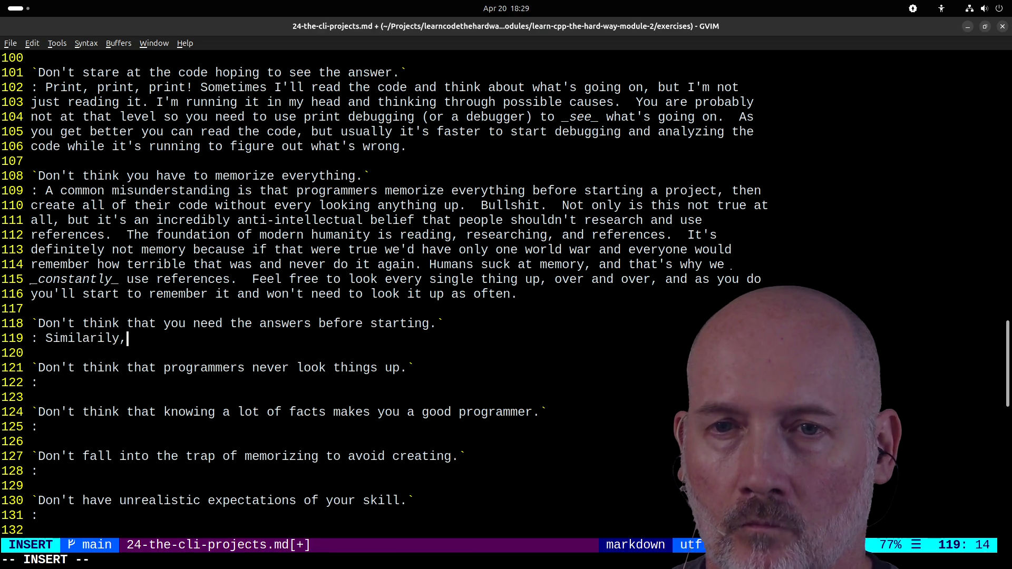
type(" you shou")
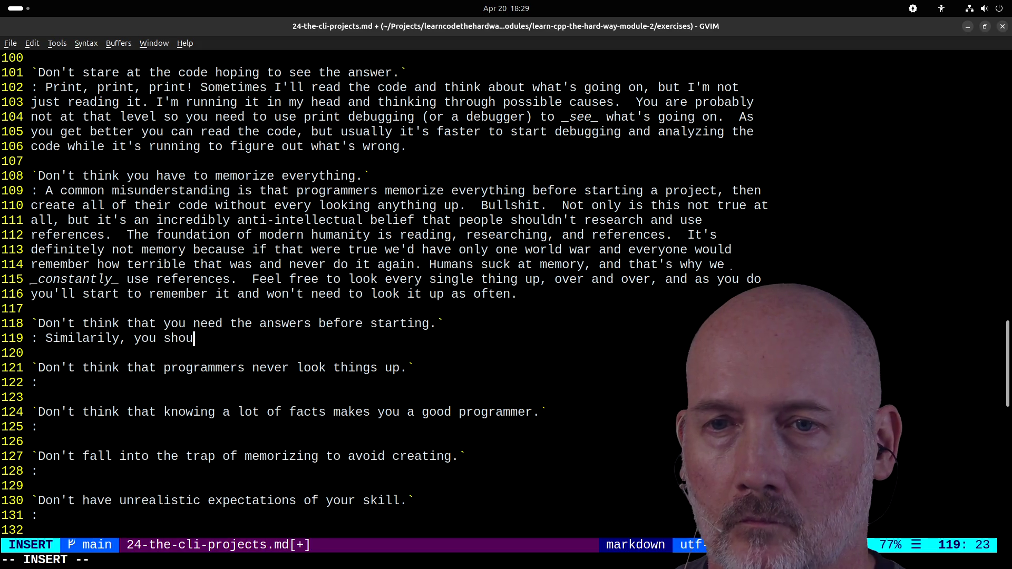
type("ldn't nee")
key("BackSpace")
key("BackSpace")
key("BackSpace")
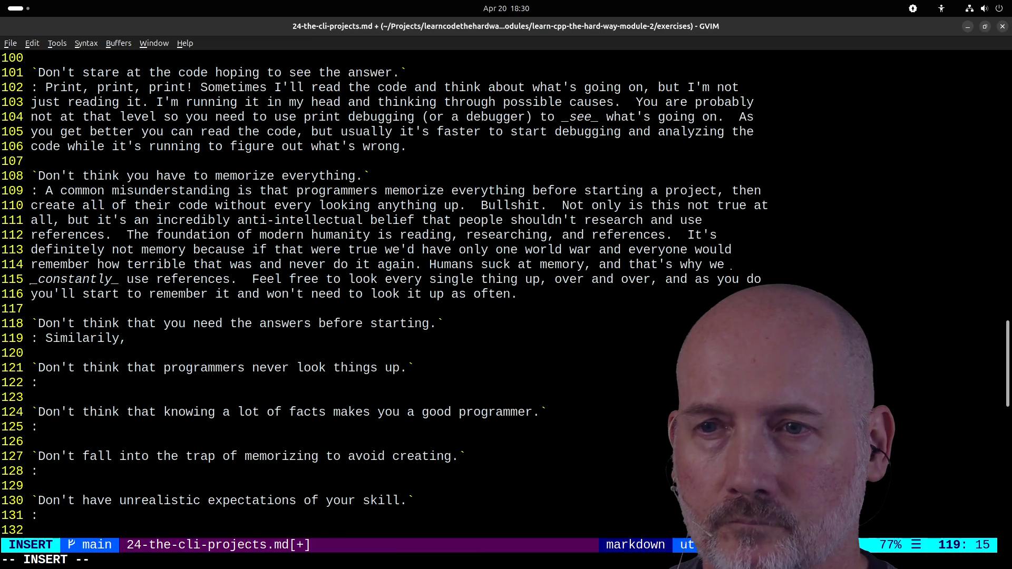
type("you don't ne")
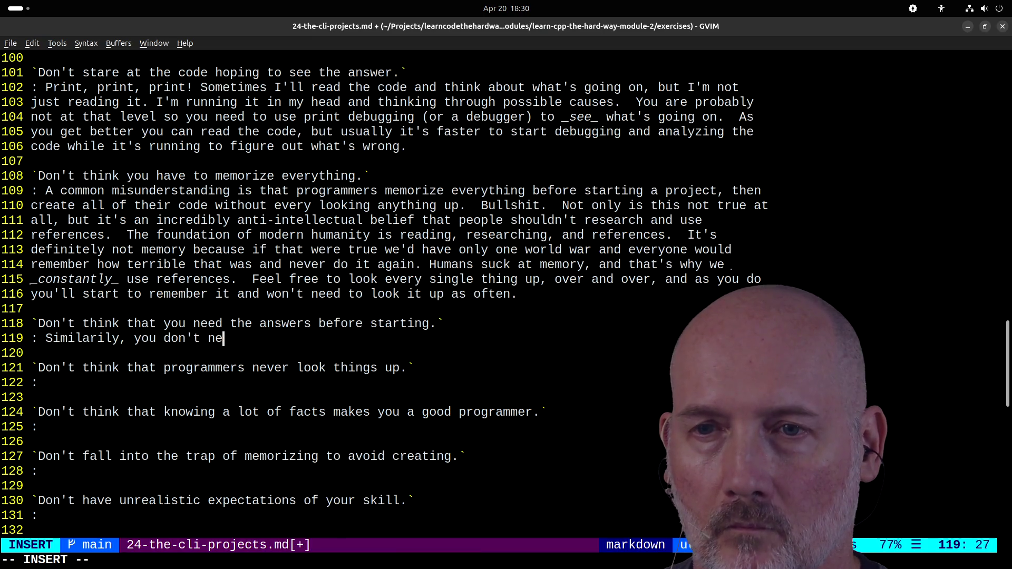
type("ed to have an ans")
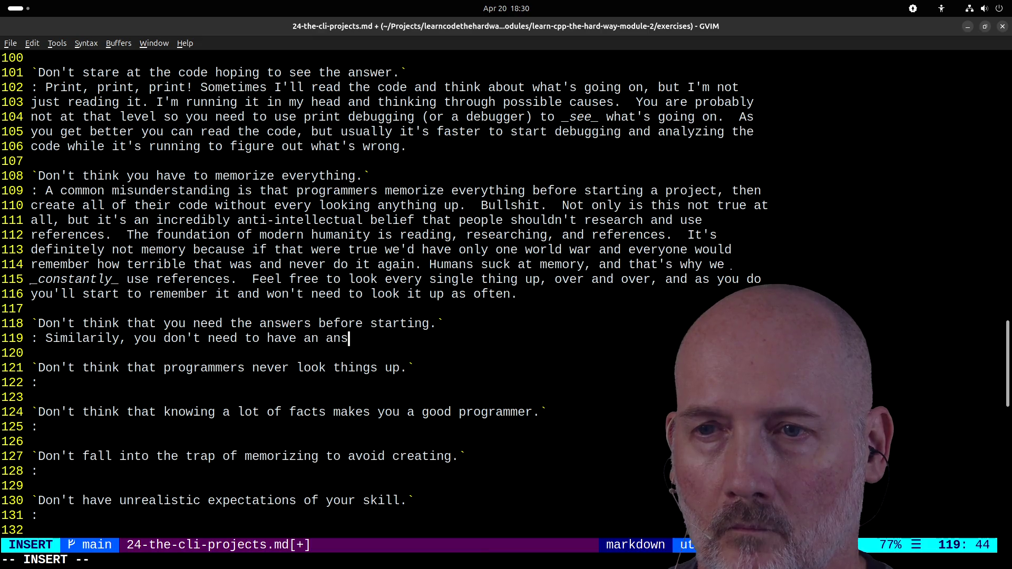
type("wer tot he p")
key("BackSpace")
key("BackSpace")
key("BackSpace")
type("the problem before ")
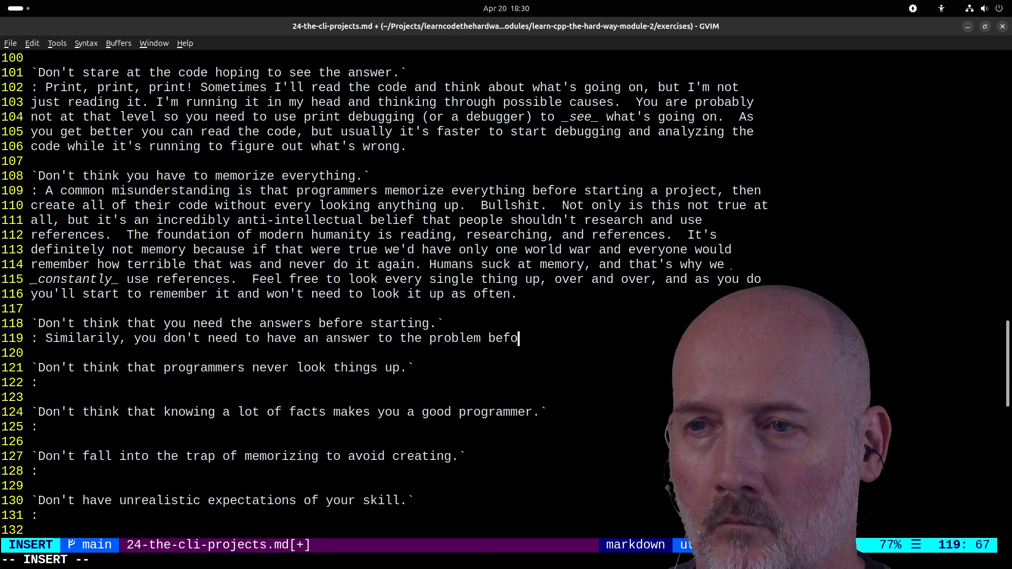
type("touching the keyboar")
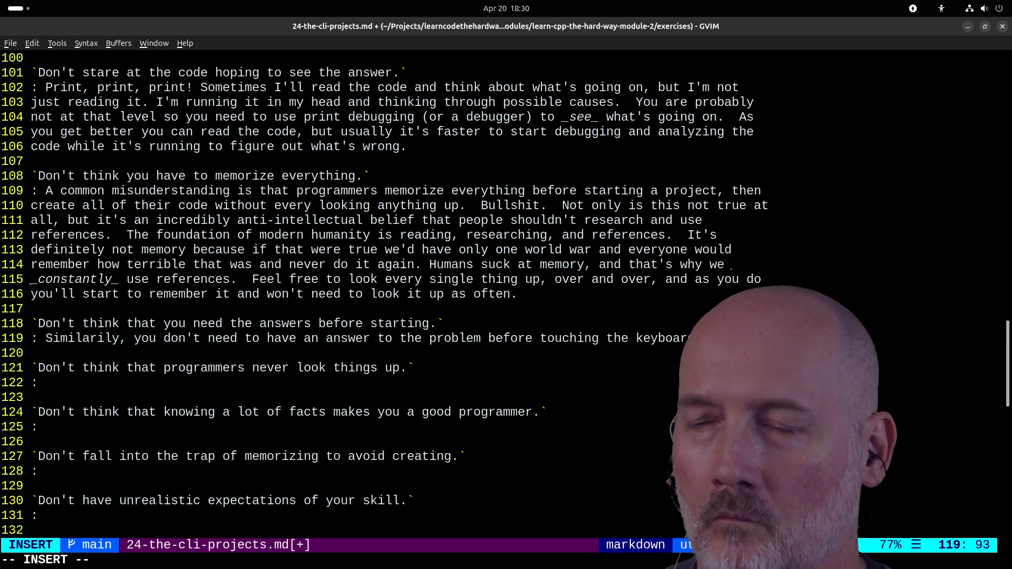
scroll(809, 174, "down", 4)
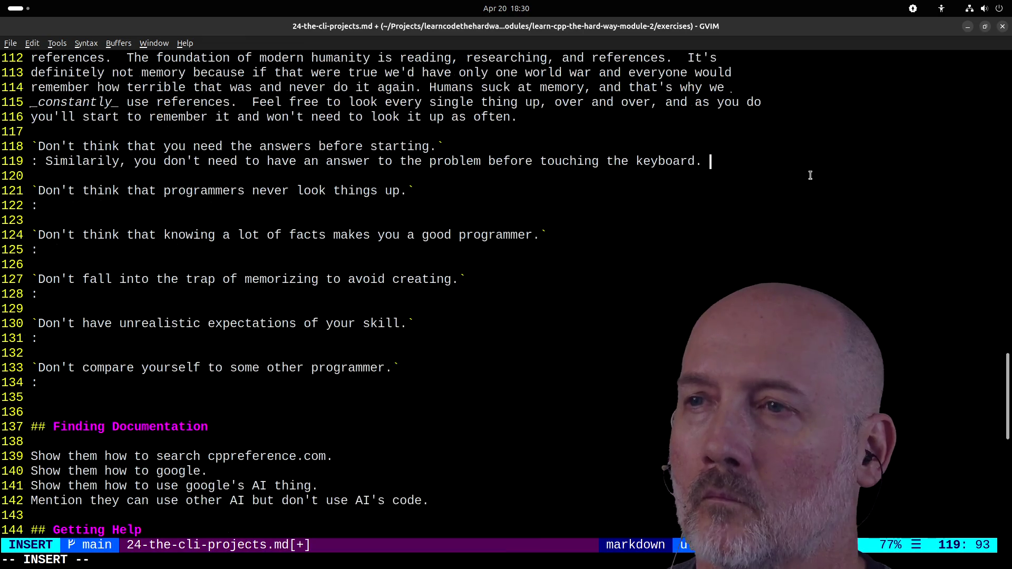
- Add that programming is interactive with unanticipated problems, and writing code teaches you the subject
type("Programming i")
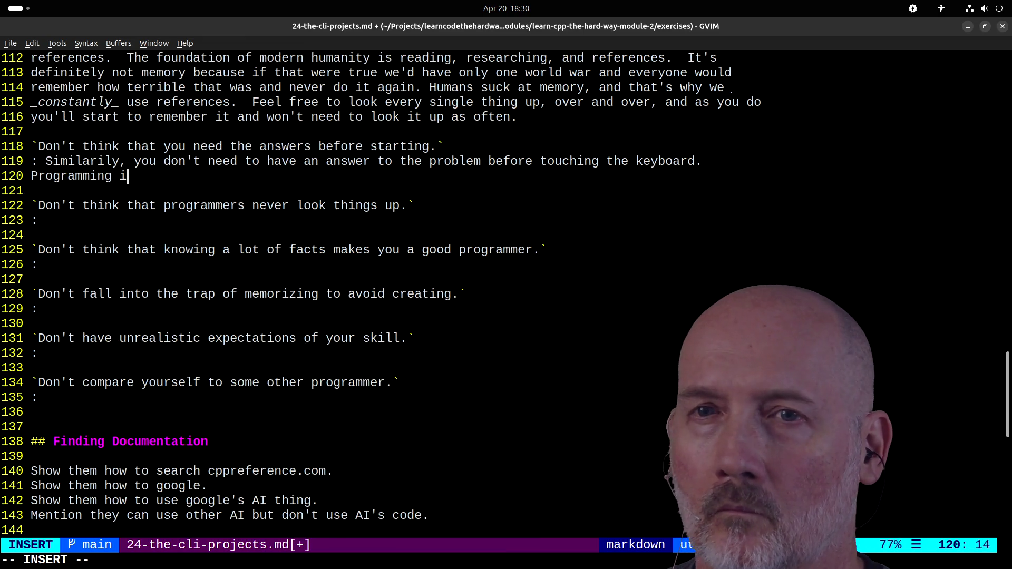
type("s a highly inte")
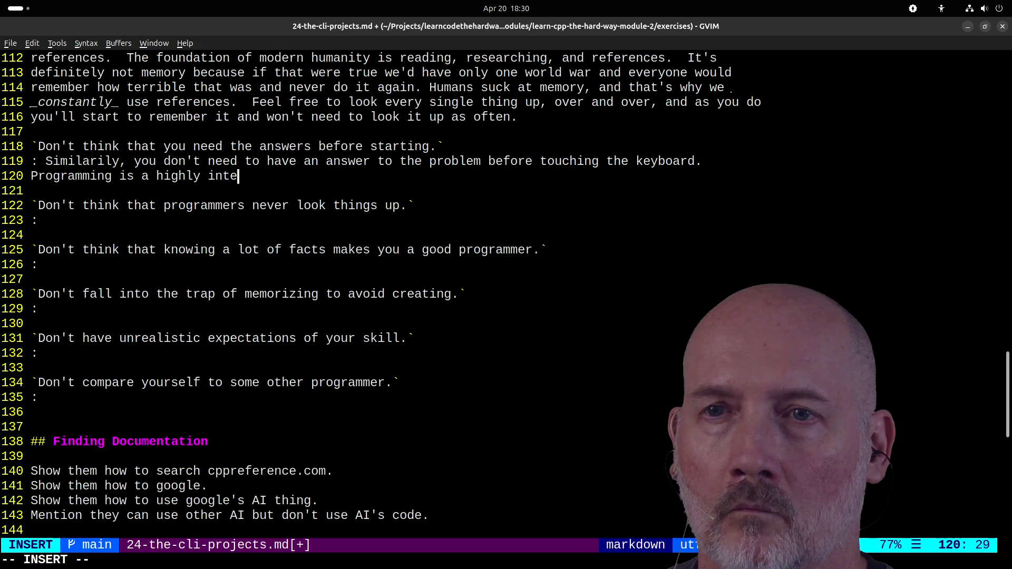
type("ractive activity ")
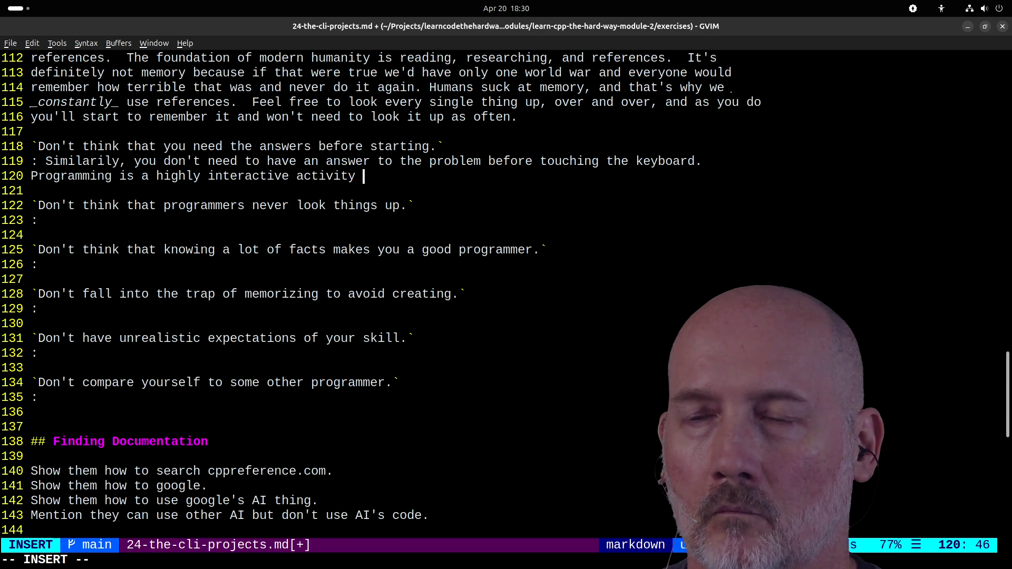
type("and o matte")
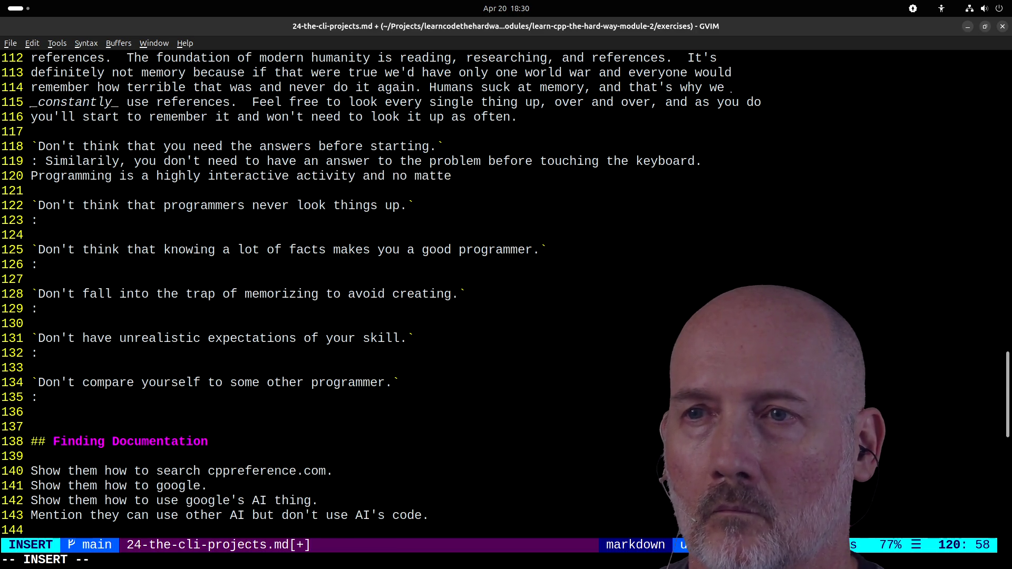
type("r how you prepare you")
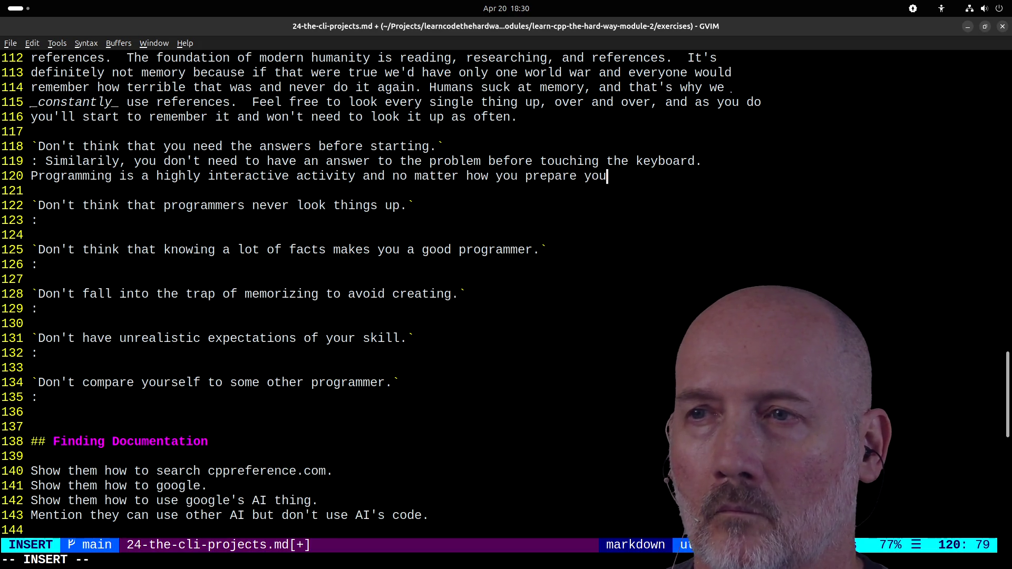
type("'ll run into thing")
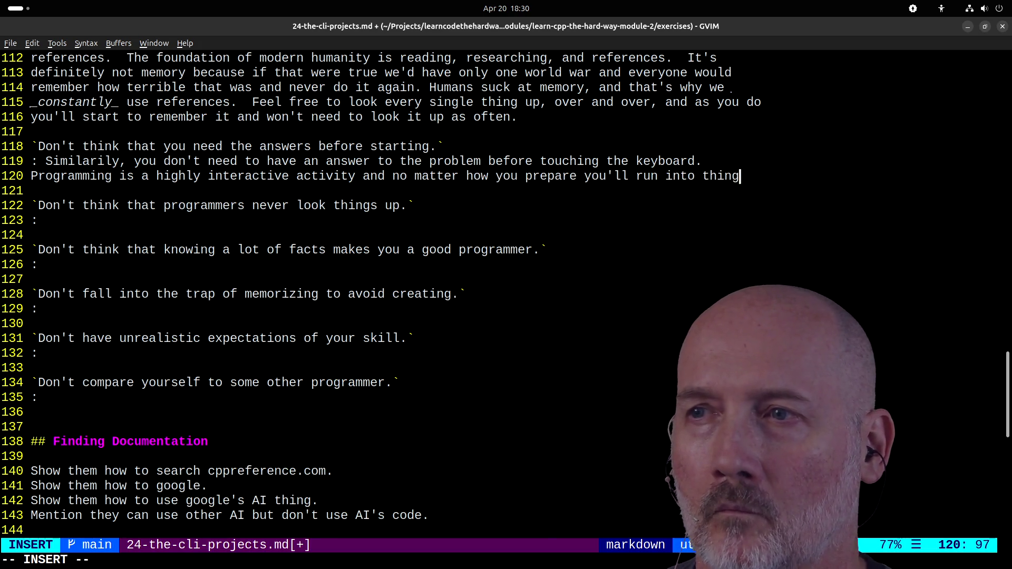
type("s you didn't anti")
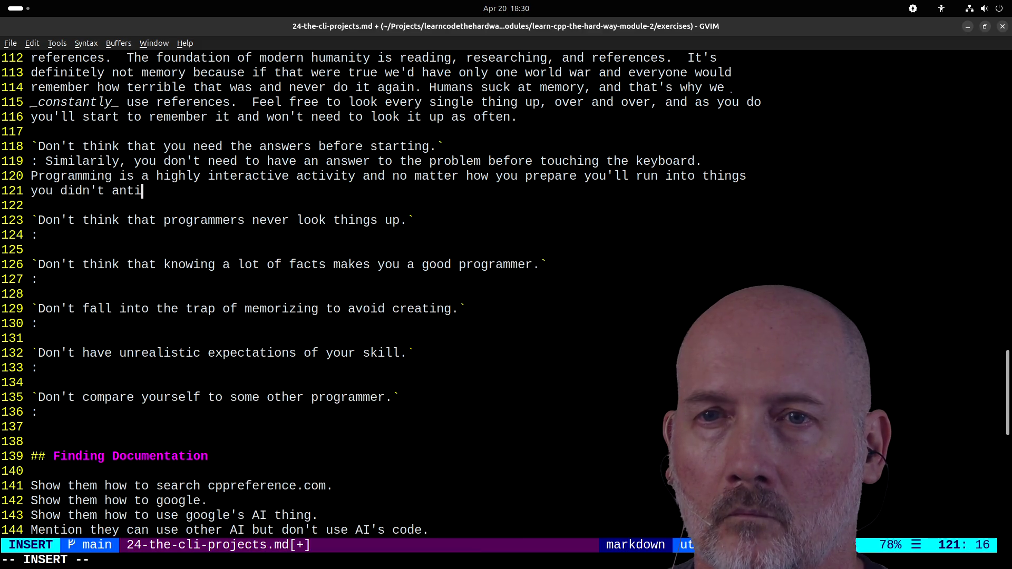
type("cipate")
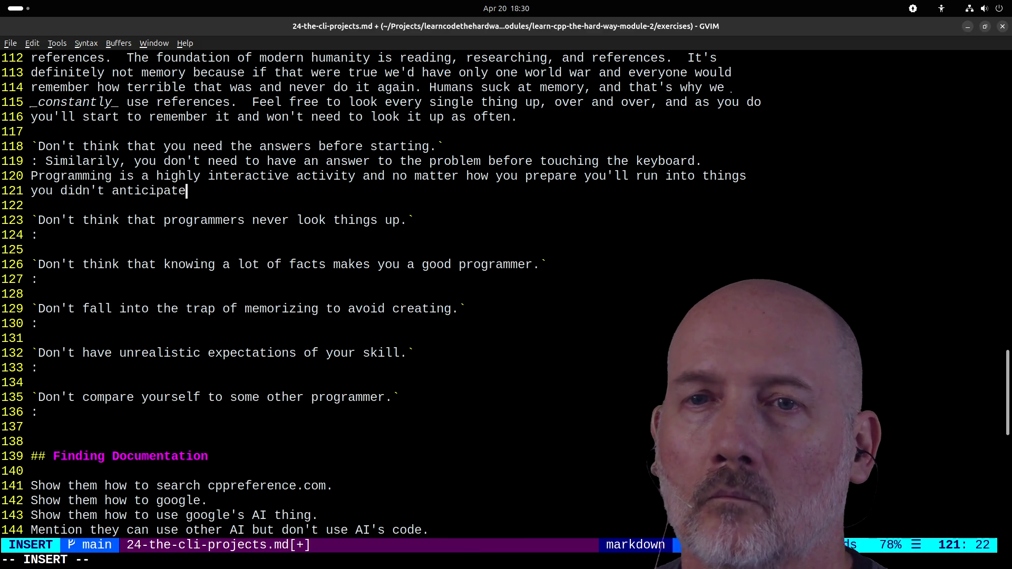
type(" and have to work around.")
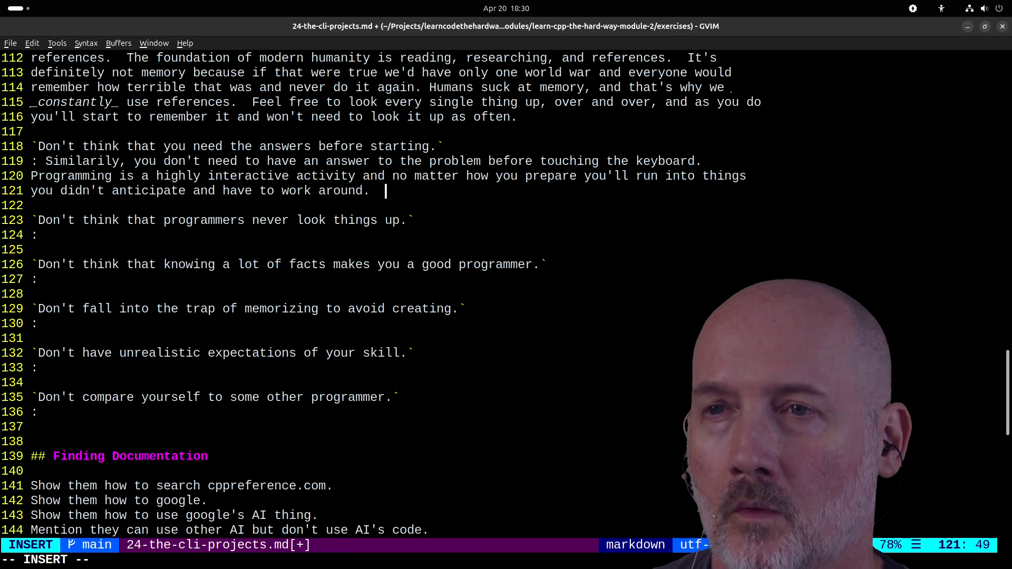
type("One of the")
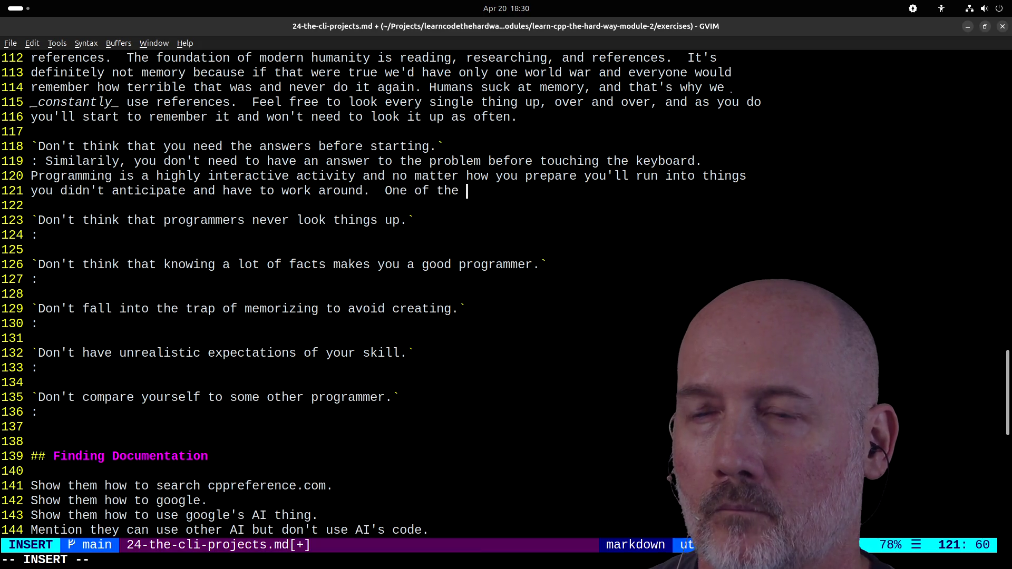
type("b")
type("st things about programming is the act o")
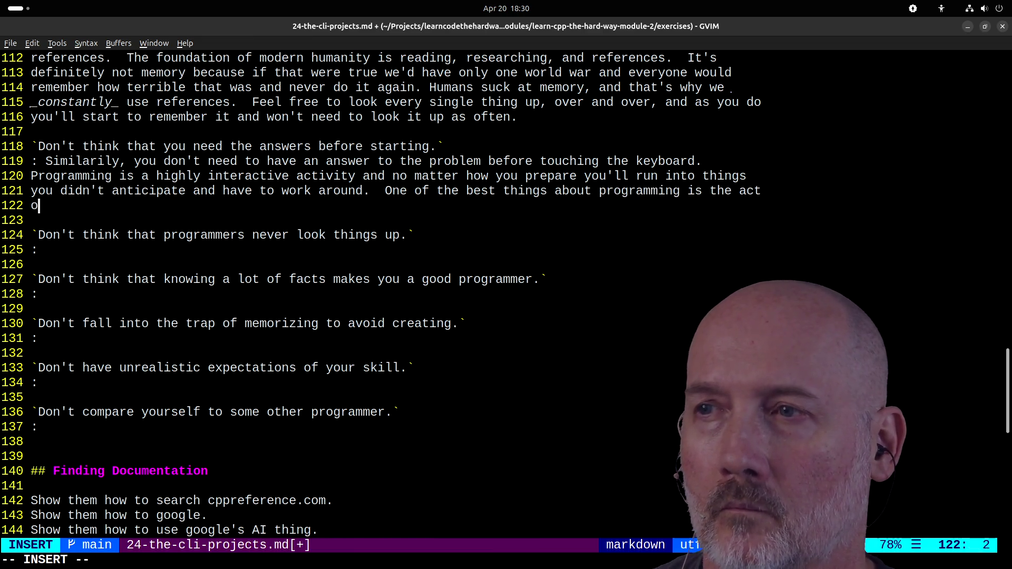
type("f programming")
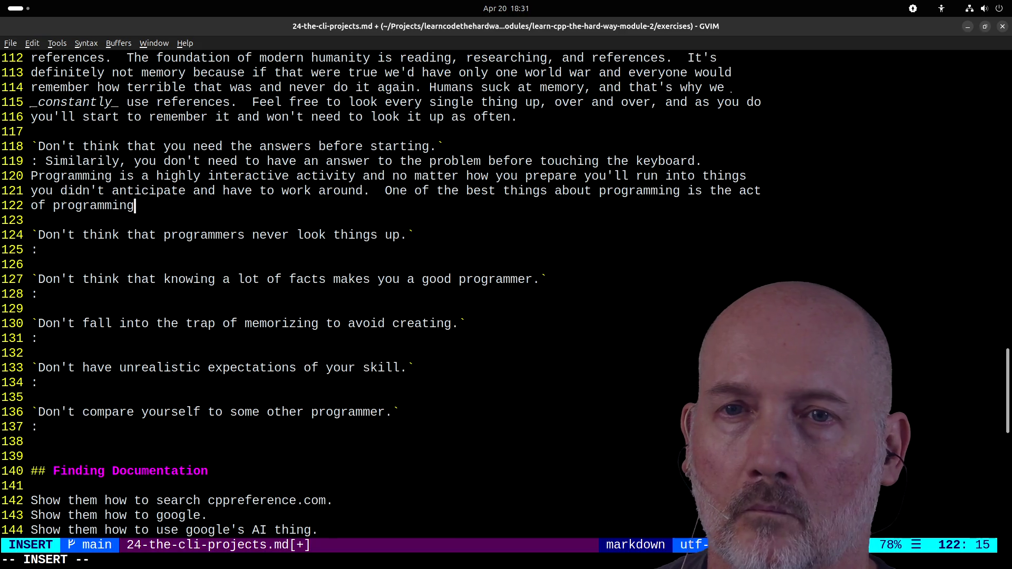
key("BackSpace")
key("BackSpace")
key("BackSpace")
type("writing code about o")
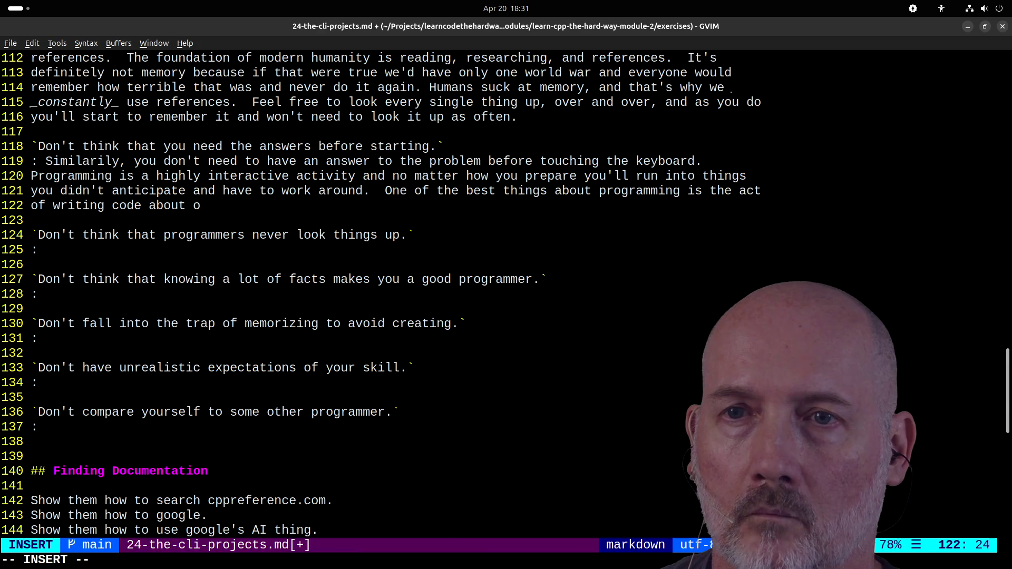
key("BackSpace")
type("something ")
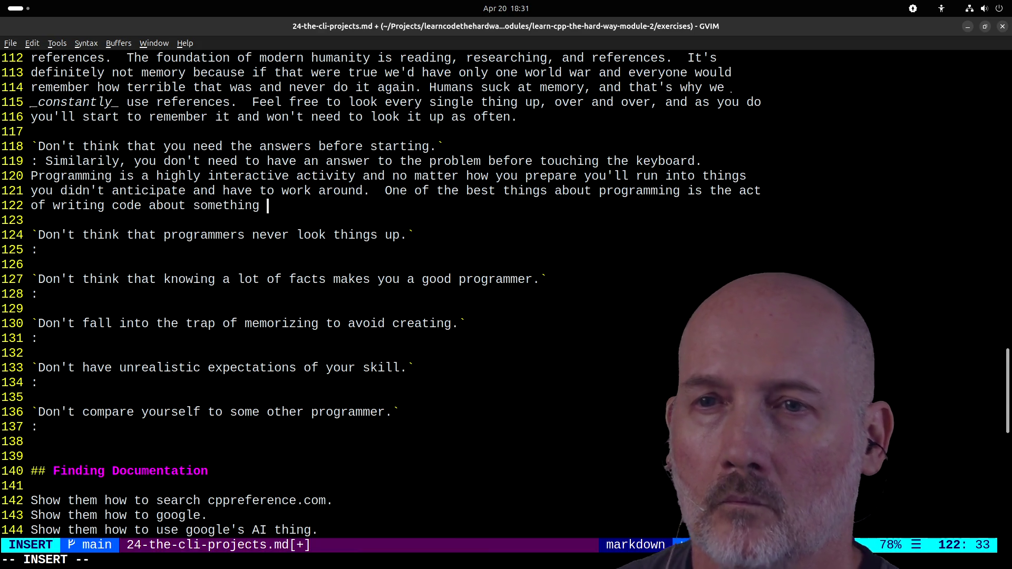
type("also teaches you about that subject.  T")
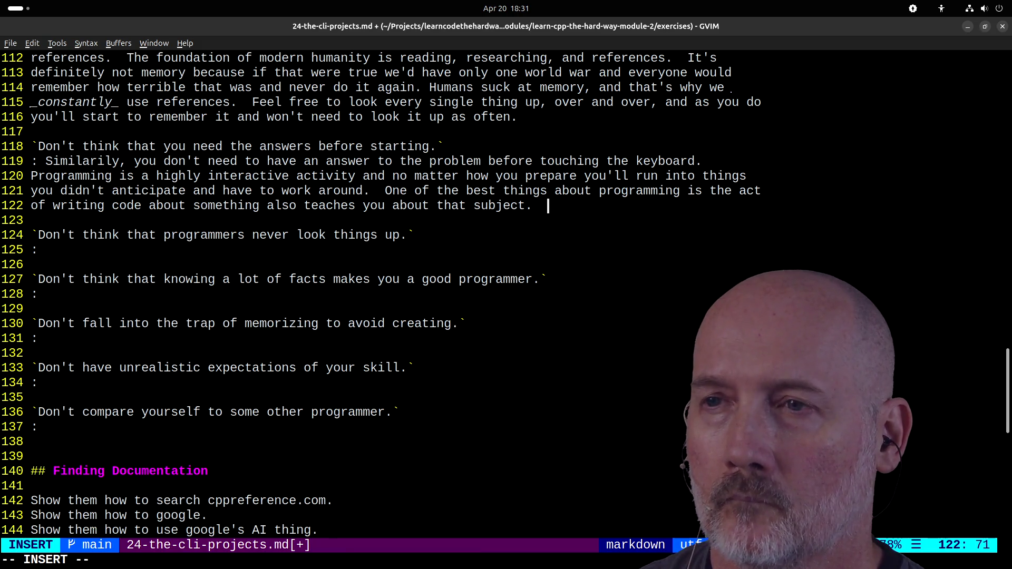
type("hat means if yo")
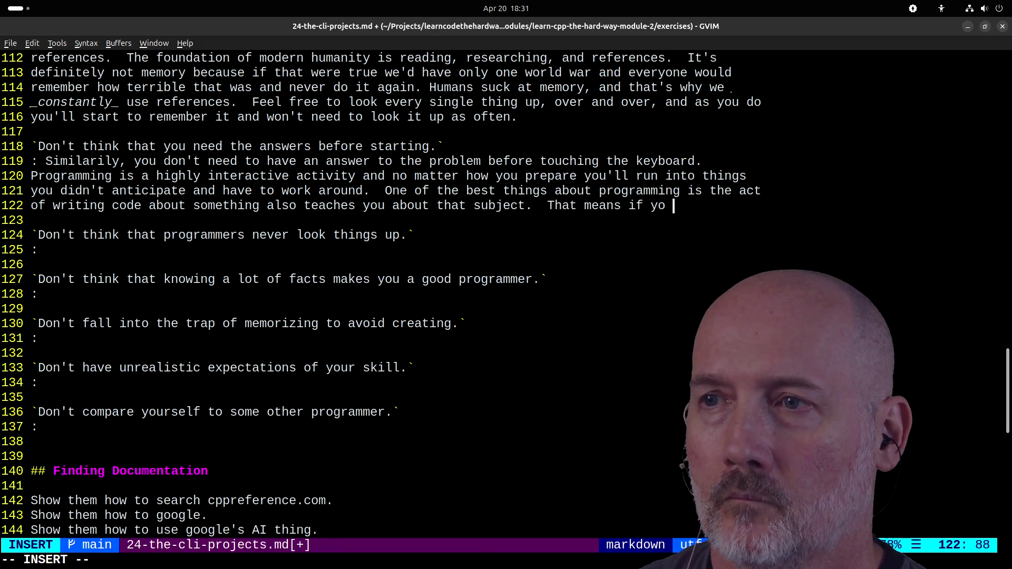
type("u don't kno")
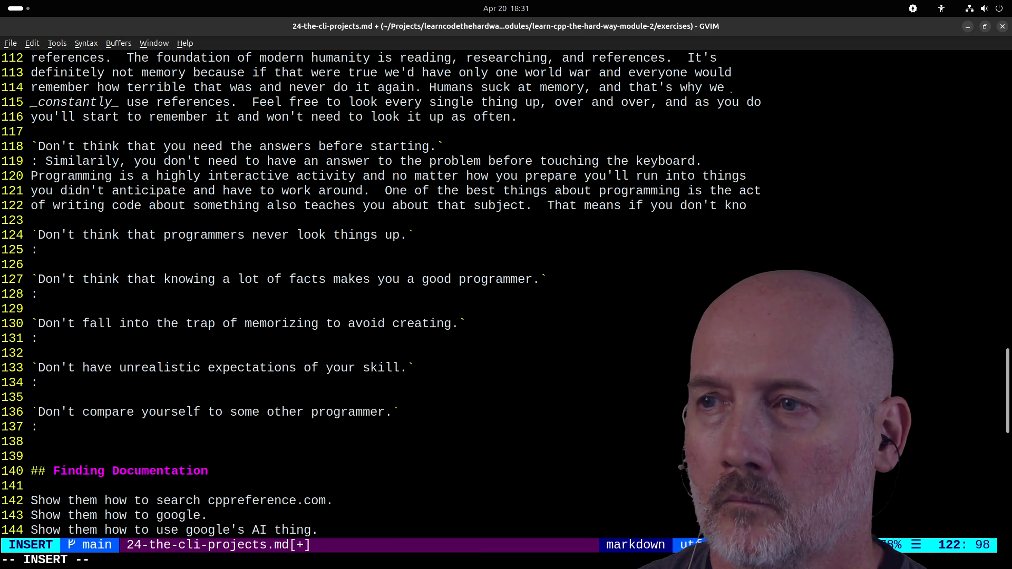
type("w everything abou t")
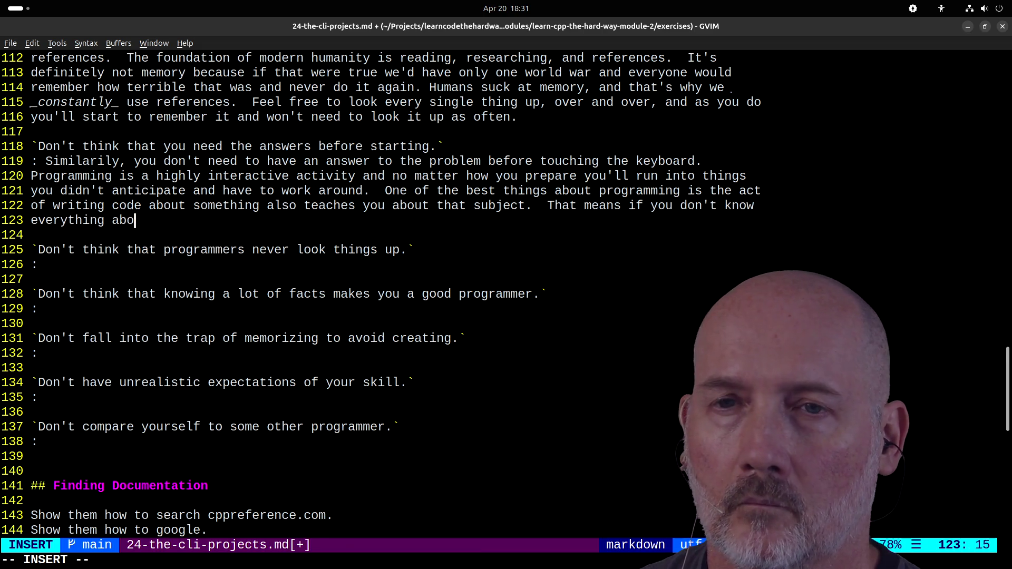
- Continue that creating software teaches the topic, so research what you can until you have a reasonable understanding
key("BackSpace")
key("BackSpace")
type("t the topic then writing a progra")
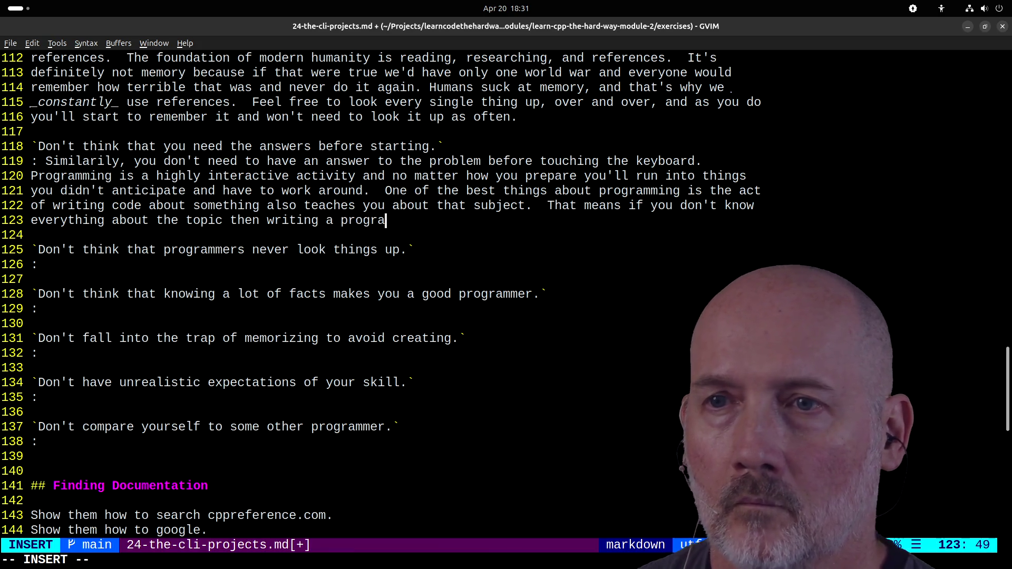
key("BackSpace")
key("BackSpace")
key("BackSpace")
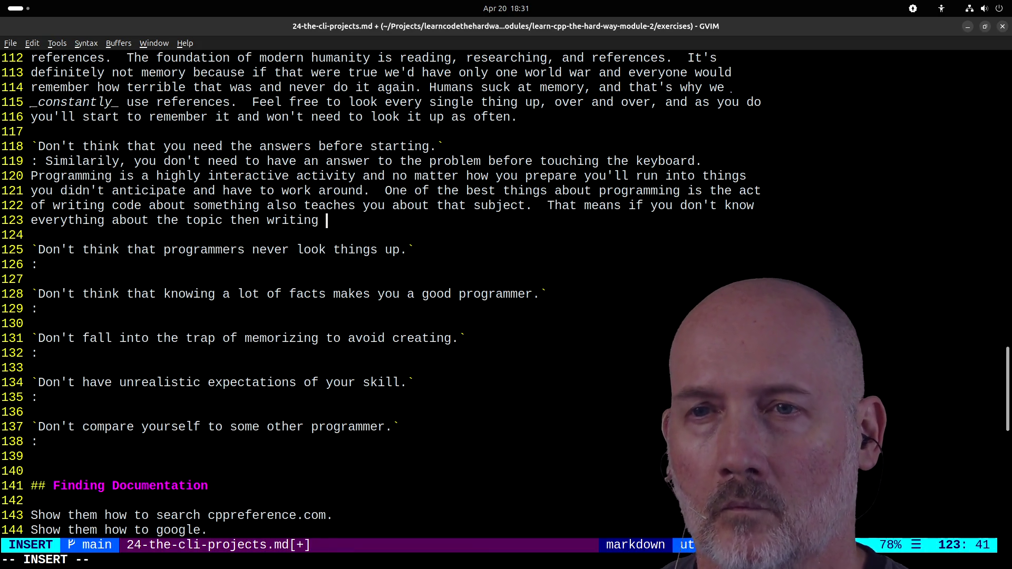
key("BackSpace")
key("BackSpace")
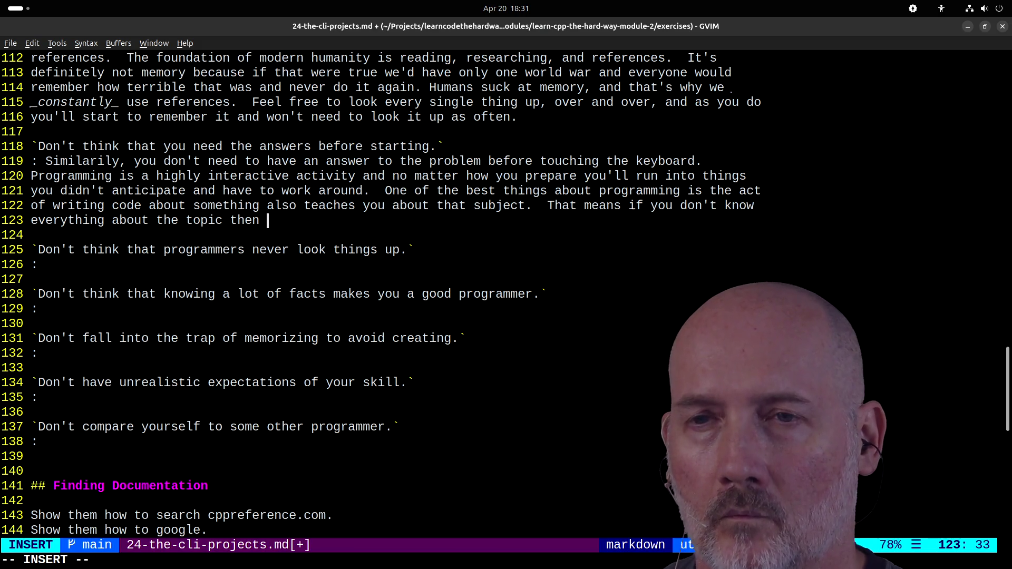
type("wreating a ")
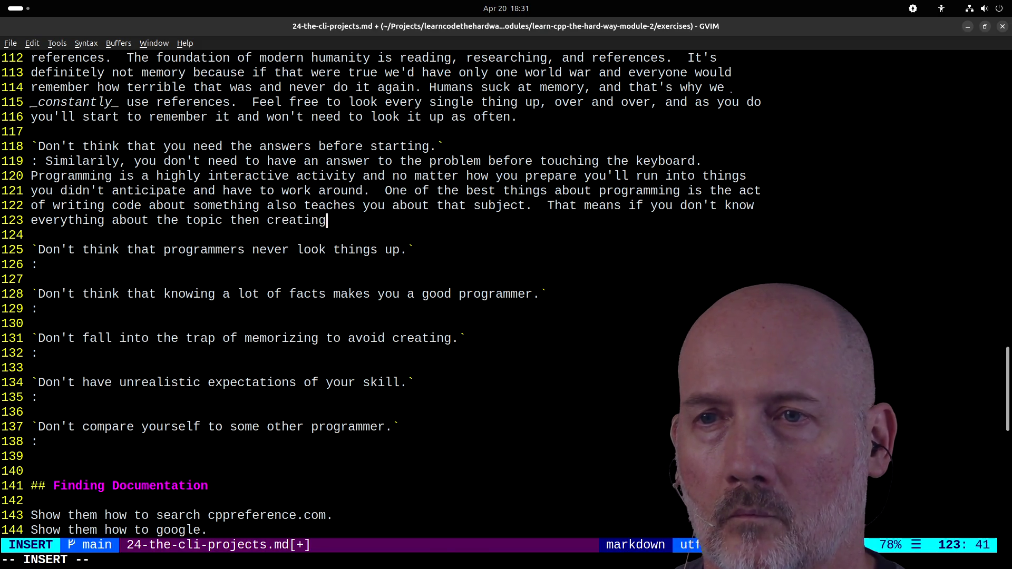
type("piece ")
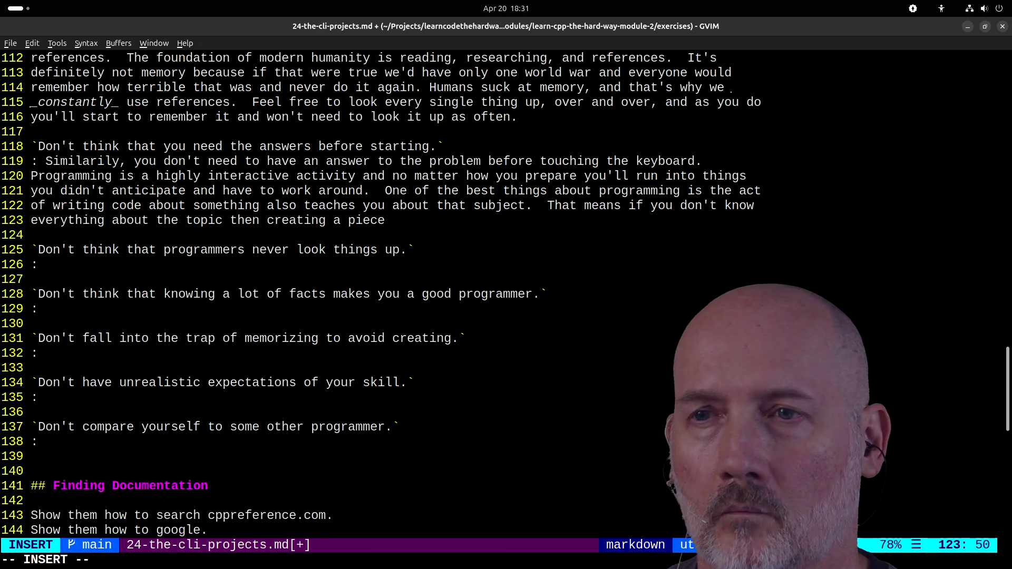
type("of software wi")
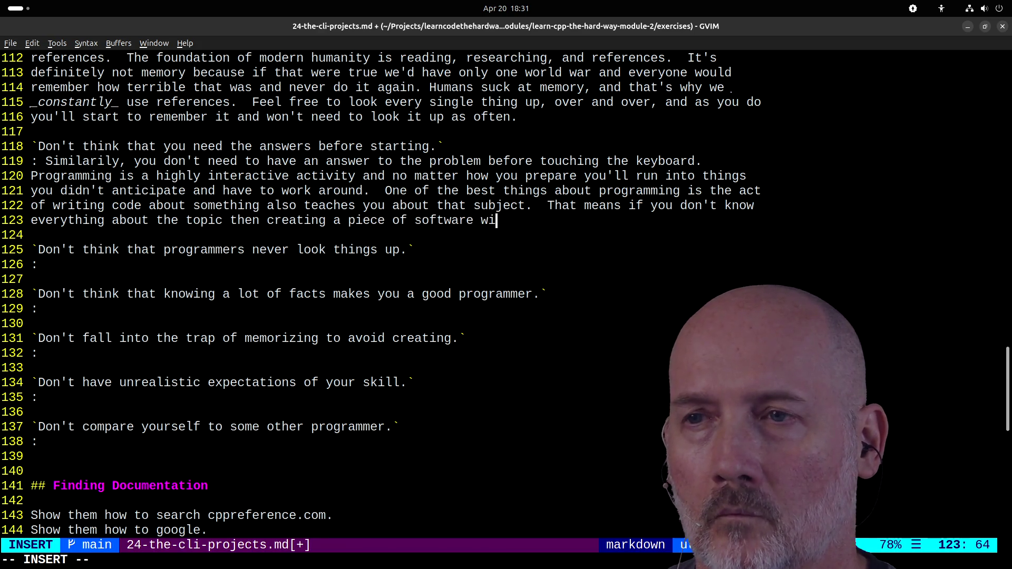
type("ll teach you about it.")
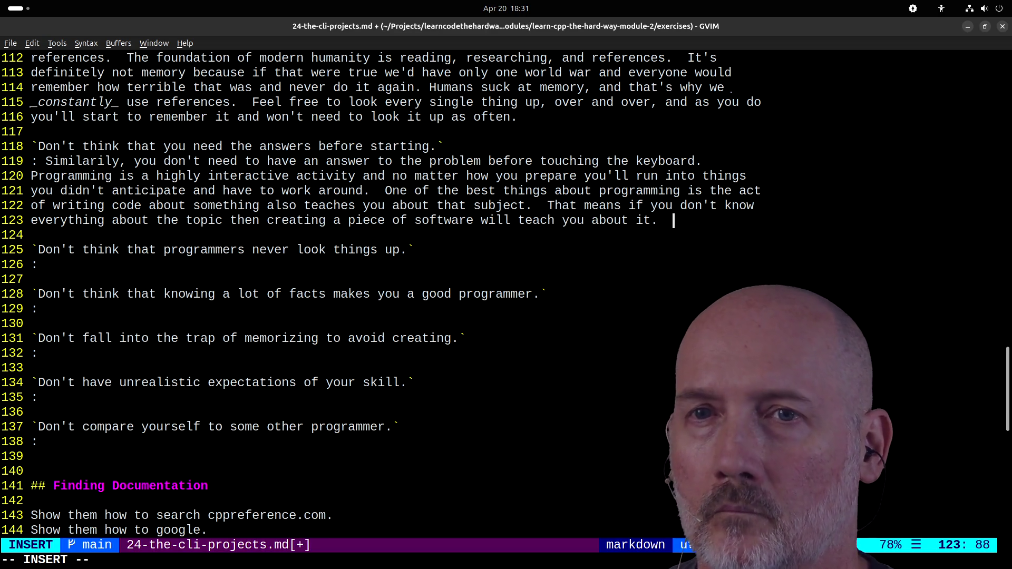
type("some rese")
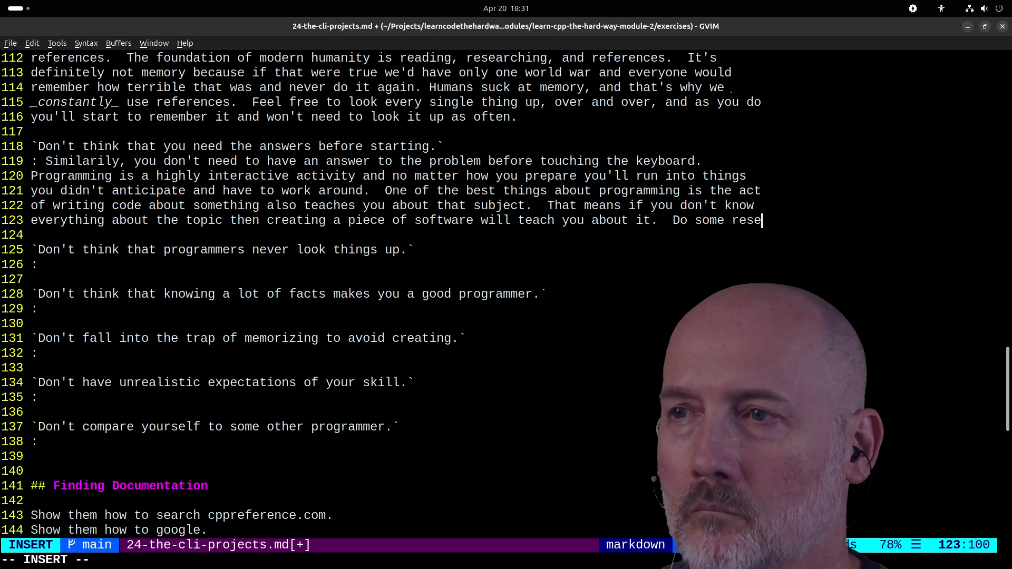
type("archlearn what y")
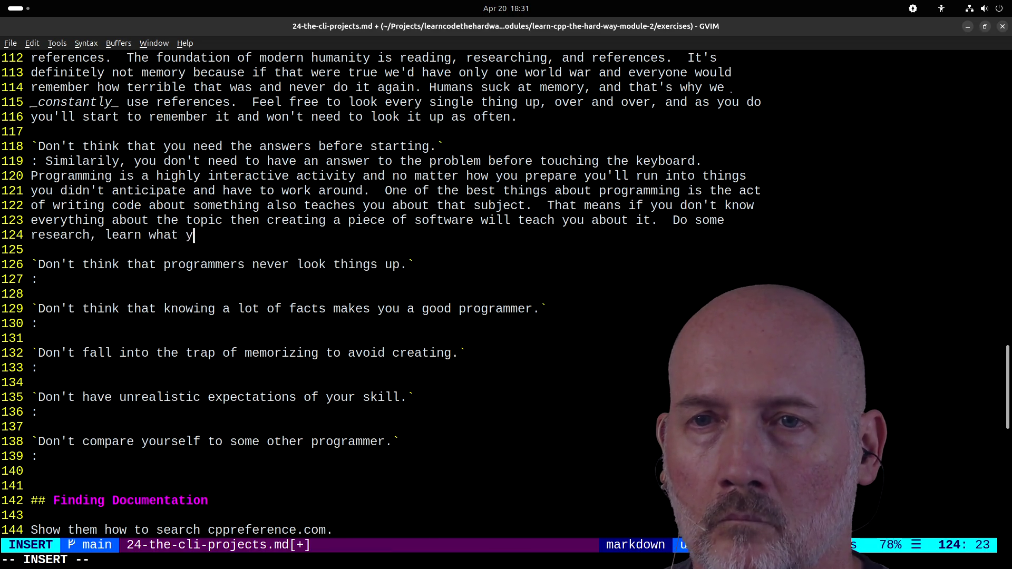
type("ou can, and when you have an")
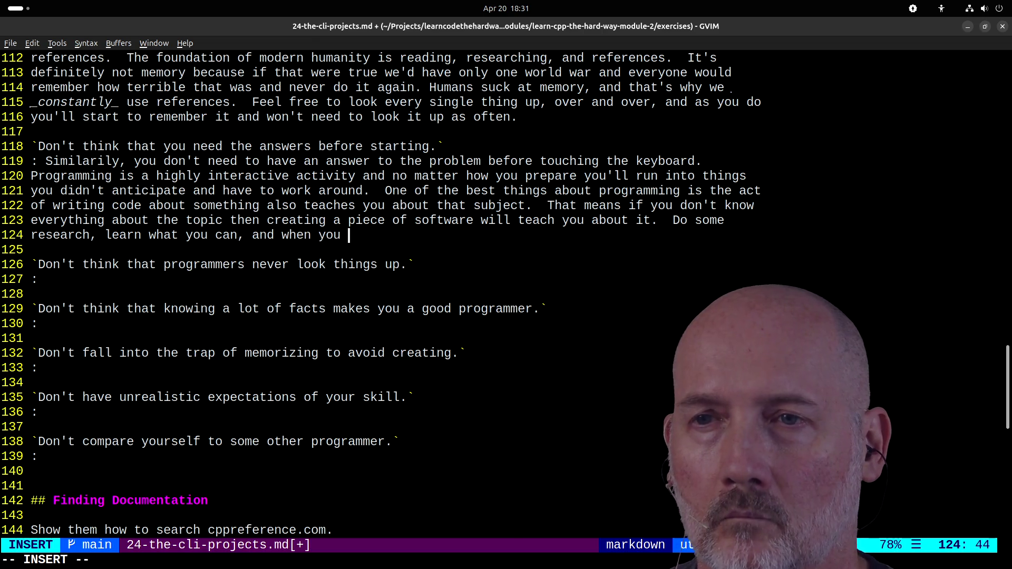
key("BackSpace")
key("BackSpace")
type("enough")
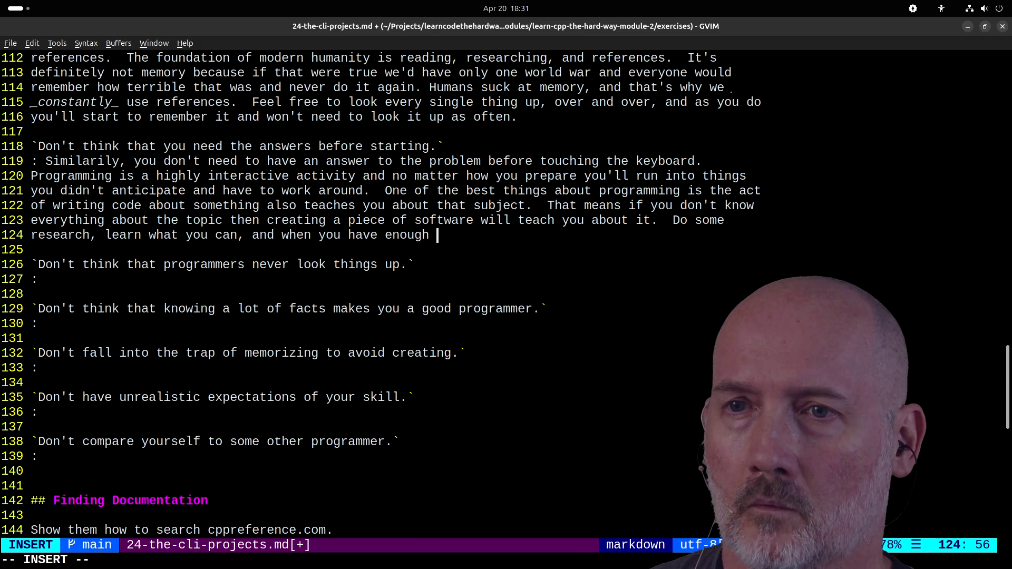
key("BackSpace")
key("BackSpace")
key("BackSpace")
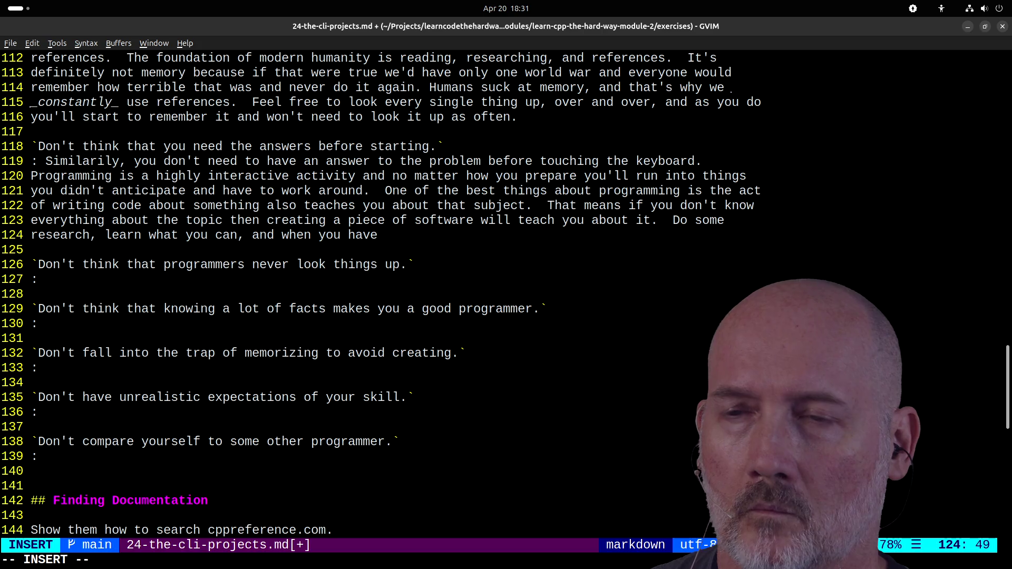
type("a reasonable o")
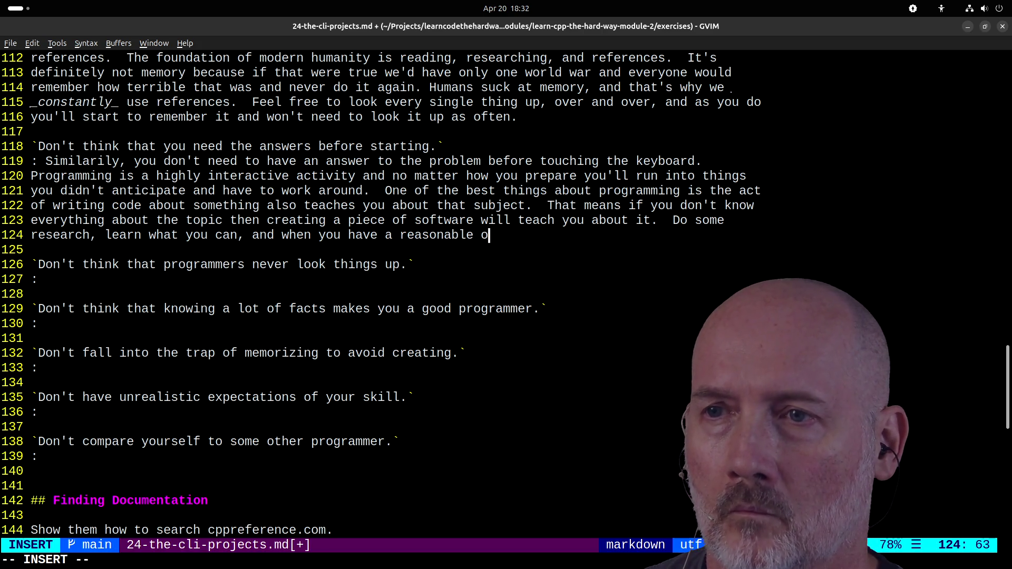
type("und")
type("standing")
- Insert 'start writing the code' before 'when' in that sentence and save the file
key("Escape")
key("h")
key("h")
key("h")
key("b")
key("b")
key("b")
type("istart writing the o")
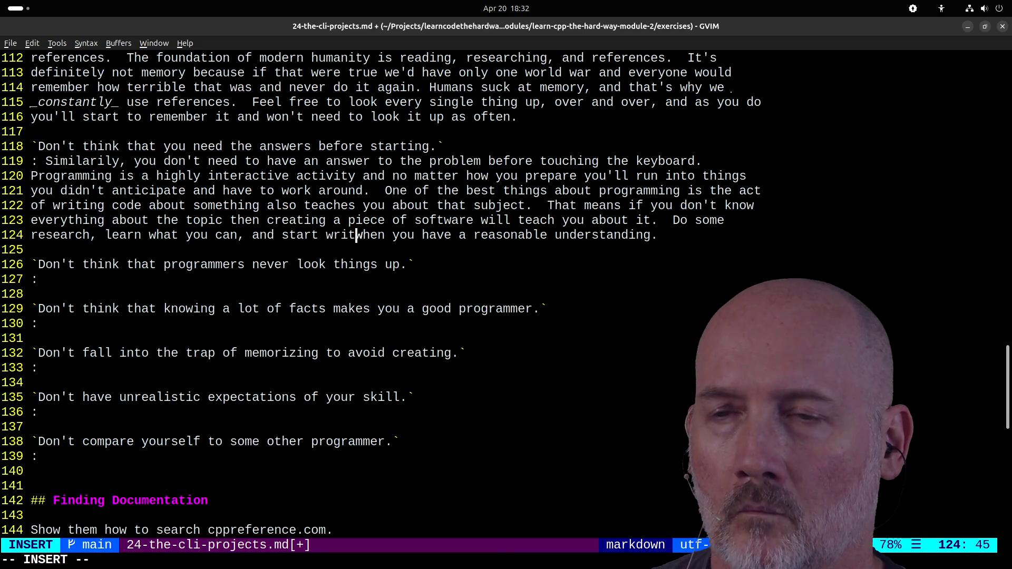
type("ode")
key("Escape")
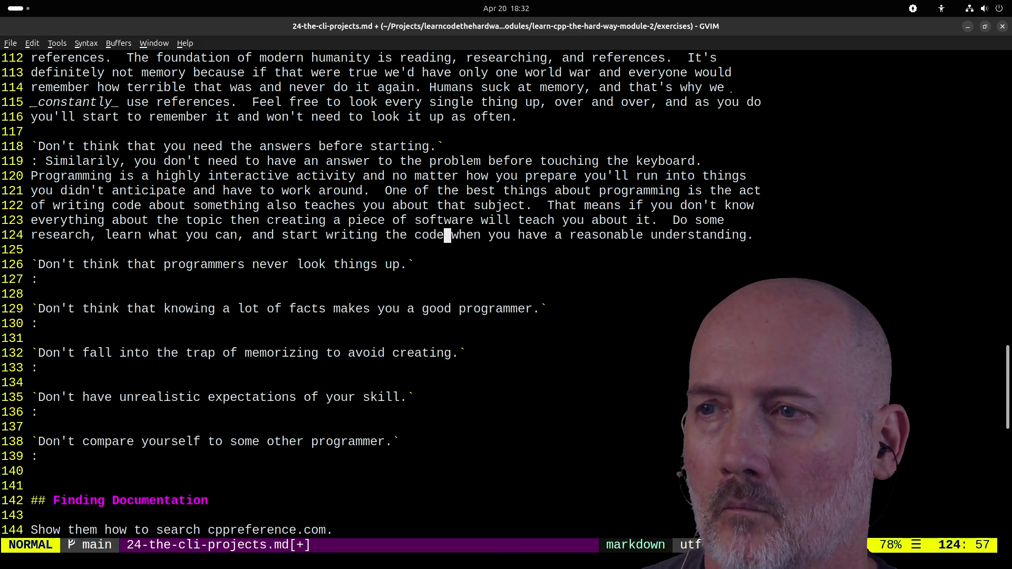
type(":wa")
key("Return")
key("A")
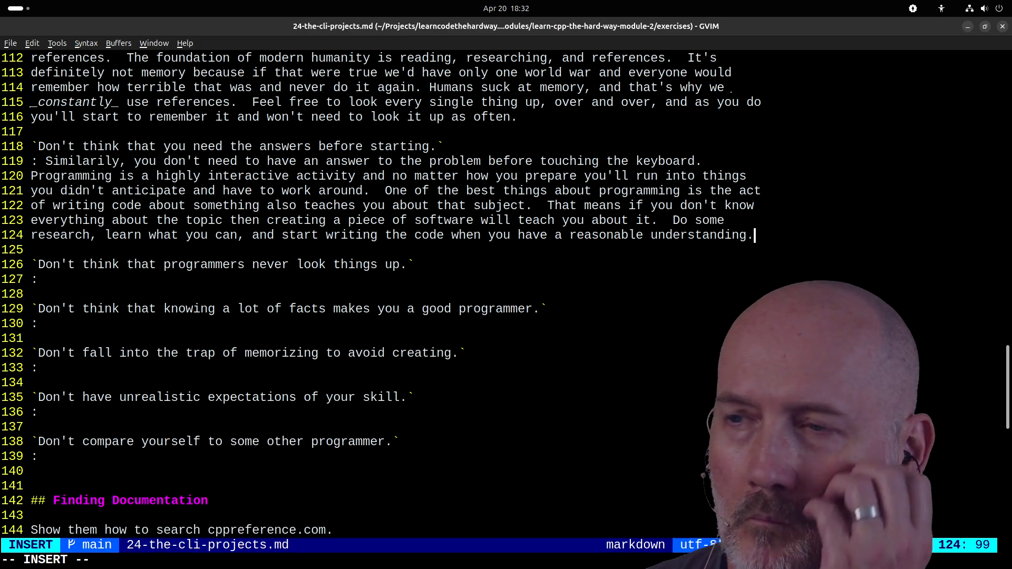
key("Return")
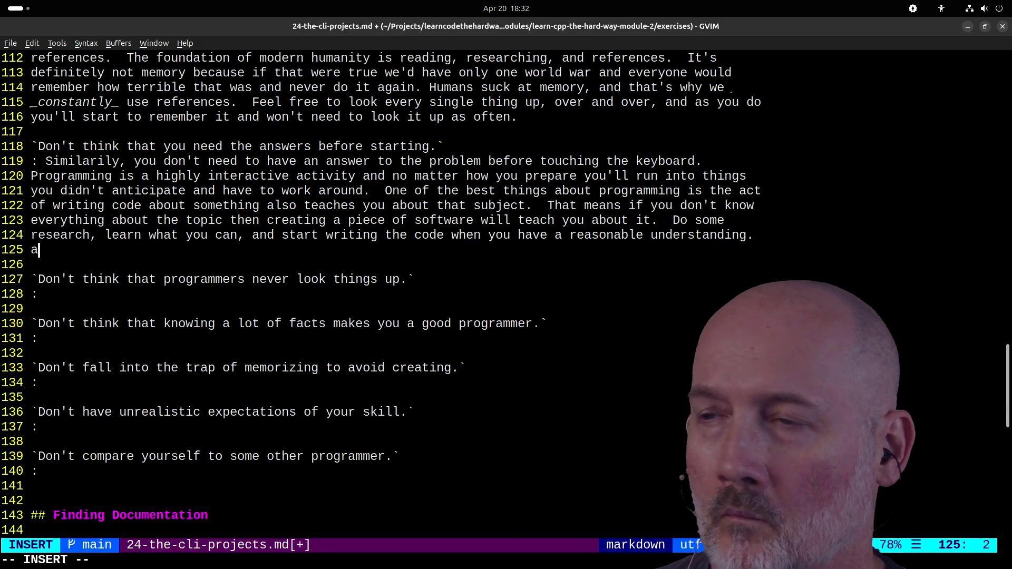
- Add that coding exposes things you don't understand, prompting research and deeper understanding than reading books
type("as yo")
key("BackSpace")
key("BackSpace")
key("BackSpace")
type("As")
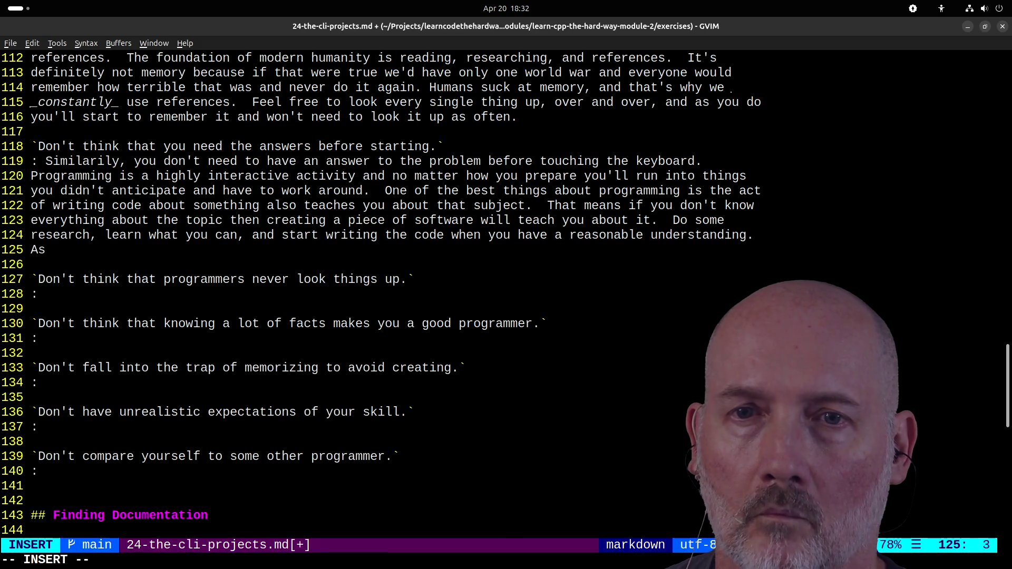
type(" you code you w")
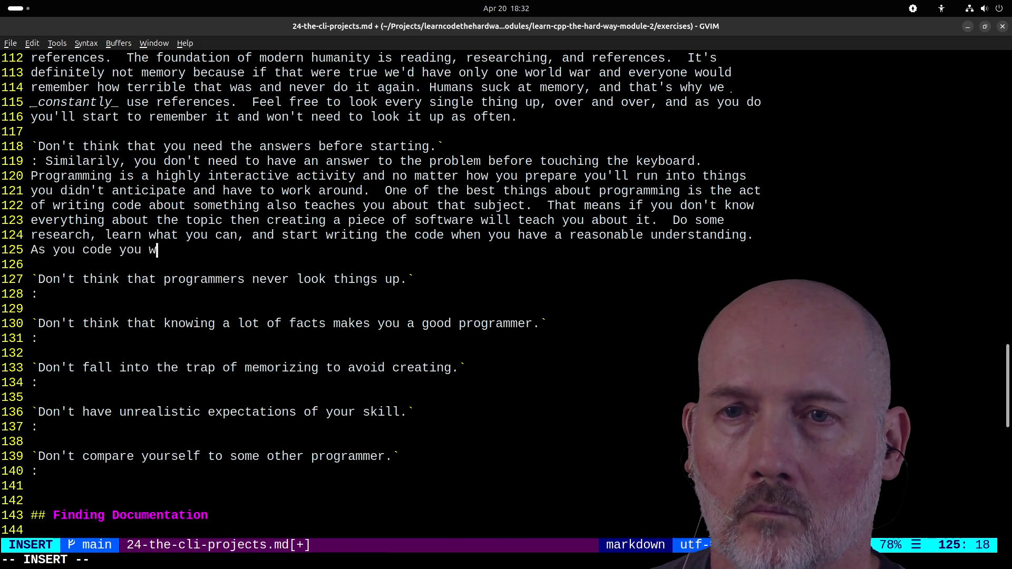
type("ill run into thing")
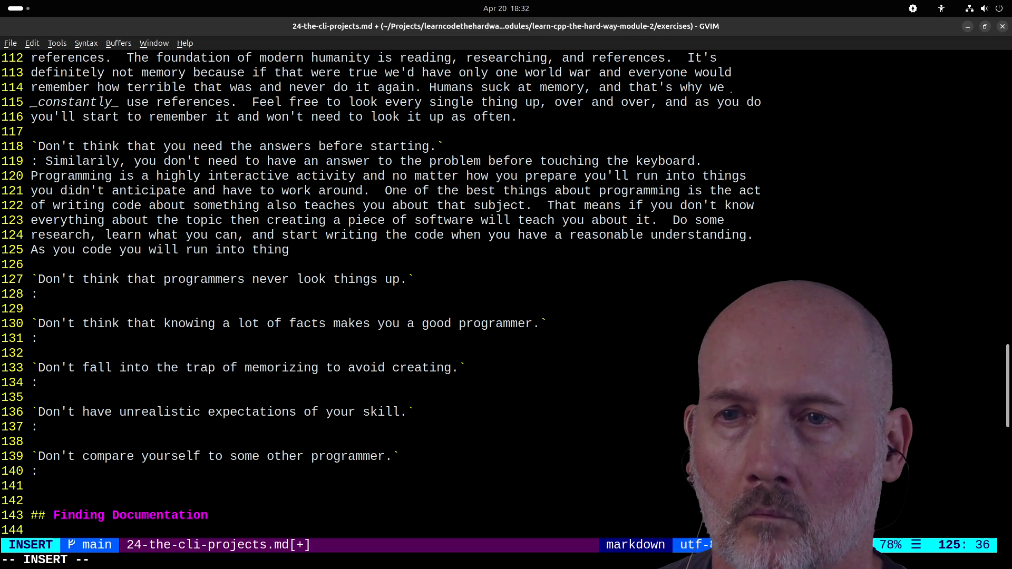
type("s you don't understan")
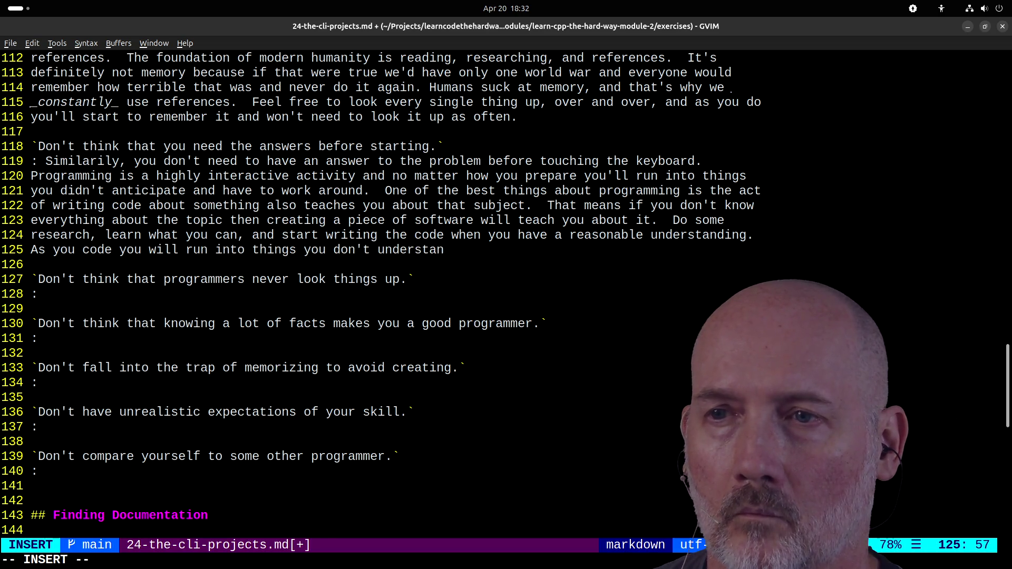
type("d, so then ")
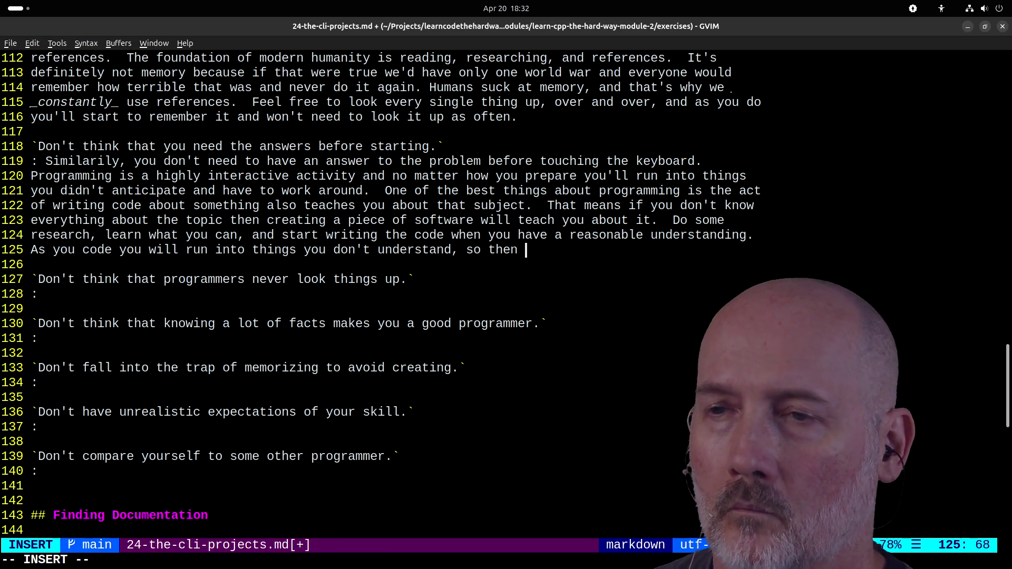
key("BackSpace")
key("BackSpace")
key("BackSpace")
key("BackSpace")
key("BackSpace")
key("BackSpace")
key("BackSpace")
key("BackSpace")
type("a")
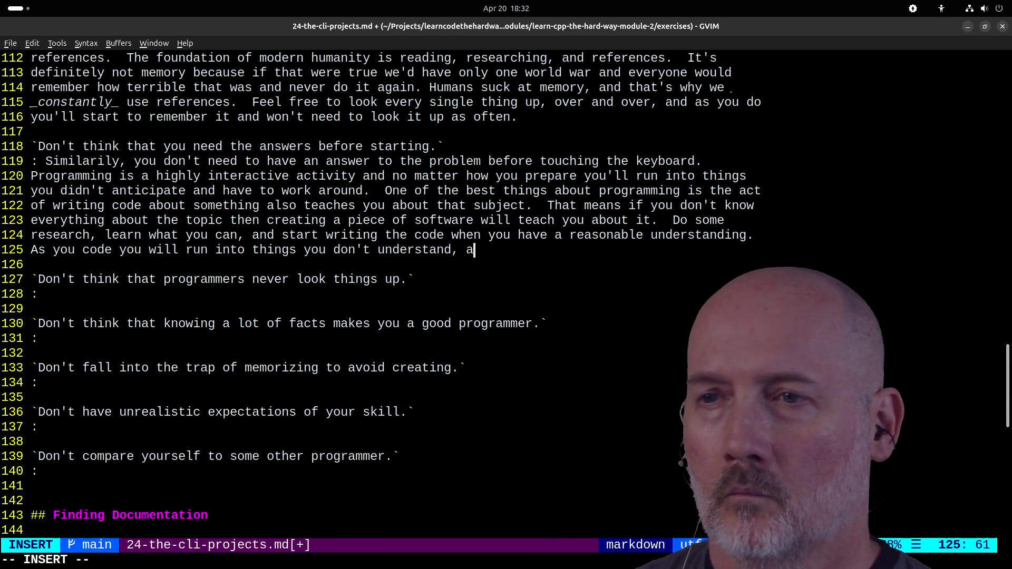
type("t which point you do more research and")
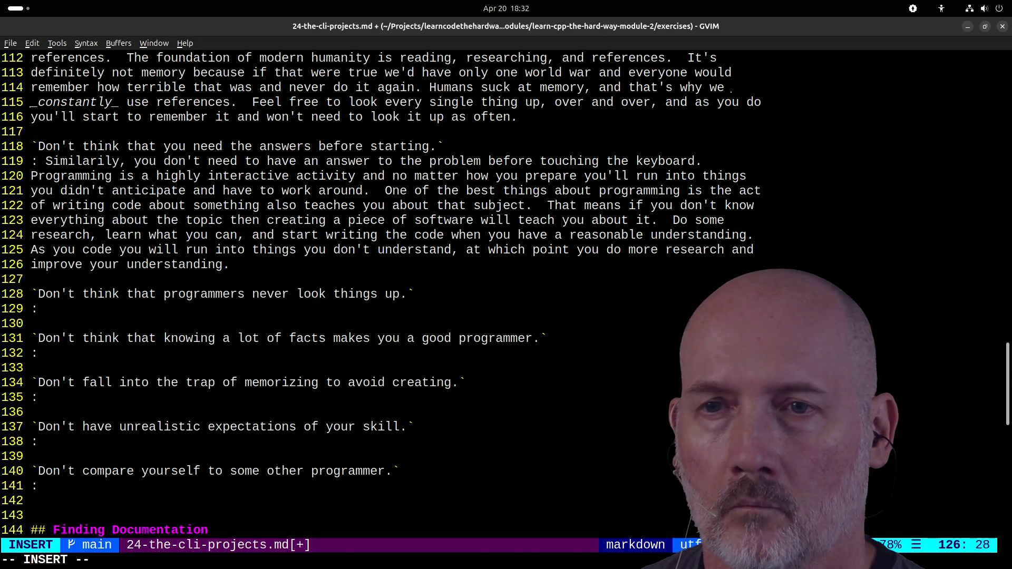
type("ctive")
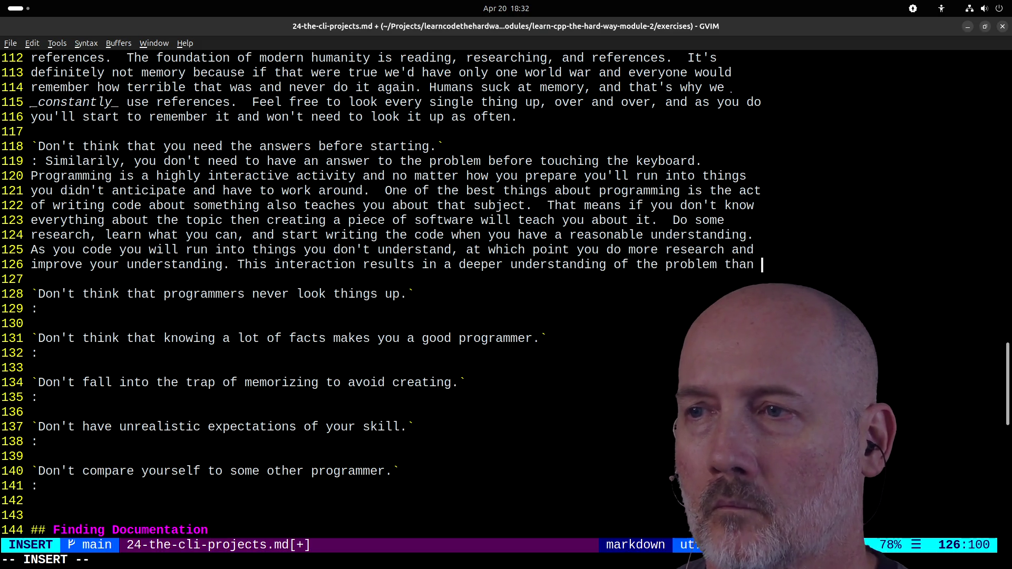
type("if you simply read a bunch of books about it and never wrot")
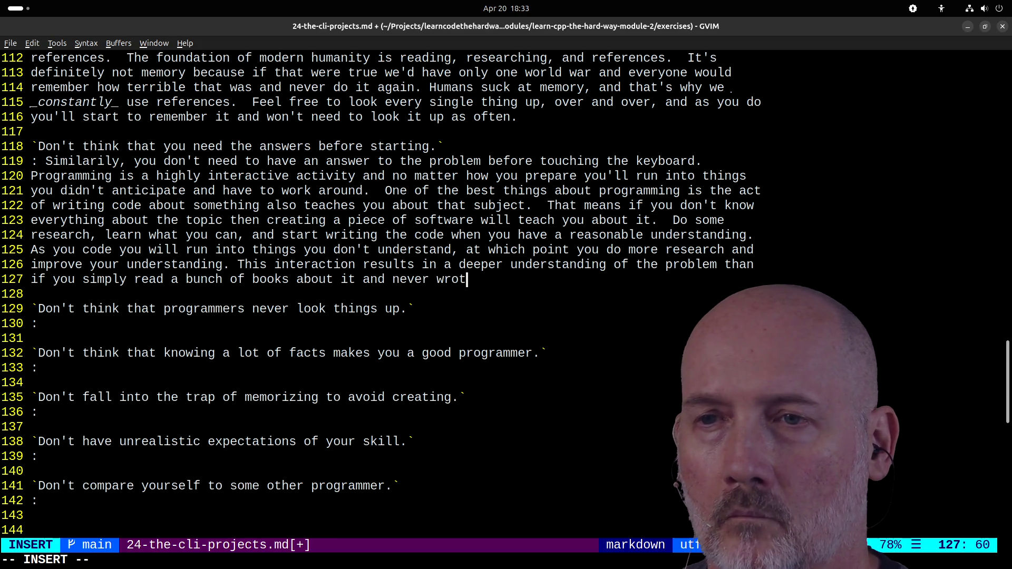
key("BackSpace")
key("BackSpace")
key("BackSpace")
type(".")
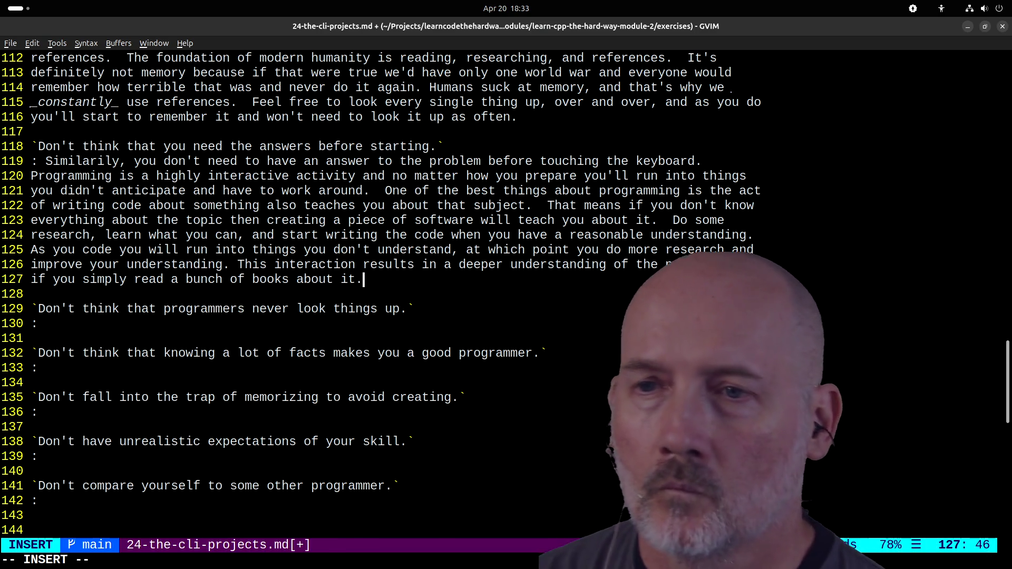
type("  The final")
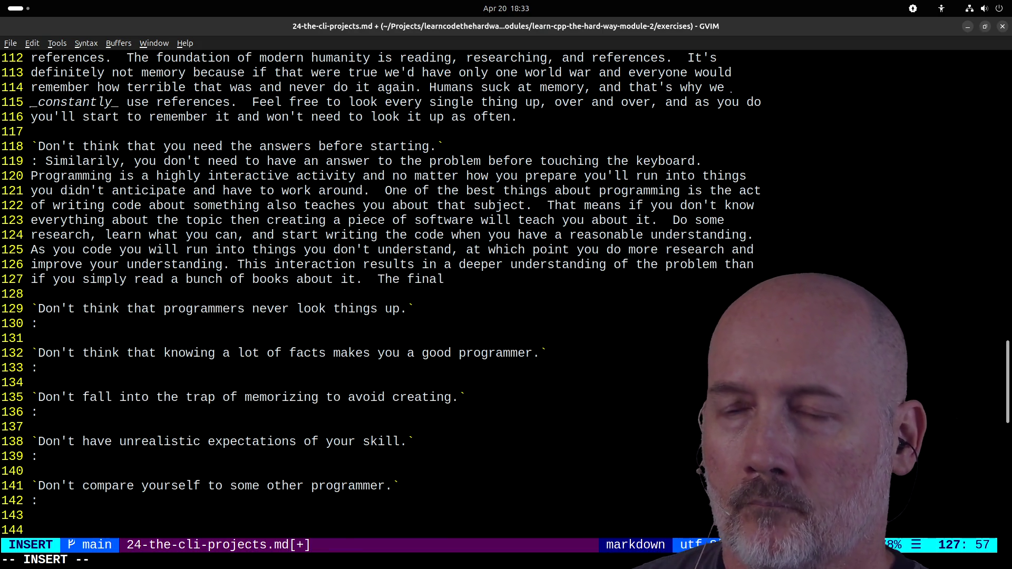
key("BackSpace")
key("BackSpace")
key("BackSpace")
key("Escape")
key("j")
key("j")
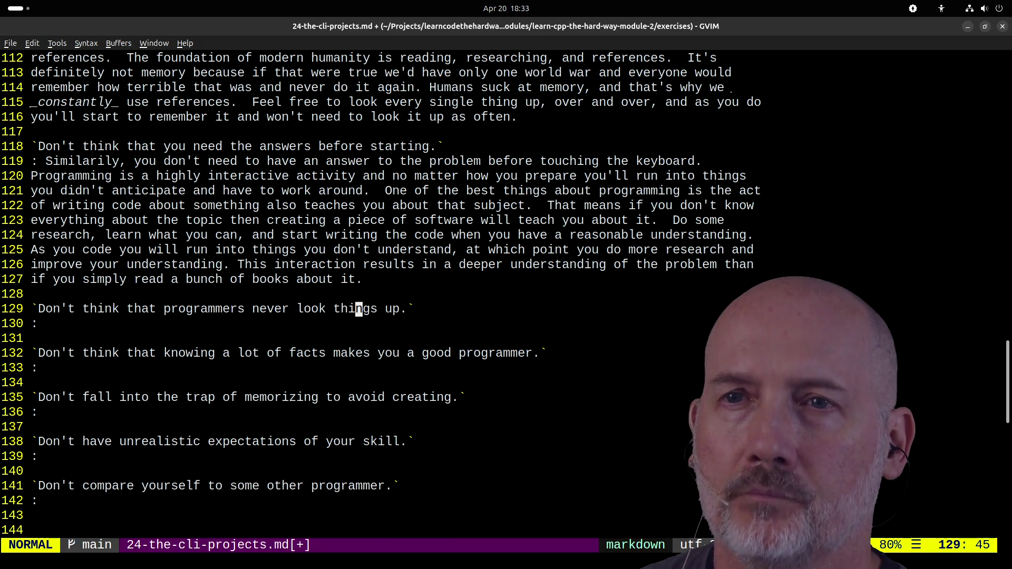
- Reword the line 129 heading to 'Don't think you only have one chance to get it right.' and save all files
key("k")
key("k")
key("k")
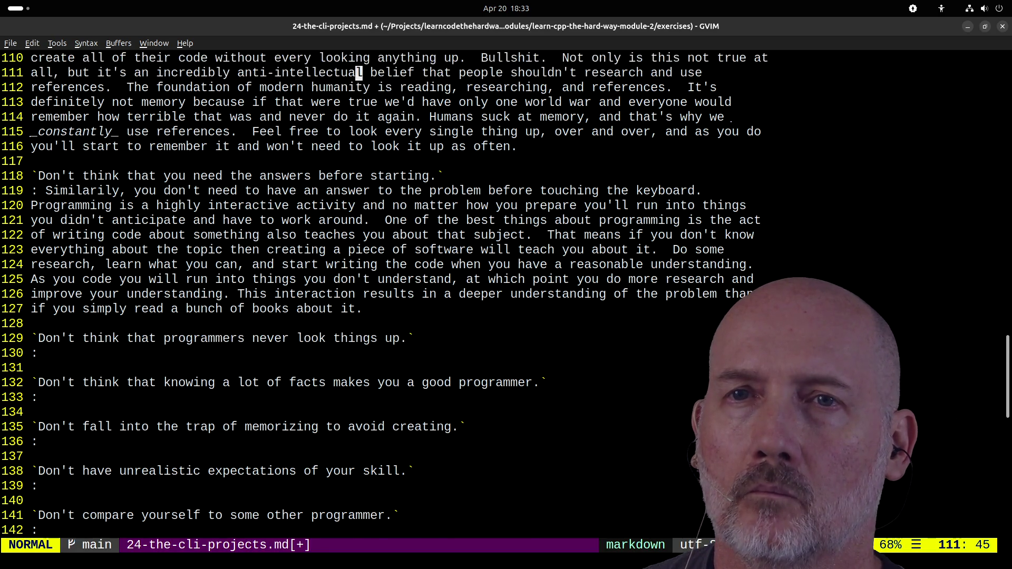
key("j")
key("j")
key("j")
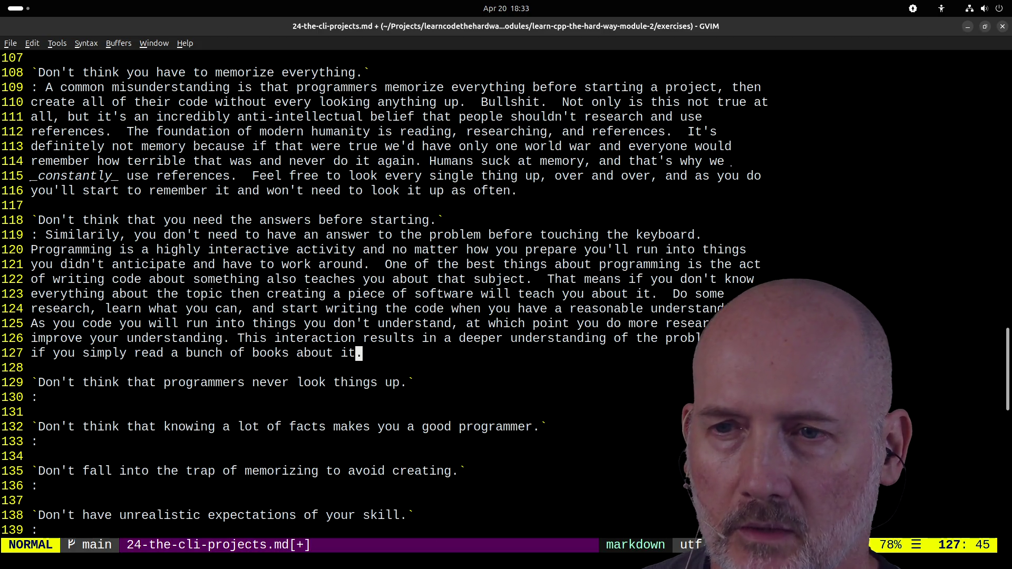
key("k")
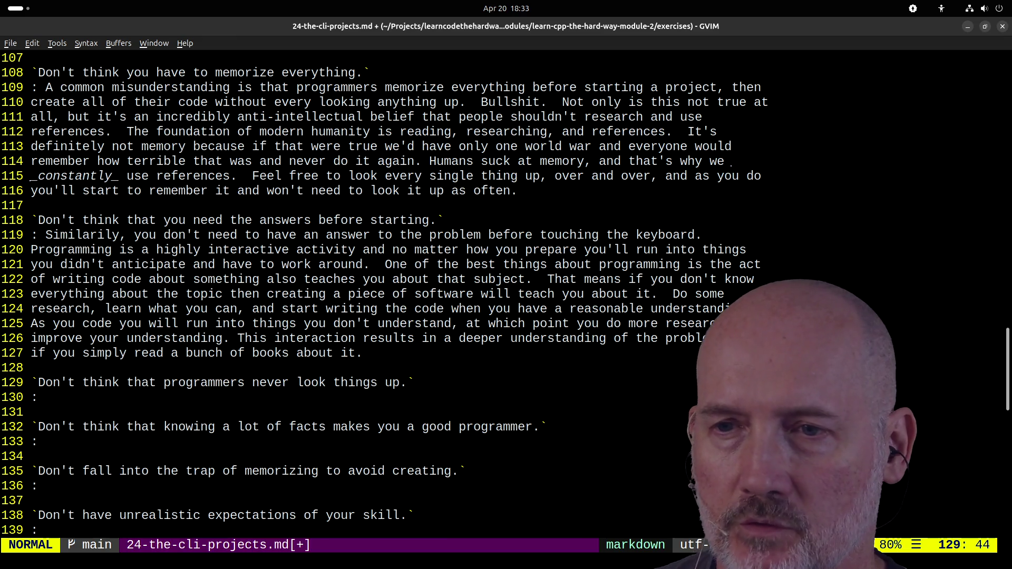
key("c")
key("i")
key("grave")
type("ink you only have one chance to get")
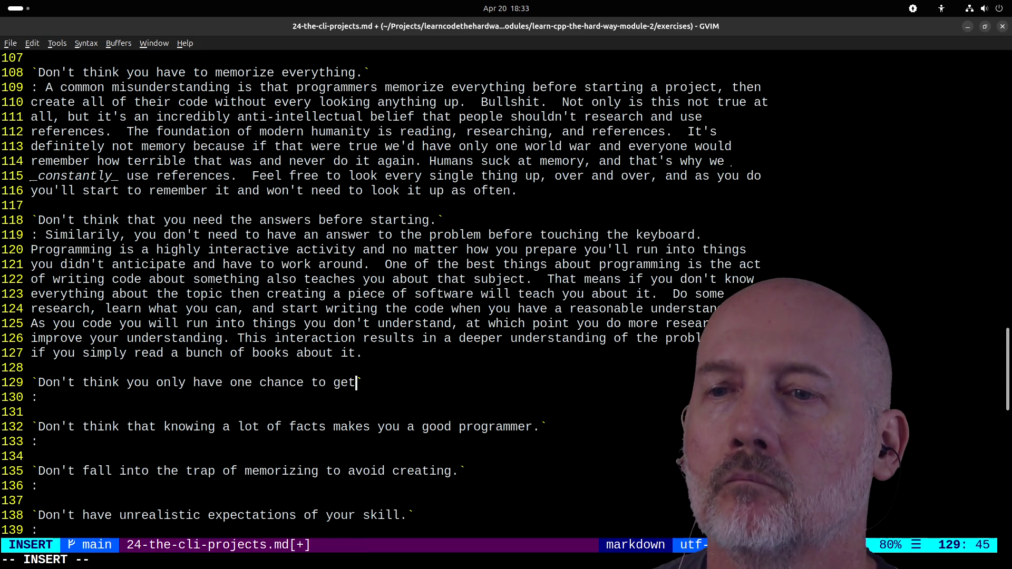
type("ht.")
key("Escape")
type(":wa")
key("Return")
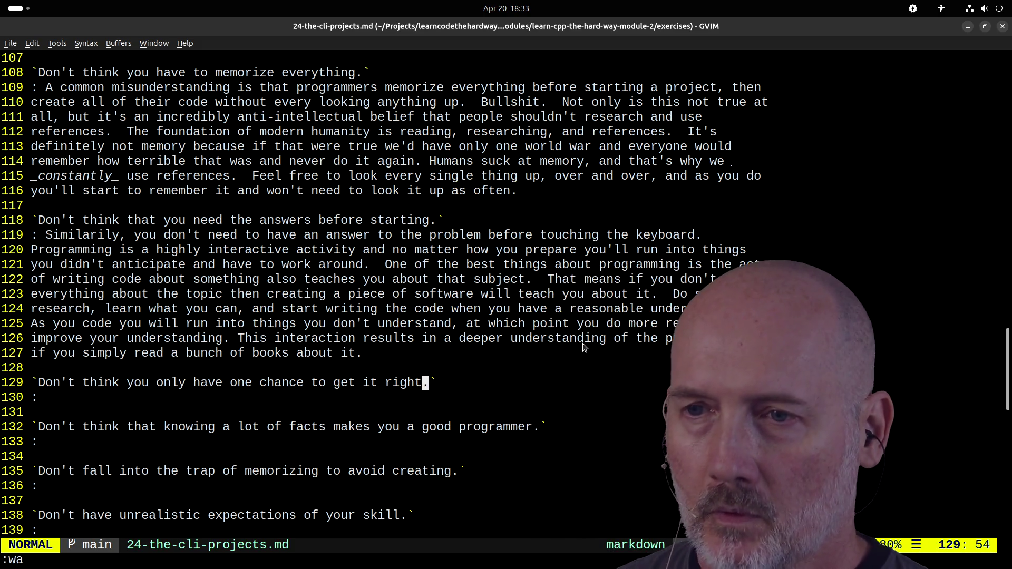
key("alt+Tab")
key("alt+Tab")
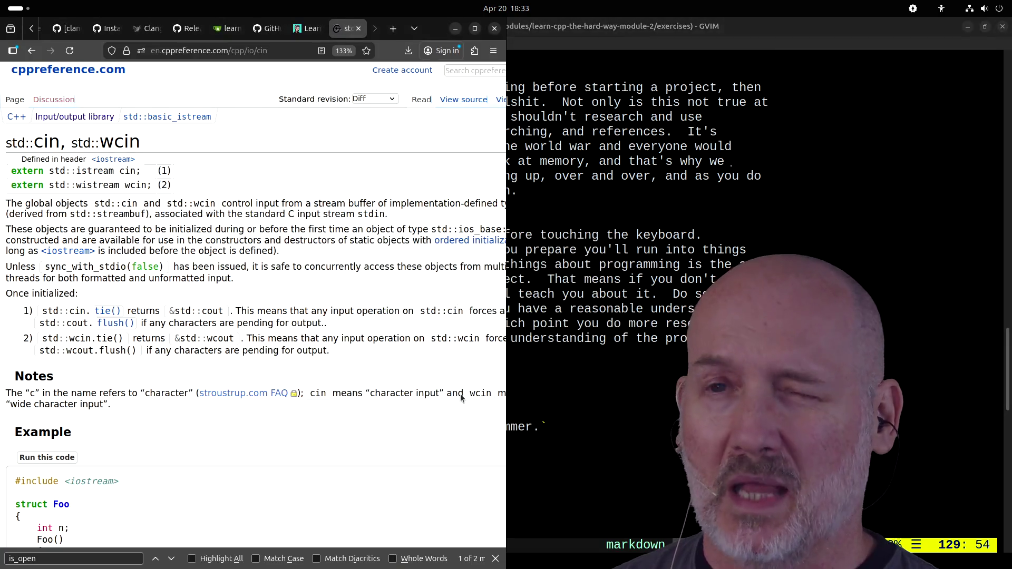
- Show the Learn C++ the Hard Way course tab in Firefox, listing lessons through 24: The CLI Projects
left_click(306, 28)
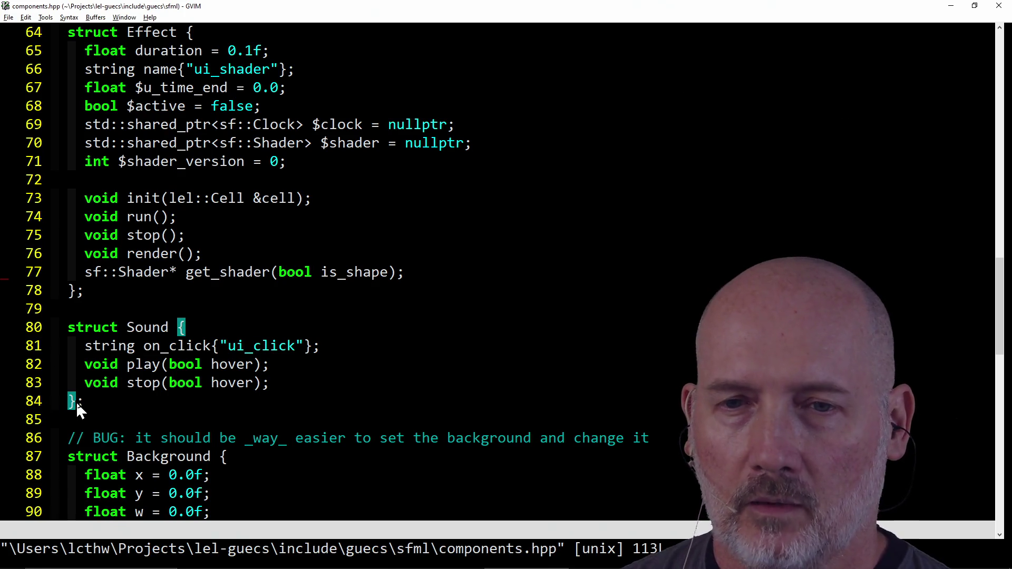
key("alt+Tab")
key("alt+Tab")
key("alt+Tab")
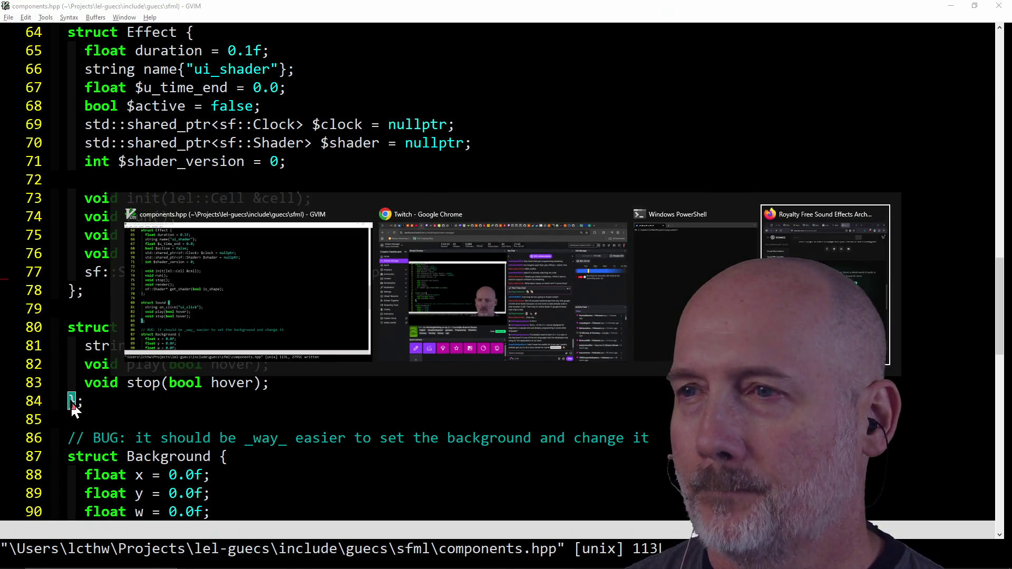
key("ctrl+t")
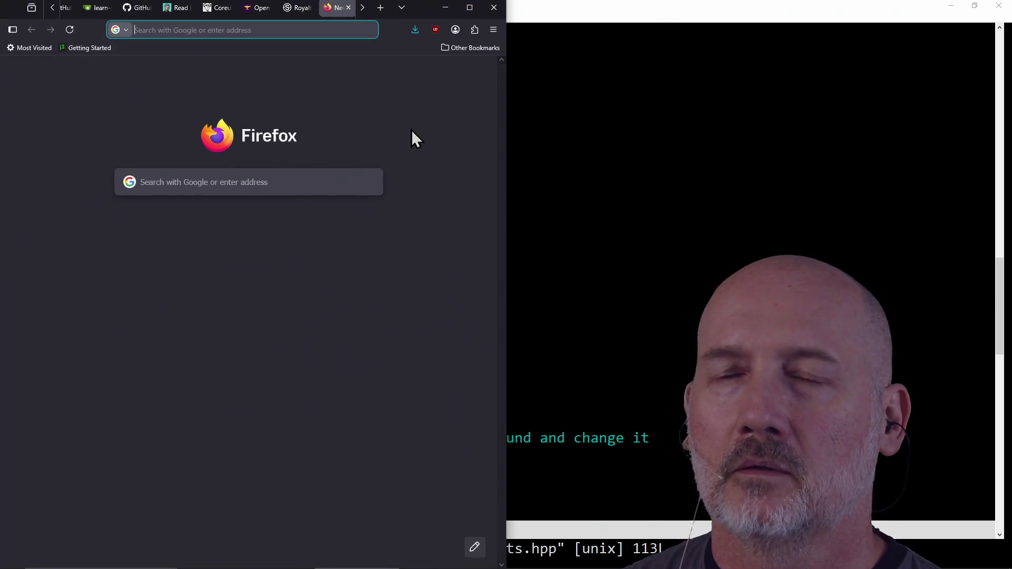
key("ctrl+w")
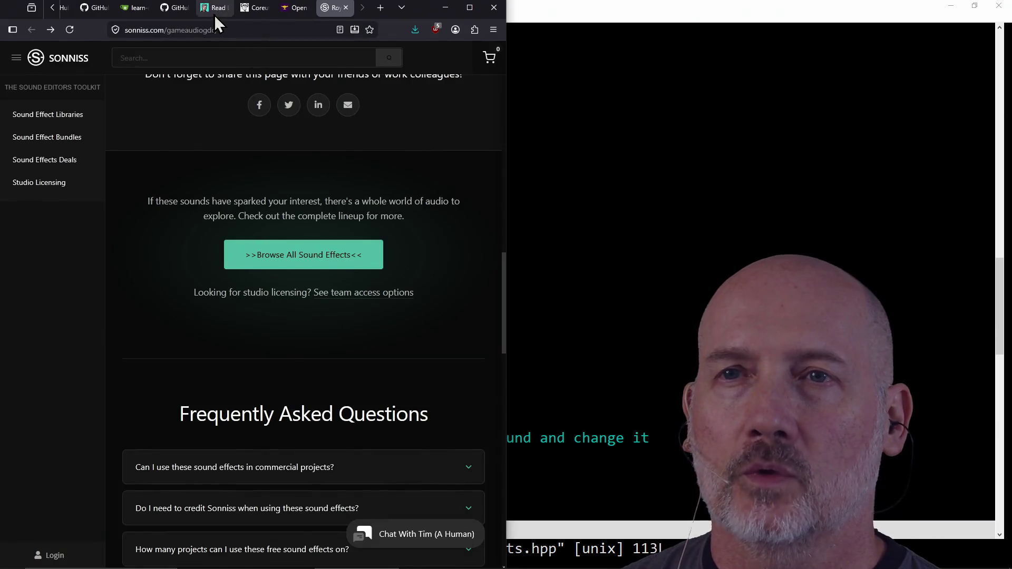
left_click(214, 15)
scroll(332, 232, "up", 8)
scroll(331, 232, "down", 12)
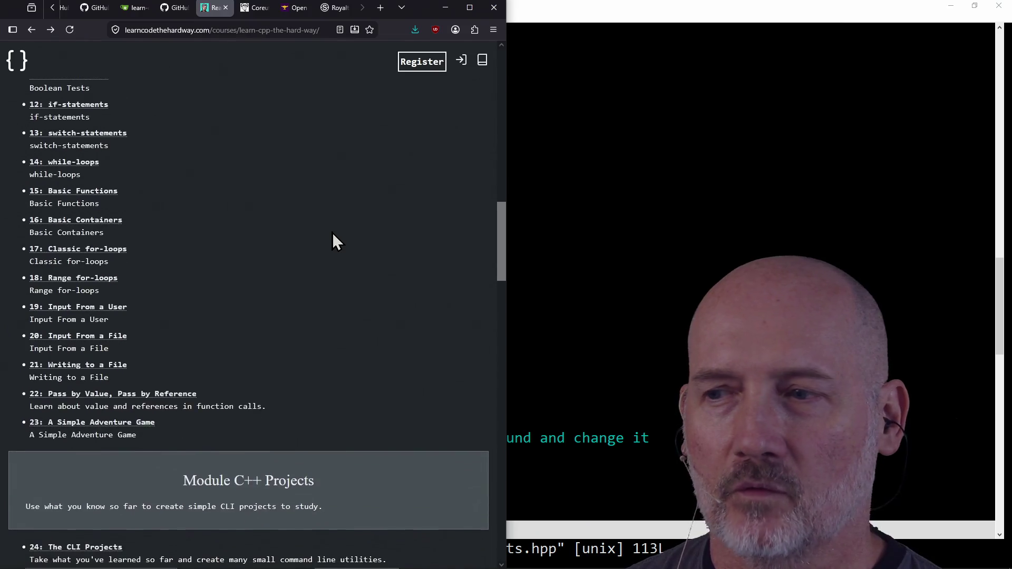
scroll(332, 232, "up", 3)
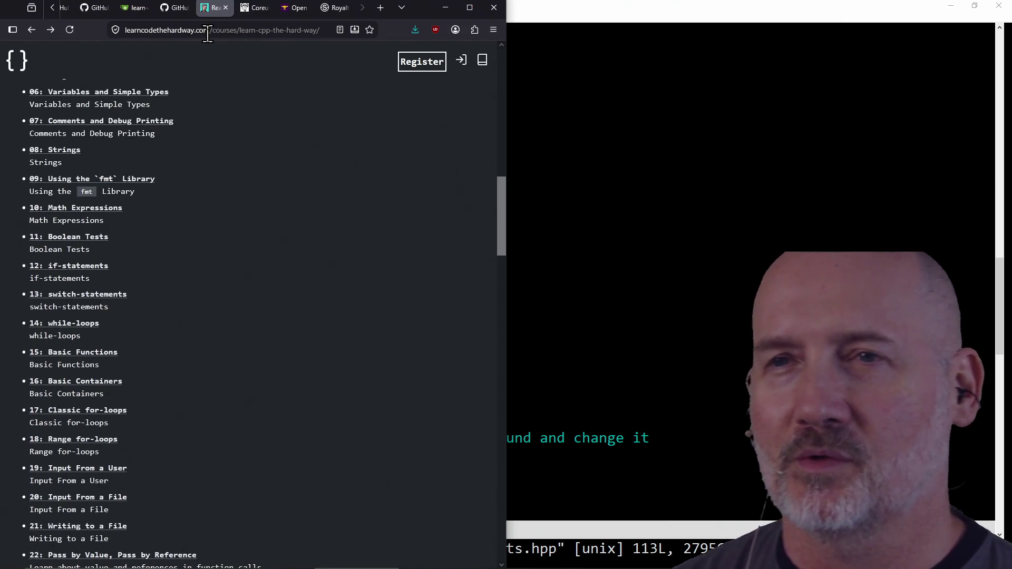
left_click(208, 30)
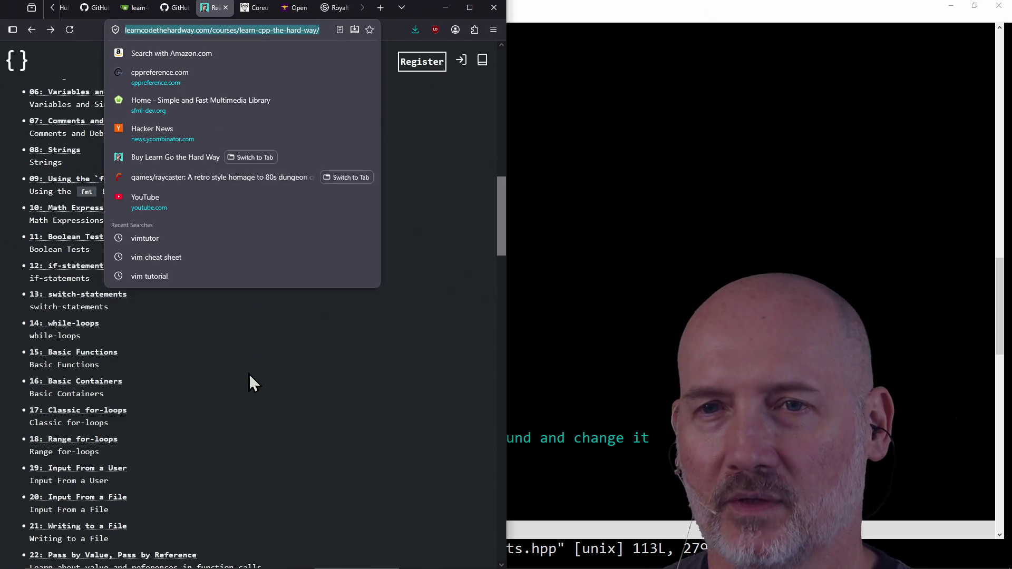
left_click(254, 381)
scroll(289, 392, "down", 3)
scroll(289, 392, "down", 10)
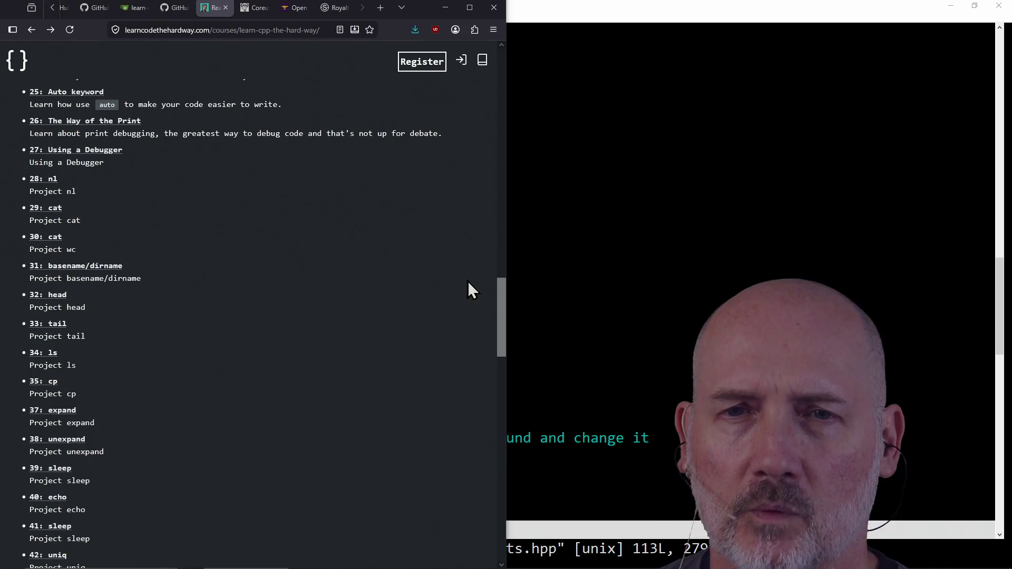
scroll(242, 265, "up", 10)
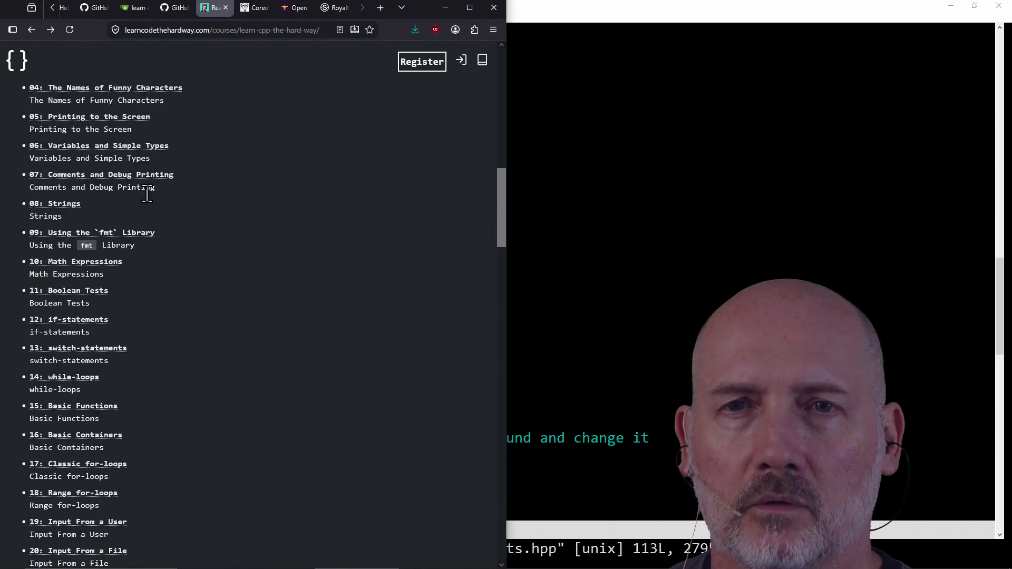
scroll(83, 119, "up", 2)
scroll(74, 422, "down", 5)
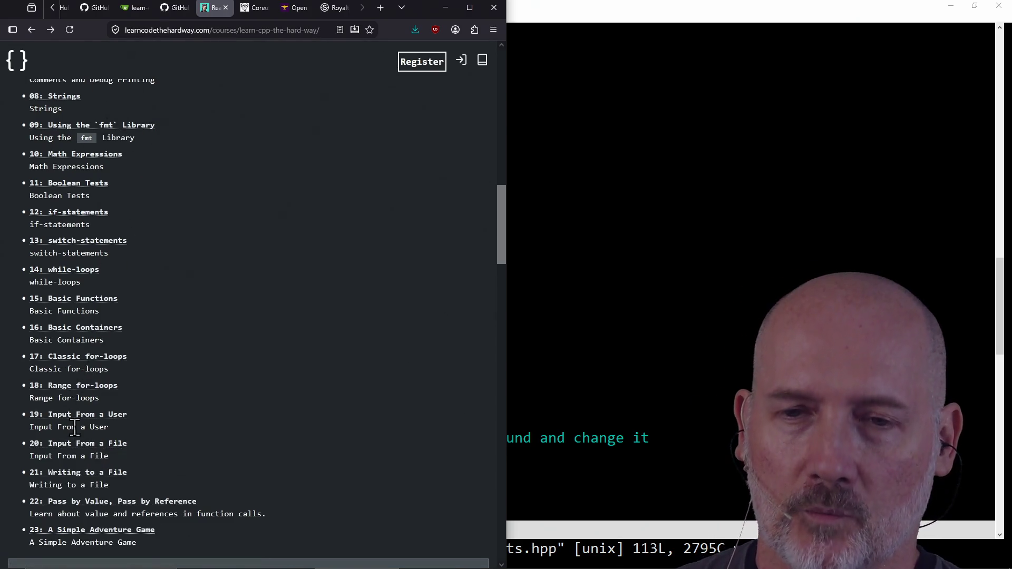
scroll(84, 490, "down", 5)
scroll(80, 457, "down", 8)
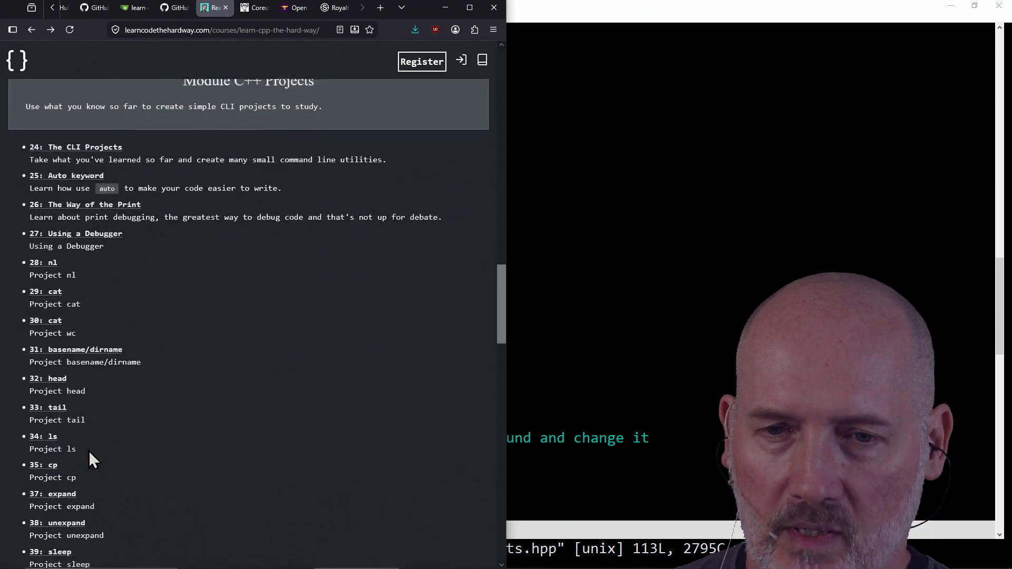
scroll(49, 452, "up", 2)
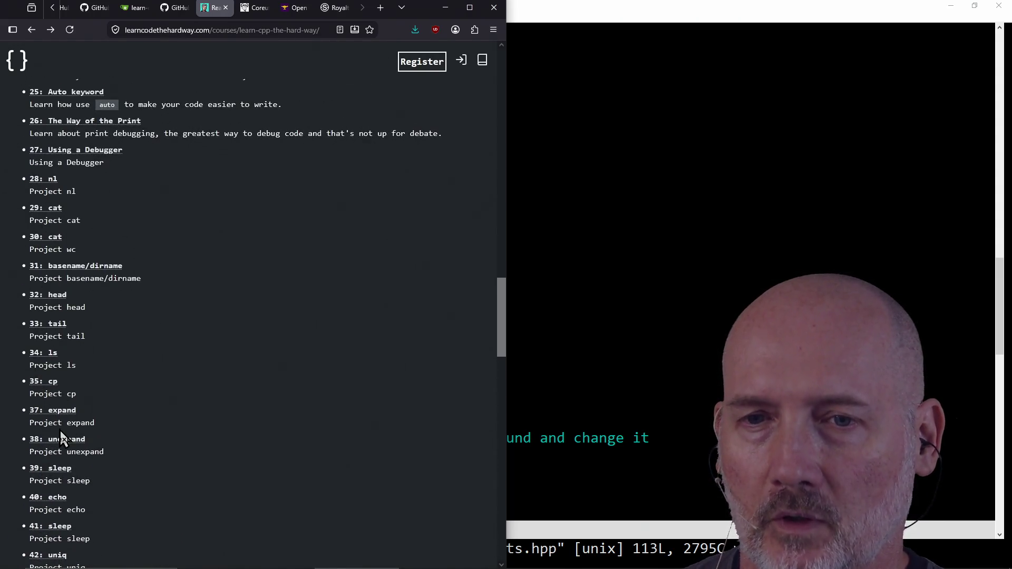
scroll(50, 480, "down", 1)
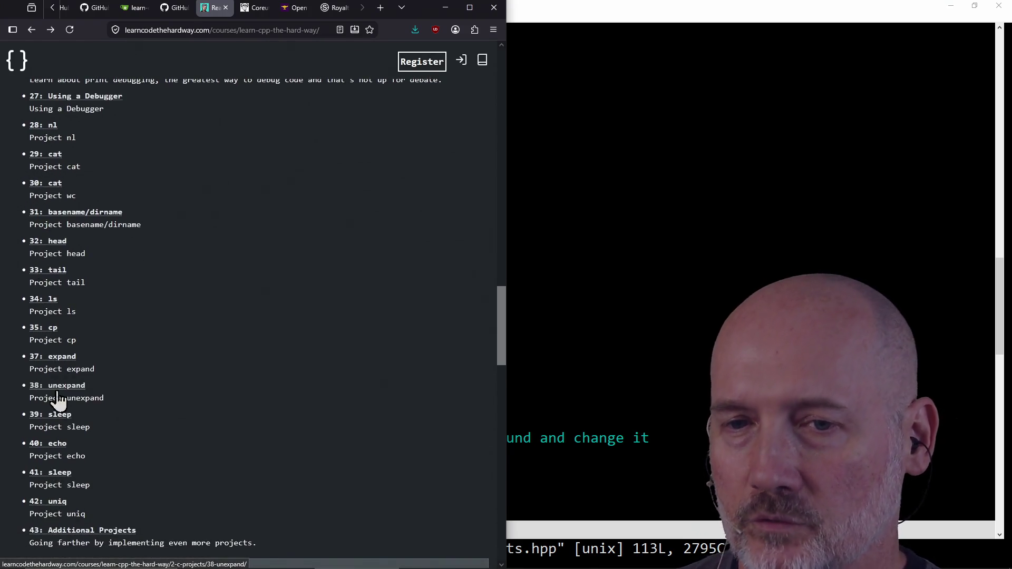
scroll(232, 431, "up", 10)
scroll(31, 316, "up", 6)
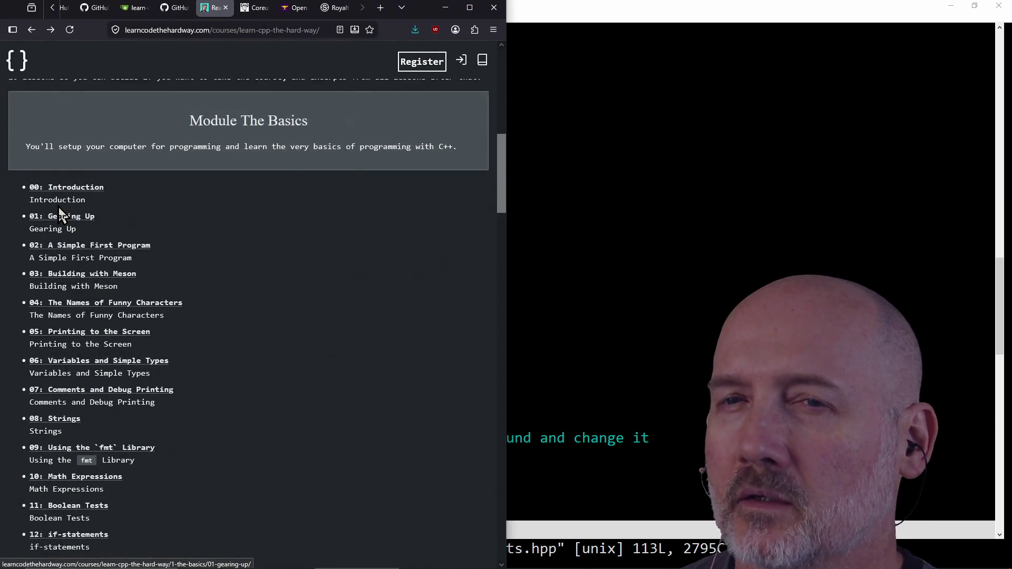
scroll(53, 232, "down", 5)
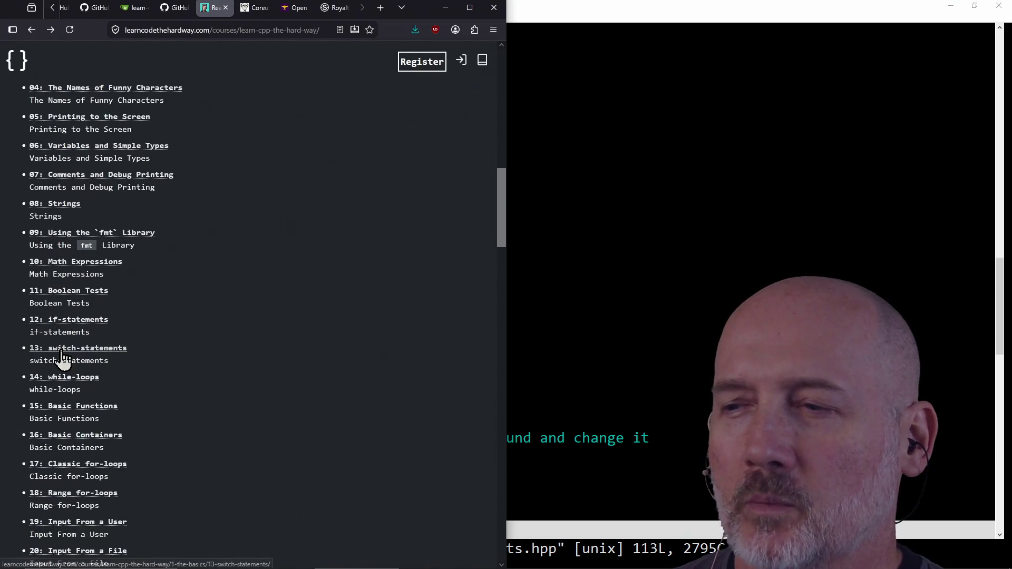
scroll(75, 418, "down", 4)
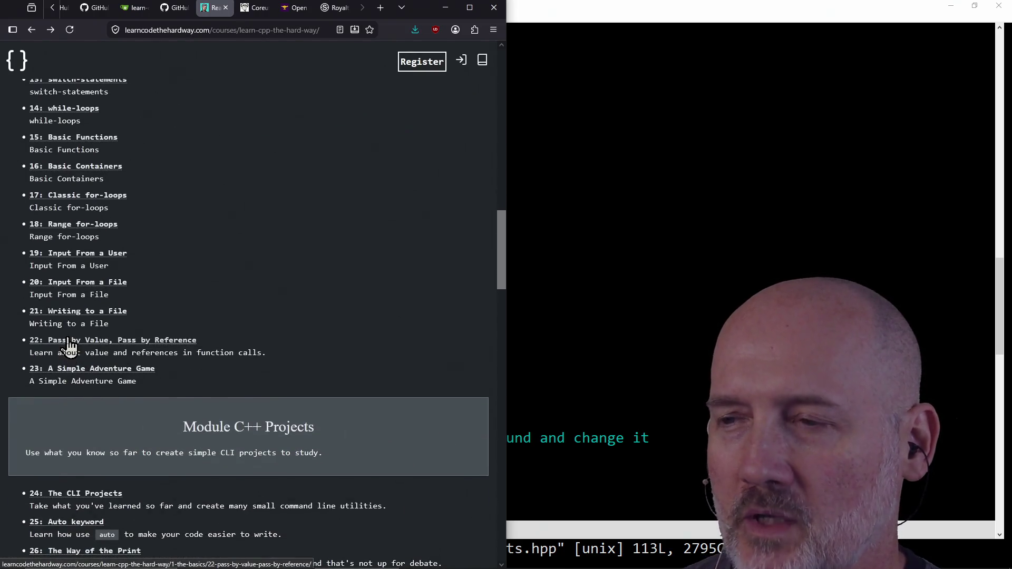
scroll(60, 232, "up", 1)
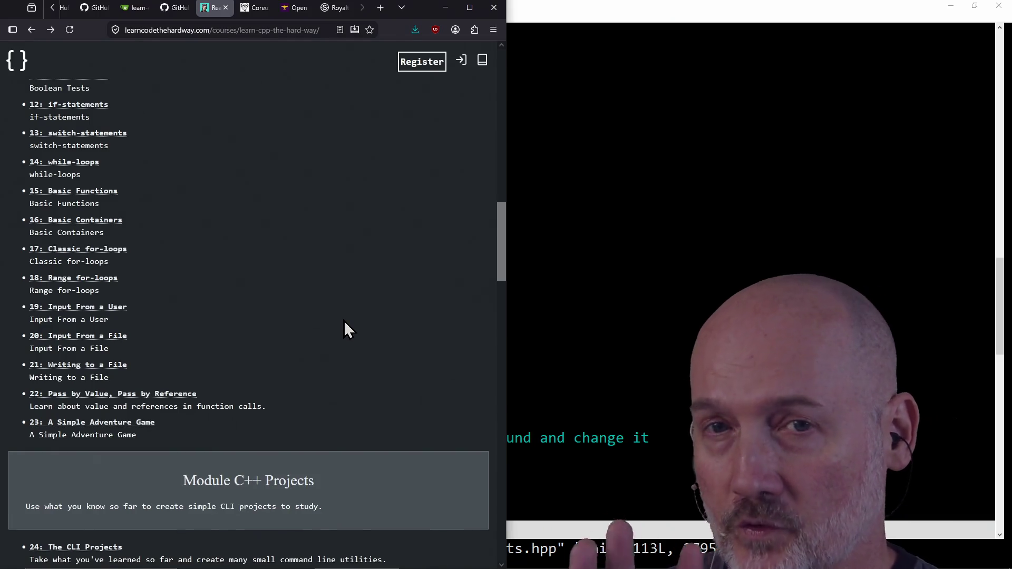
scroll(344, 321, "down", 2)
scroll(344, 320, "down", 5)
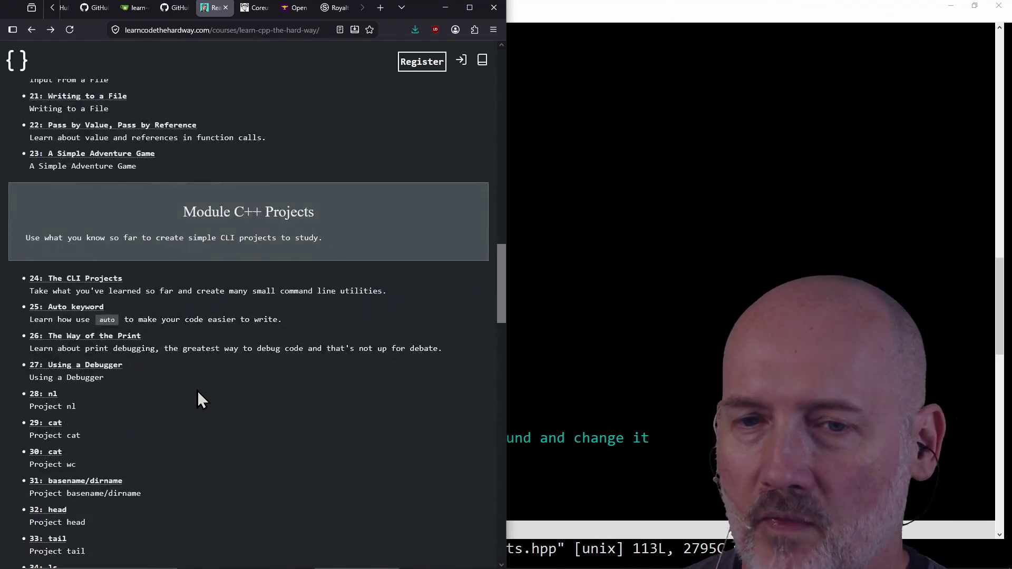
scroll(68, 390, "down", 2)
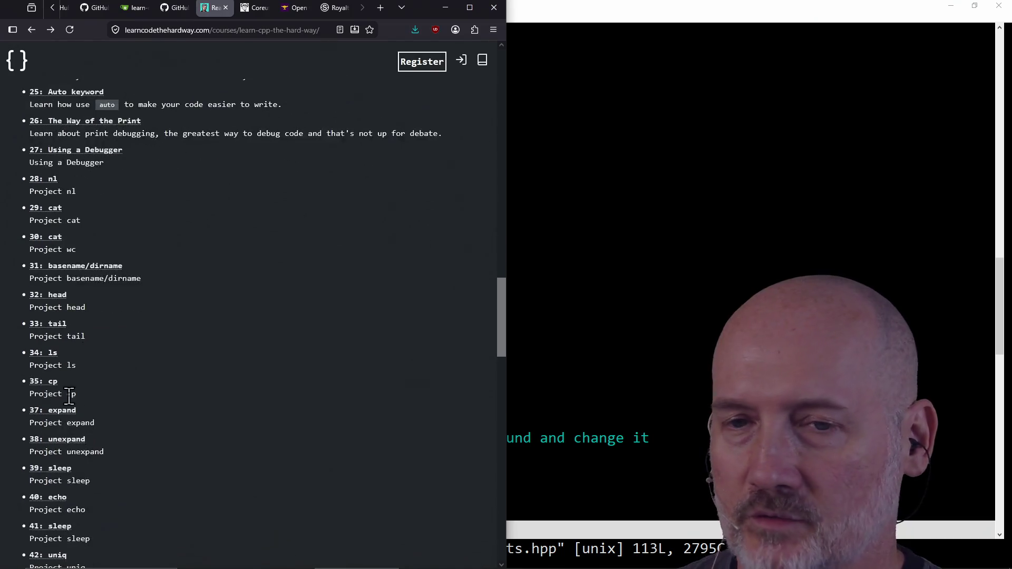
scroll(67, 533, "down", 1)
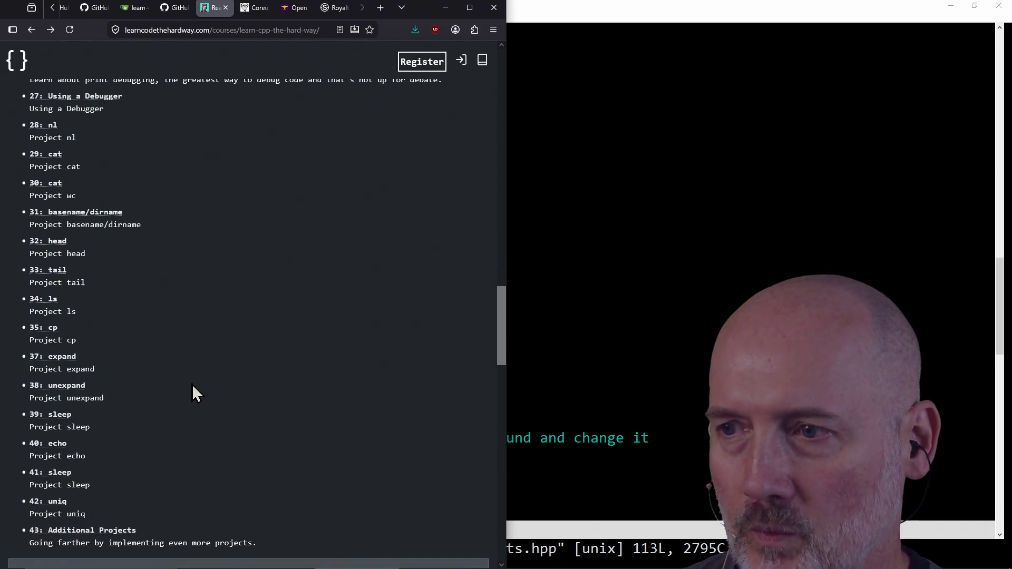
scroll(232, 368, "up", 14)
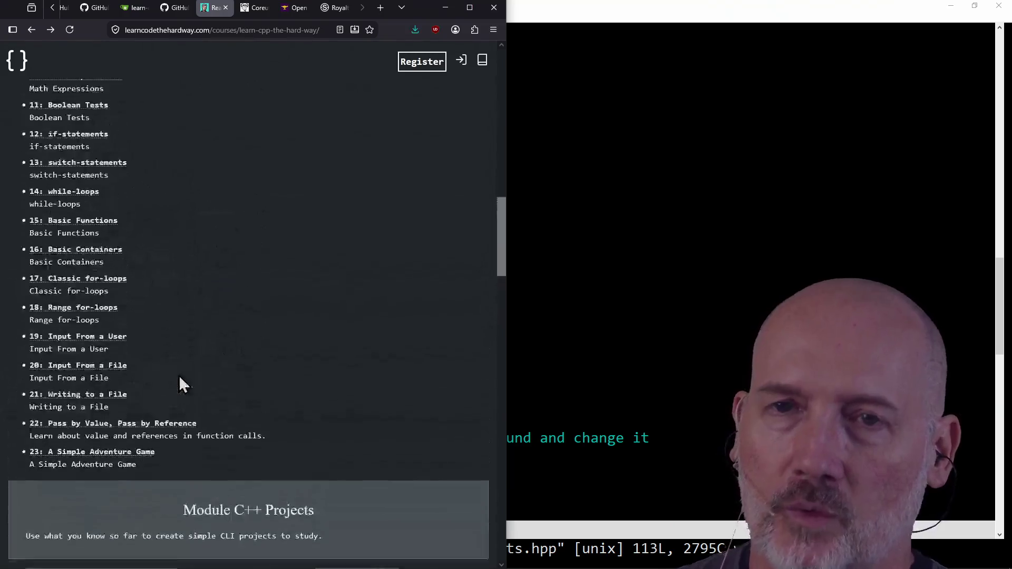
scroll(158, 327, "down", 4)
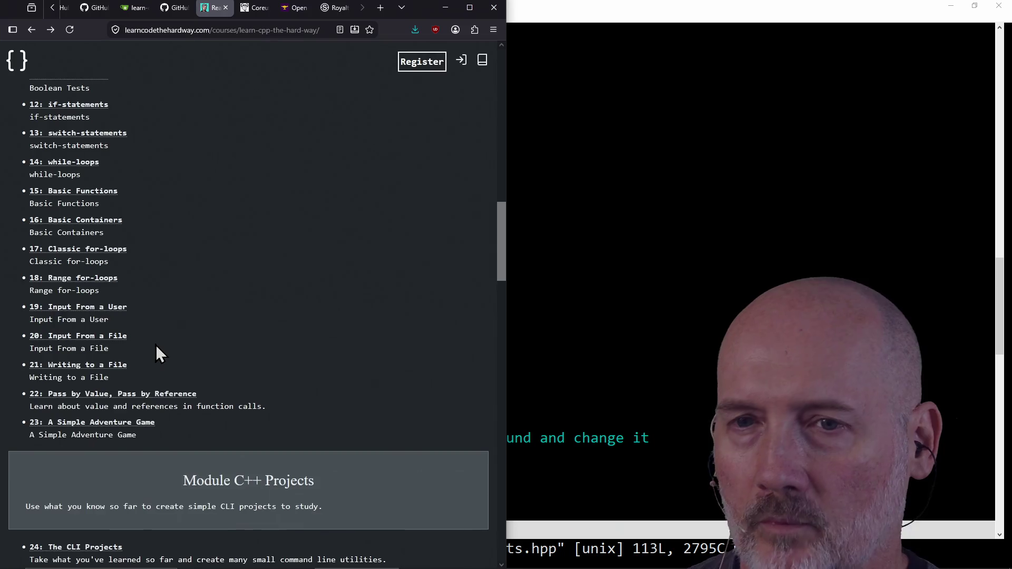
scroll(154, 342, "up", 6)
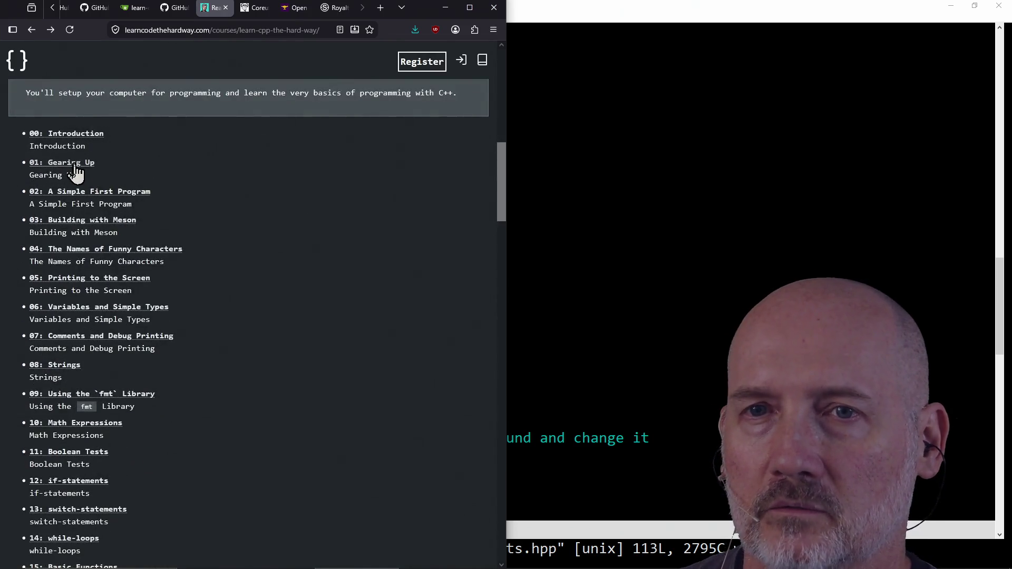
scroll(304, 315, "down", 15)
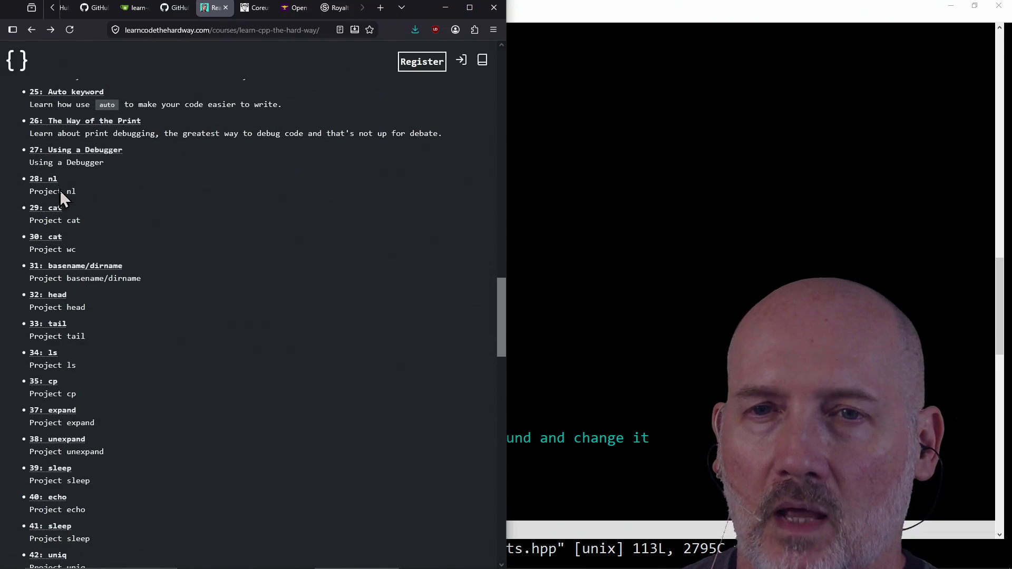
left_click(48, 211)
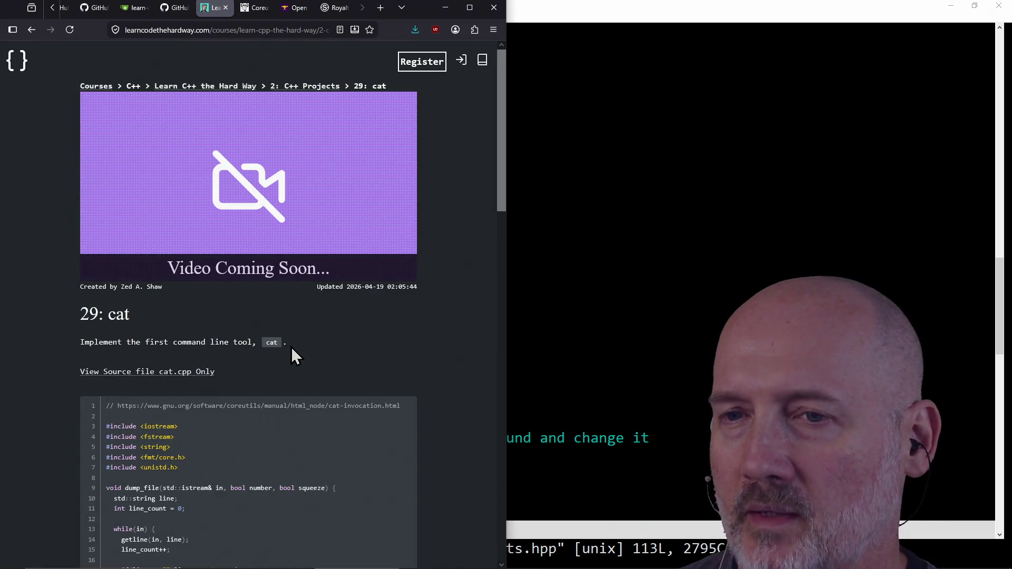
scroll(344, 353, "down", 10)
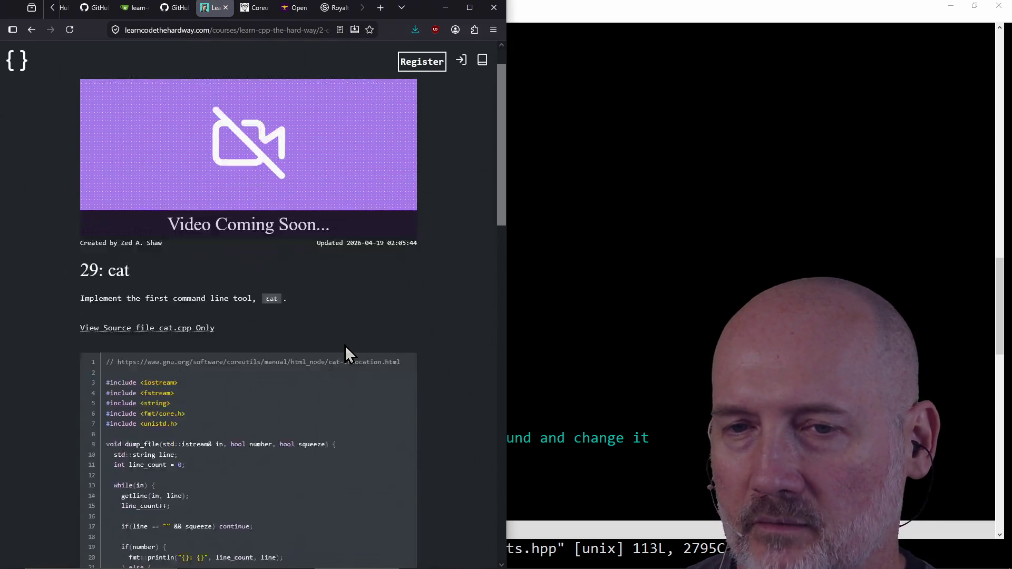
scroll(180, 375, "up", 10)
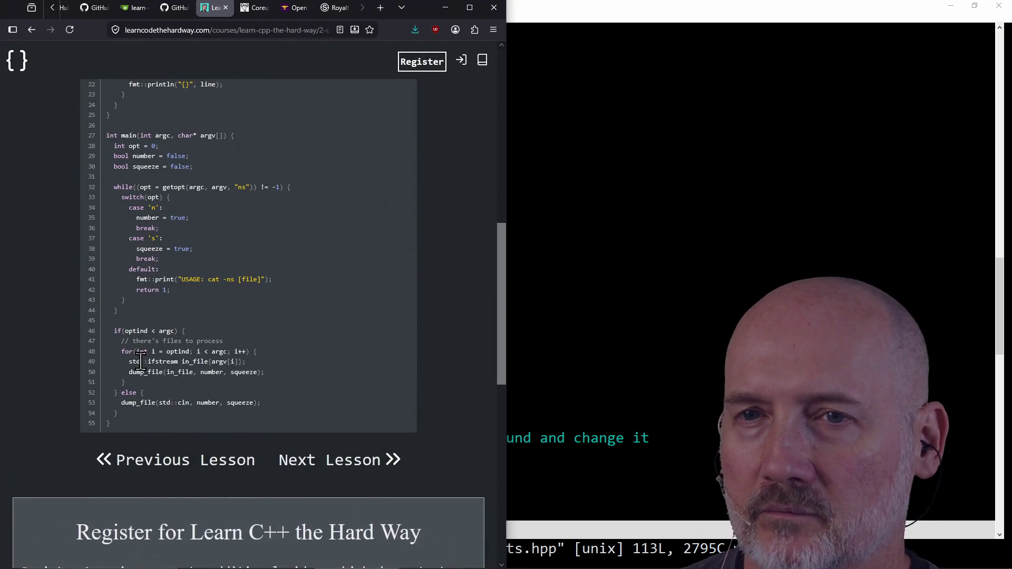
scroll(182, 378, "down", 3)
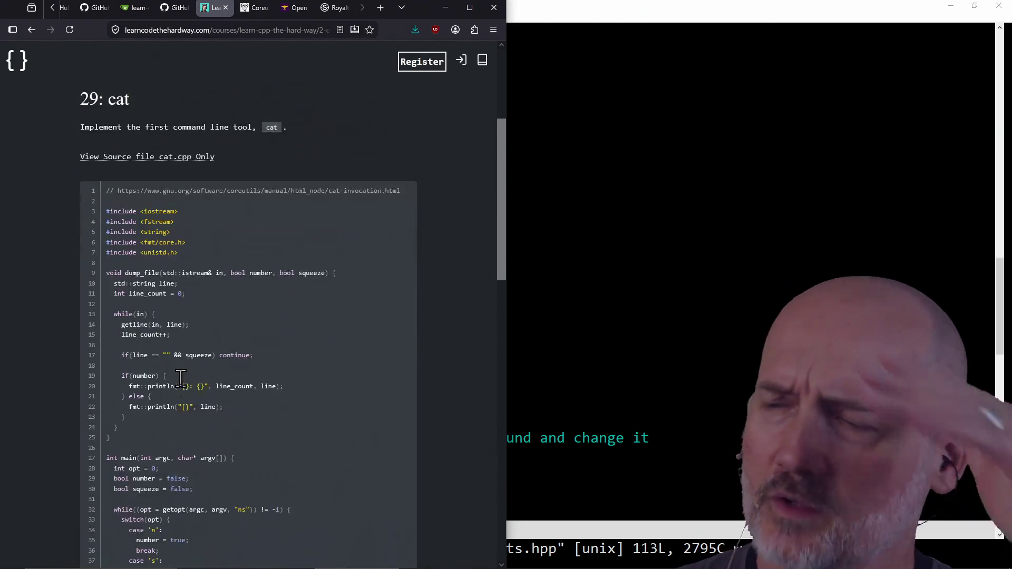
scroll(169, 423, "down", 2)
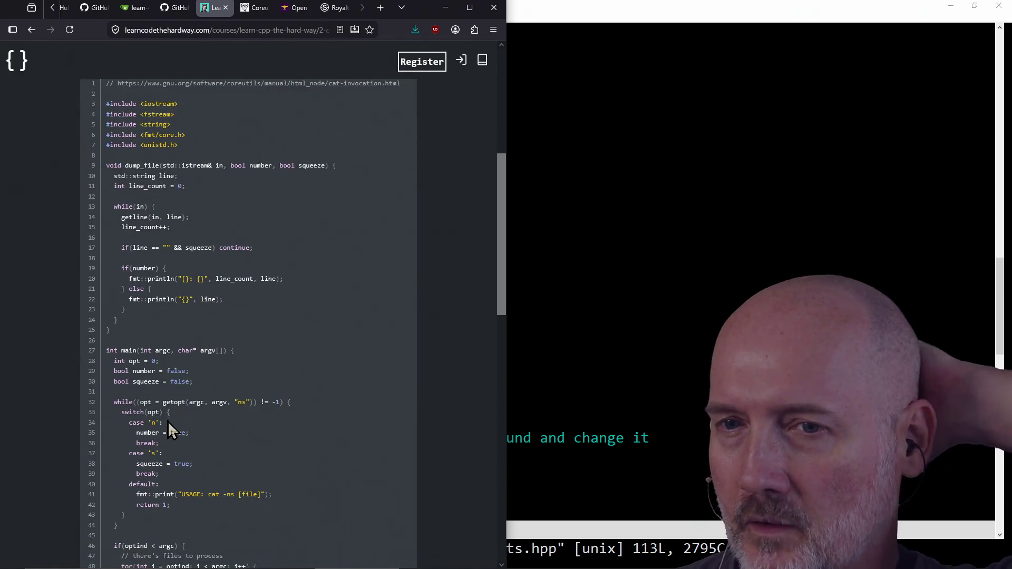
scroll(168, 420, "down", 2)
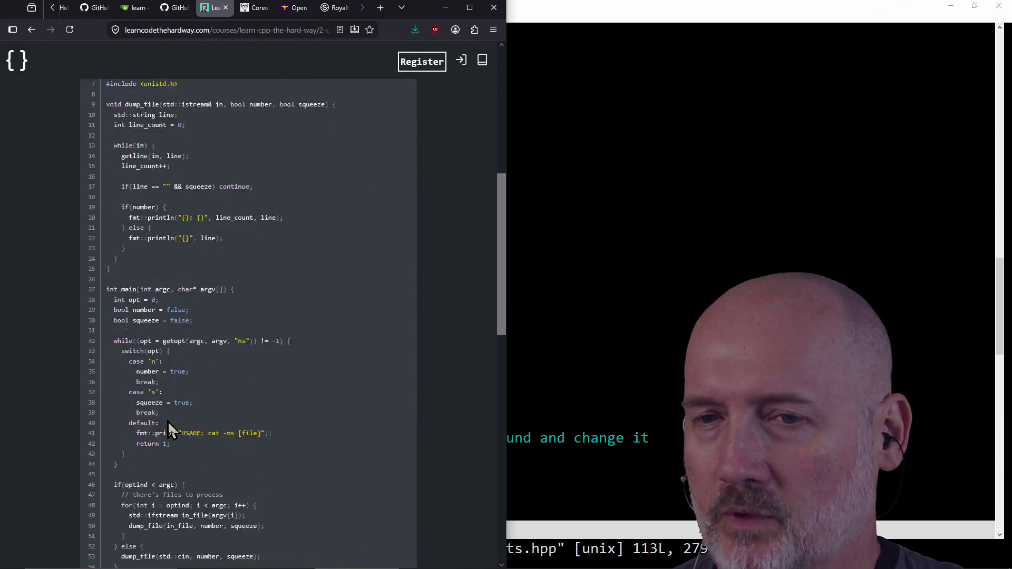
scroll(185, 429, "up", 8)
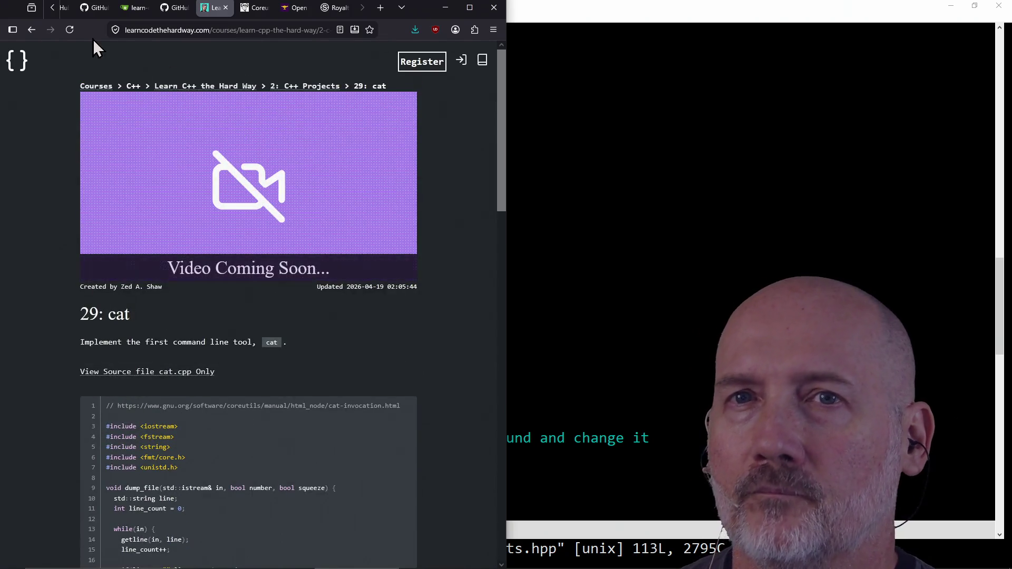
left_click(31, 29)
scroll(247, 324, "down", 2)
scroll(239, 321, "down", 2)
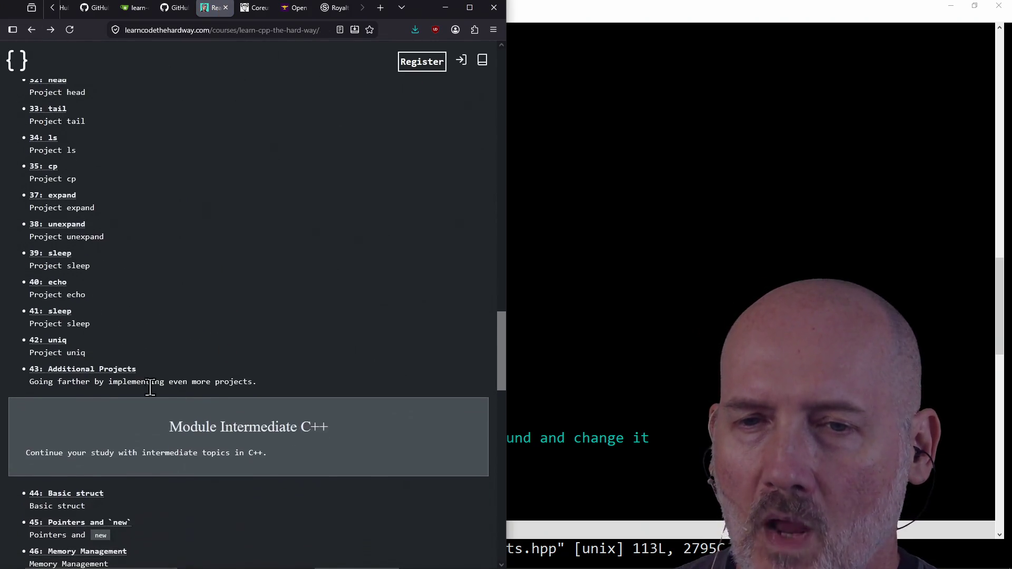
scroll(220, 379, "down", 5)
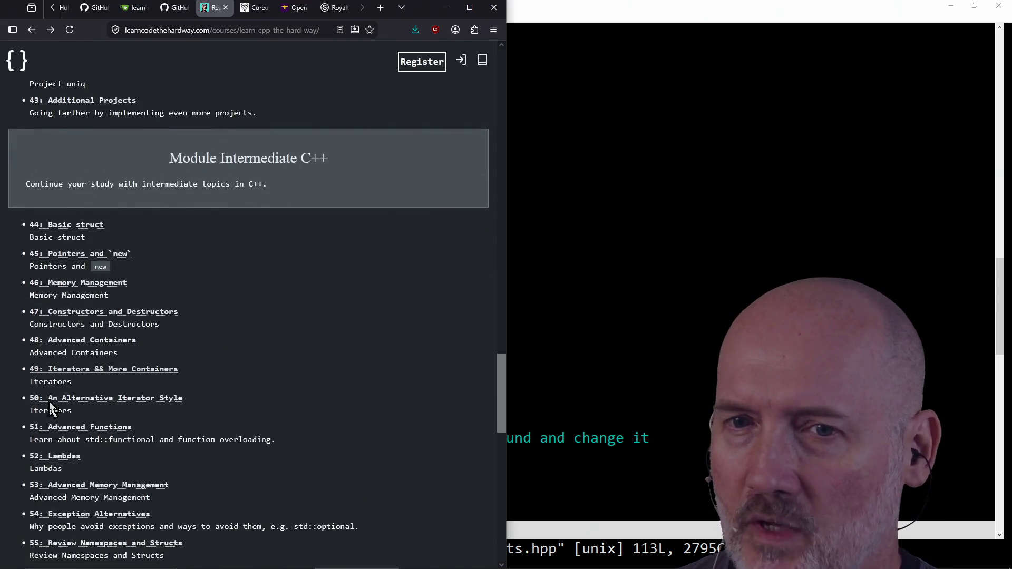
scroll(236, 295, "down", 2)
scroll(236, 293, "up", 5)
scroll(254, 298, "down", 2)
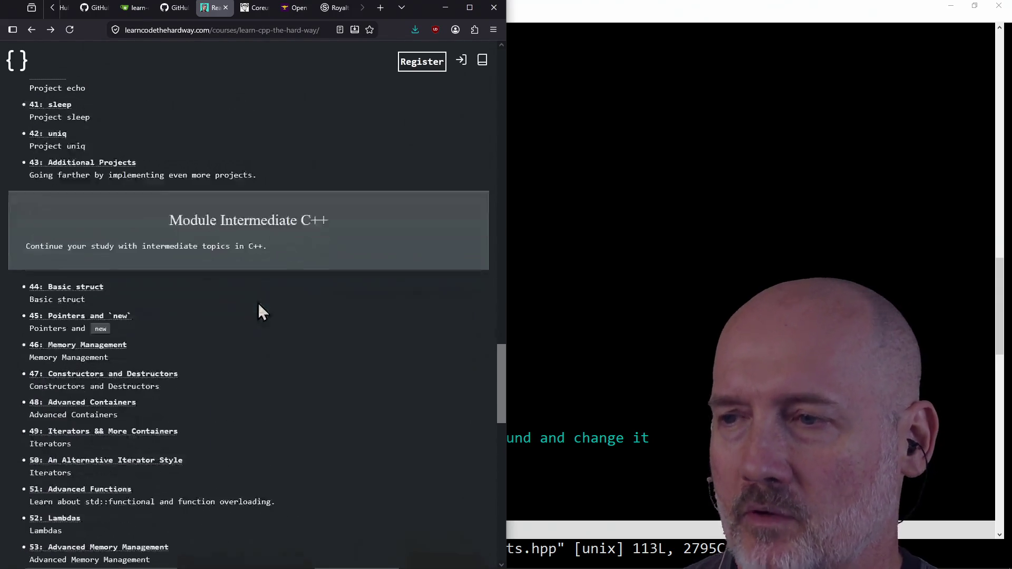
scroll(278, 326, "down", 1)
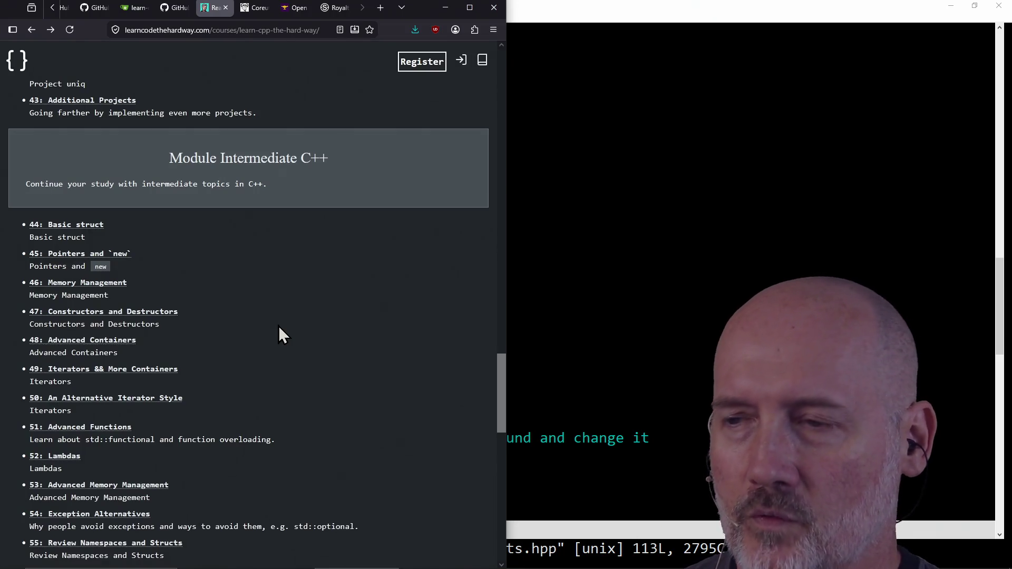
scroll(278, 326, "down", 1)
scroll(278, 326, "up", 2)
scroll(279, 327, "down", 2)
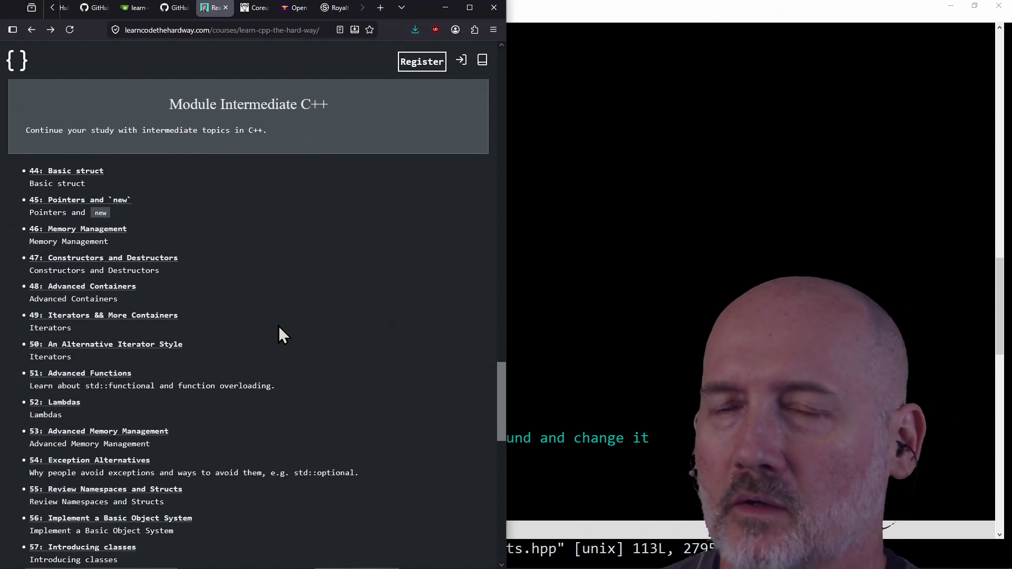
scroll(278, 325, "up", 1)
scroll(279, 325, "down", 2)
scroll(279, 324, "down", 12)
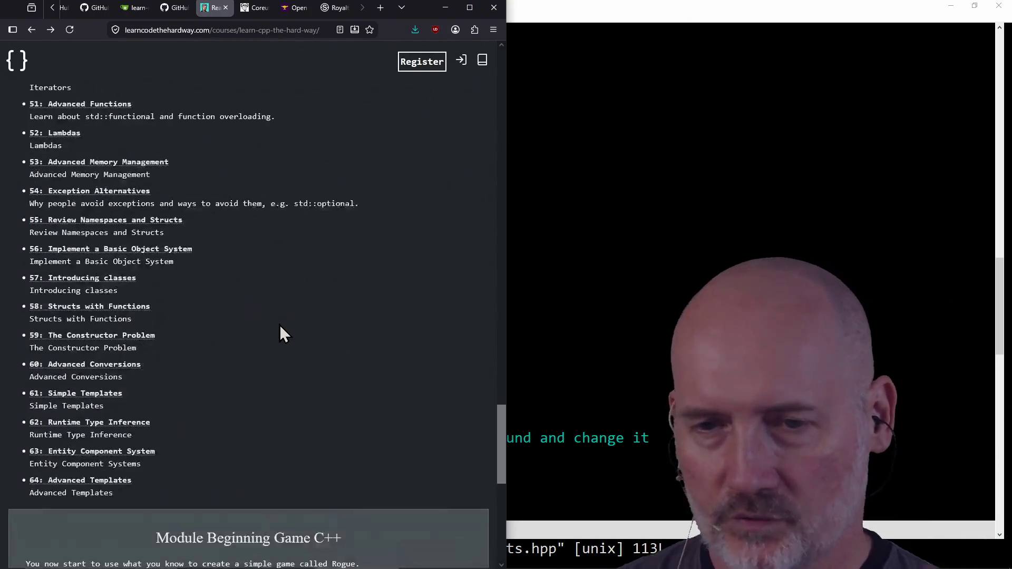
scroll(280, 407, "up", 20)
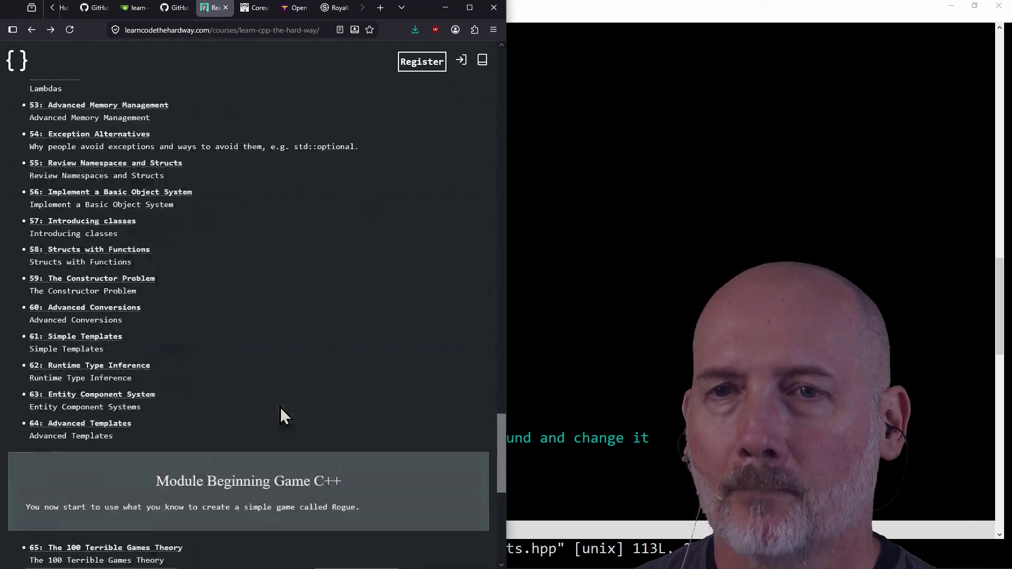
scroll(280, 406, "up", 7)
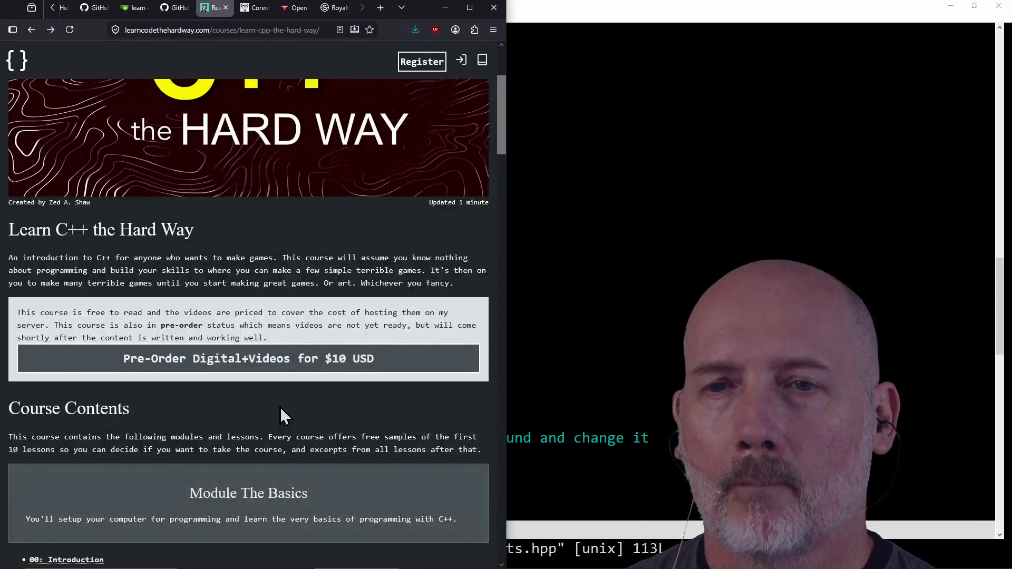
scroll(280, 406, "down", 4)
scroll(394, 320, "up", 2)
left_click(608, 268)
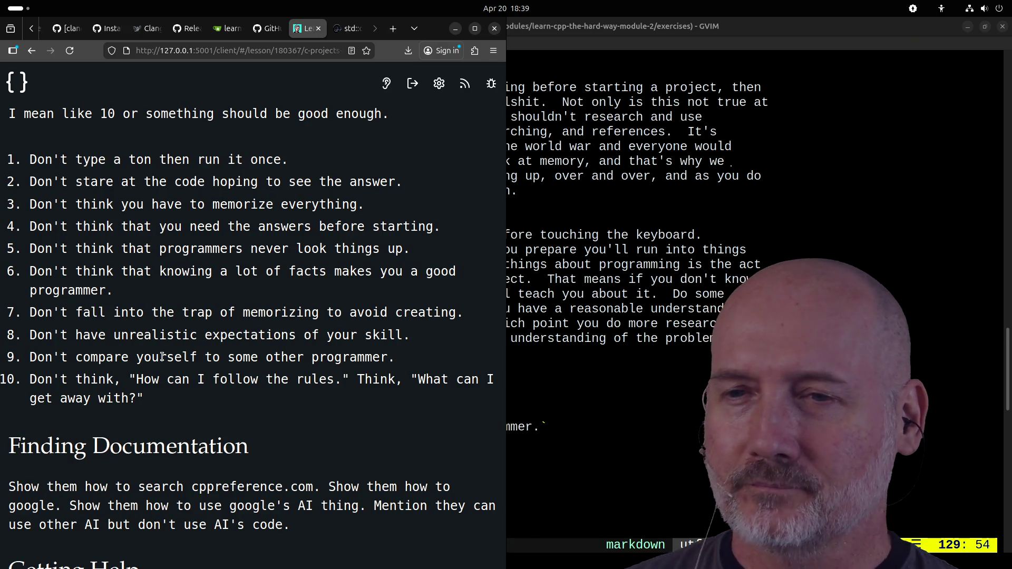
- Bring the GVIM window with 24-the-cli-projects.md back in front of the browser, at line 130
left_click(635, 380)
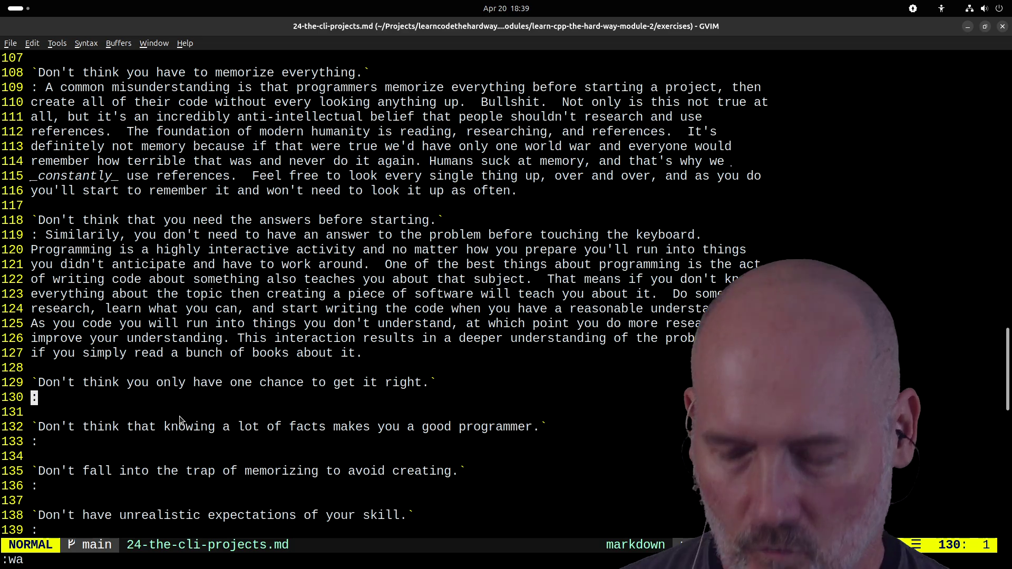
- Save all files with :wa, then begin the one-chance answer with 'Your first v'
type(":wa")
key("Return")
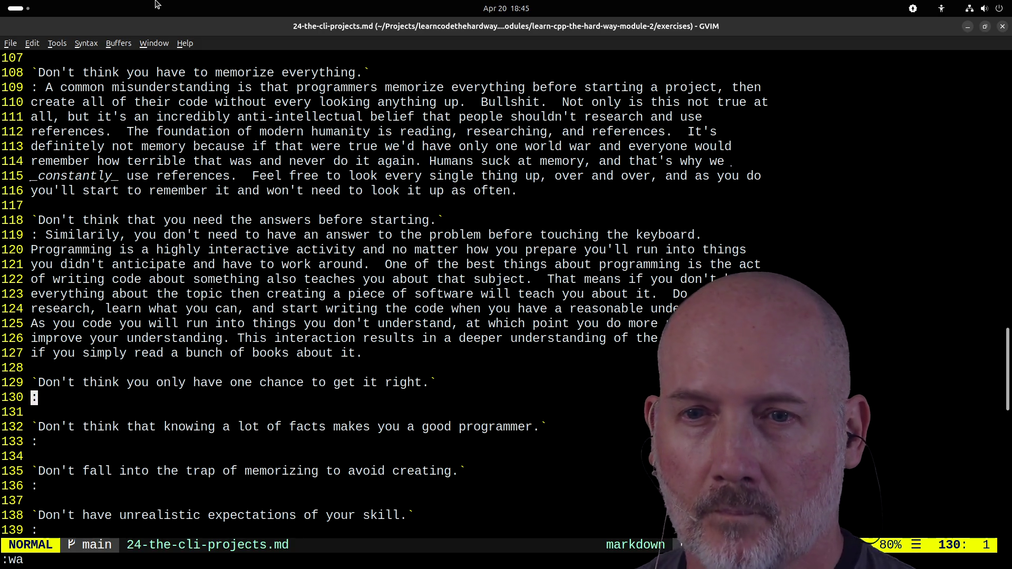
type("A ")
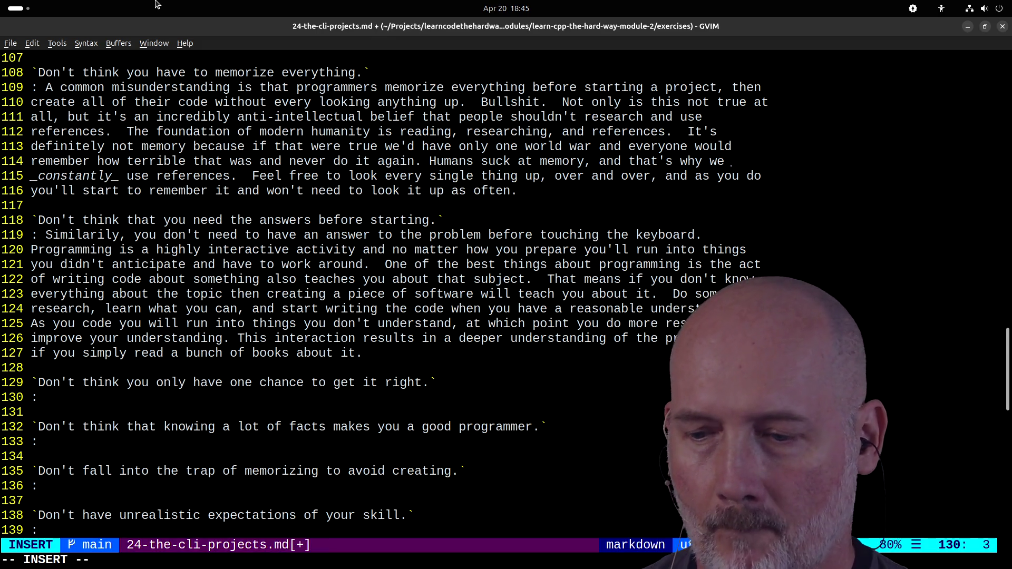
type("Your first v")
- Continue the draft sentence 'Your first version of something will…', fixing a repeated letter
type("of")
key("BackSpace")
key("BackSpace")
key("BackSpace")
type("f something will")
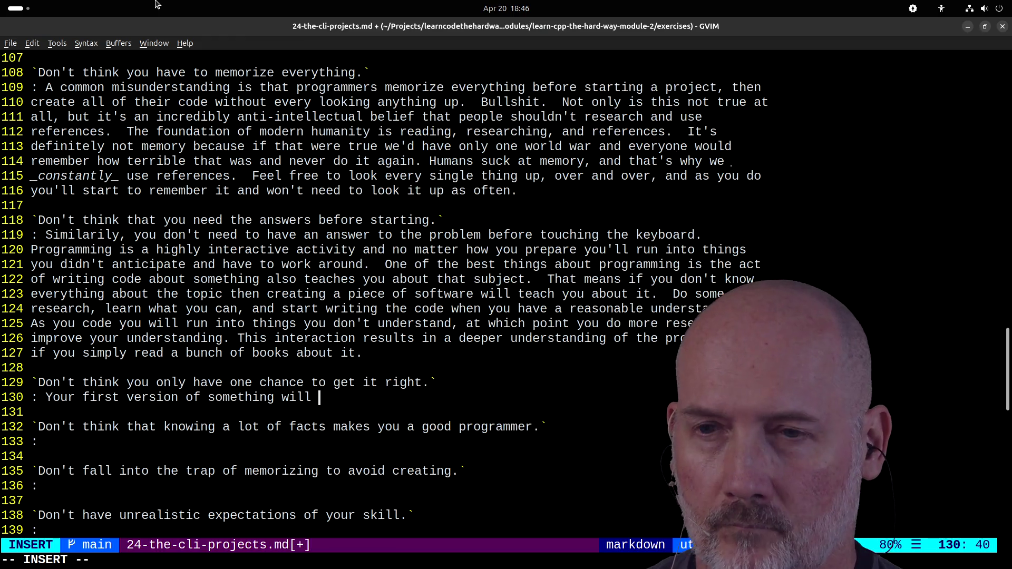
scroll(623, 275, "down", 2)
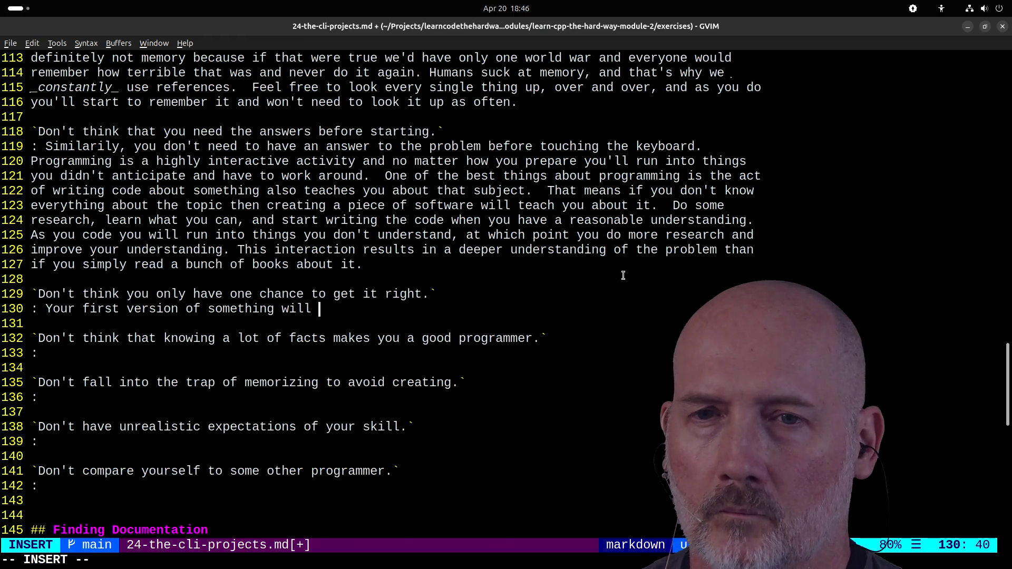
- Replace the draft with text explaining a programmer's 'spike' as a throw-away first version
key("Escape")
key("b")
key("b")
key("b")
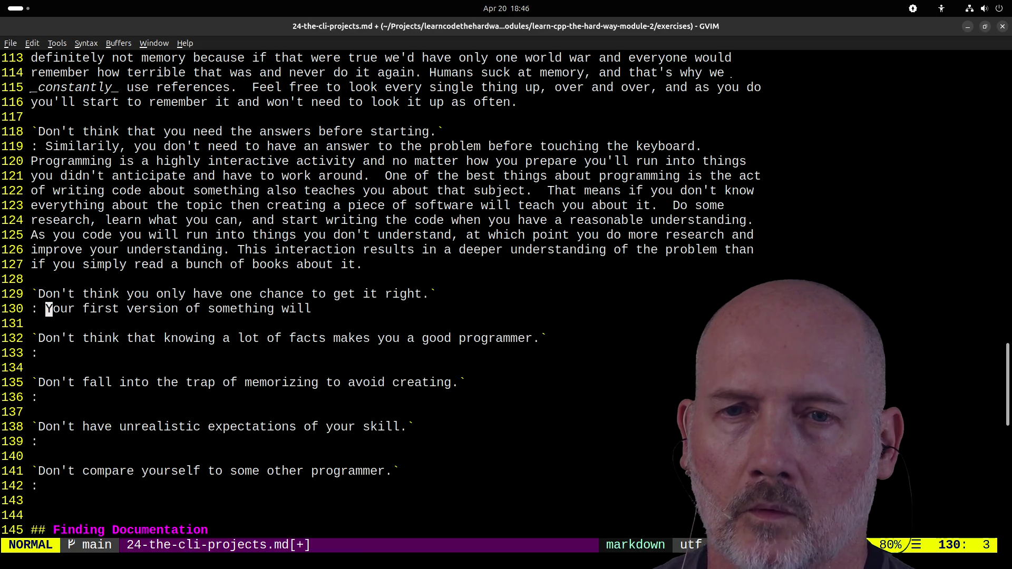
key("shift+c")
type("Programmers have a concept called a \"spike.\"  A spike is a tra")
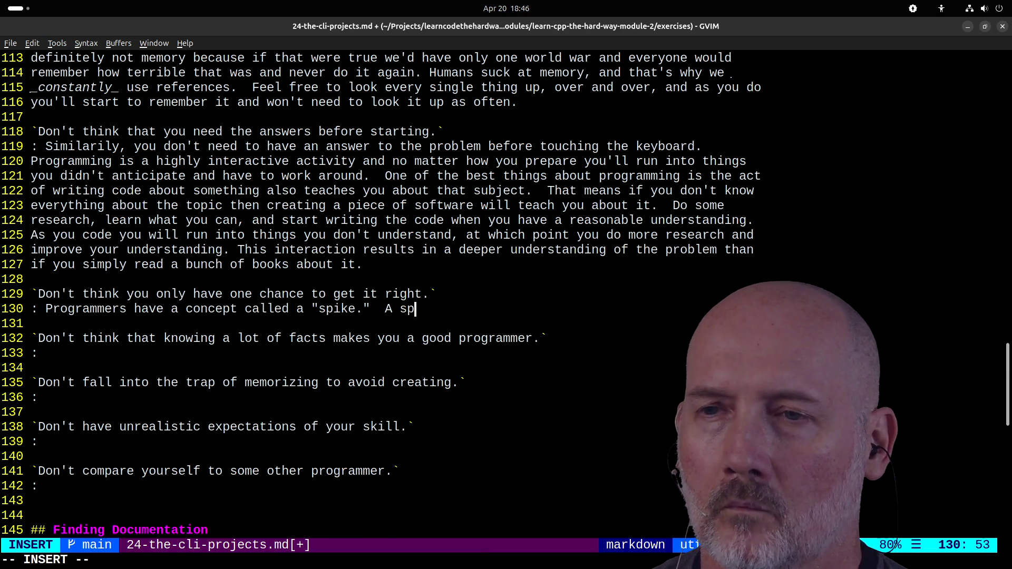
type("sh ")
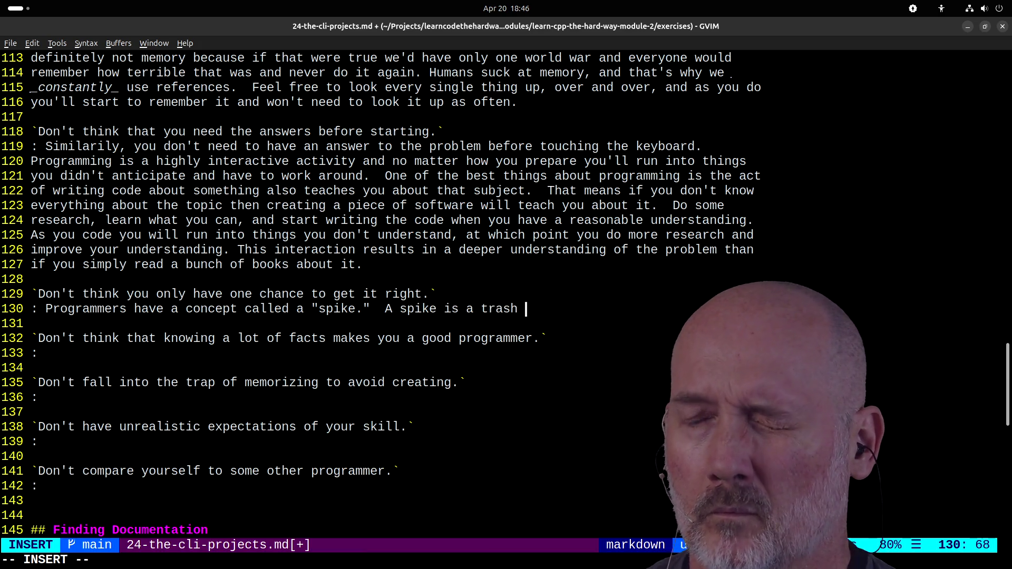
type("first version that hits all")
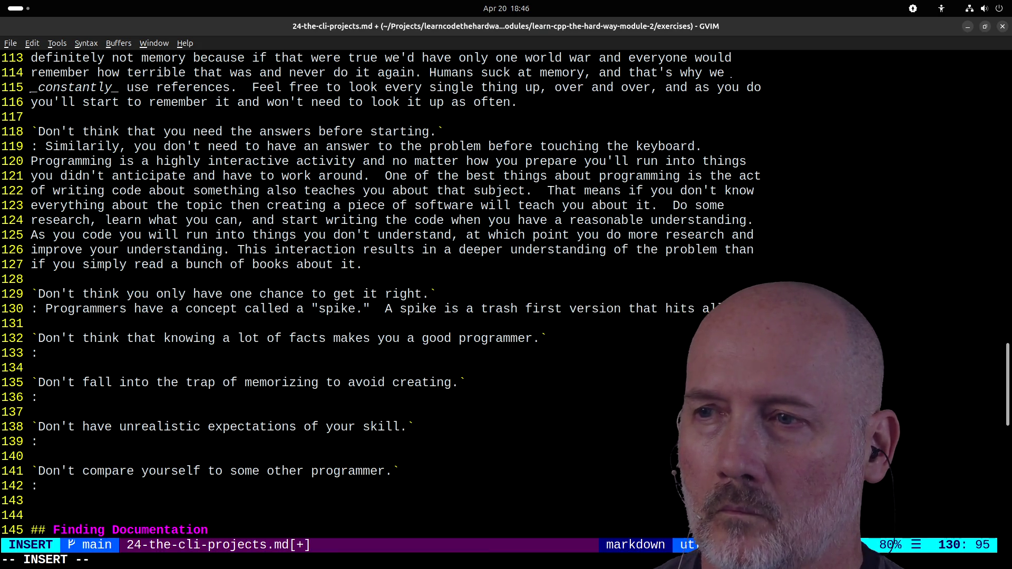
scroll(684, 264, "down", 1)
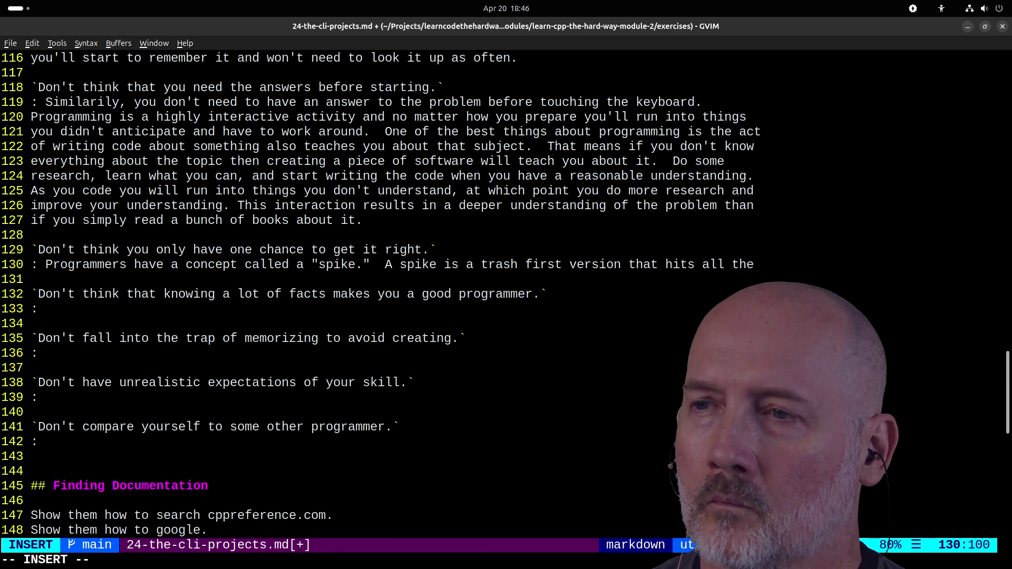
type("main unknowns, but isn't ")
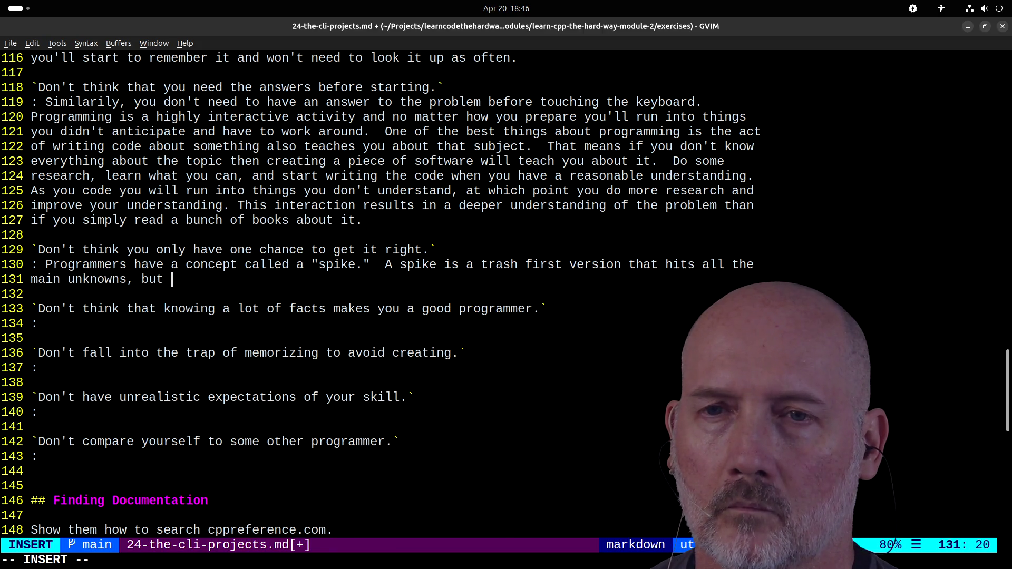
type("eature complete.  It's a throw away version that teaches you wh")
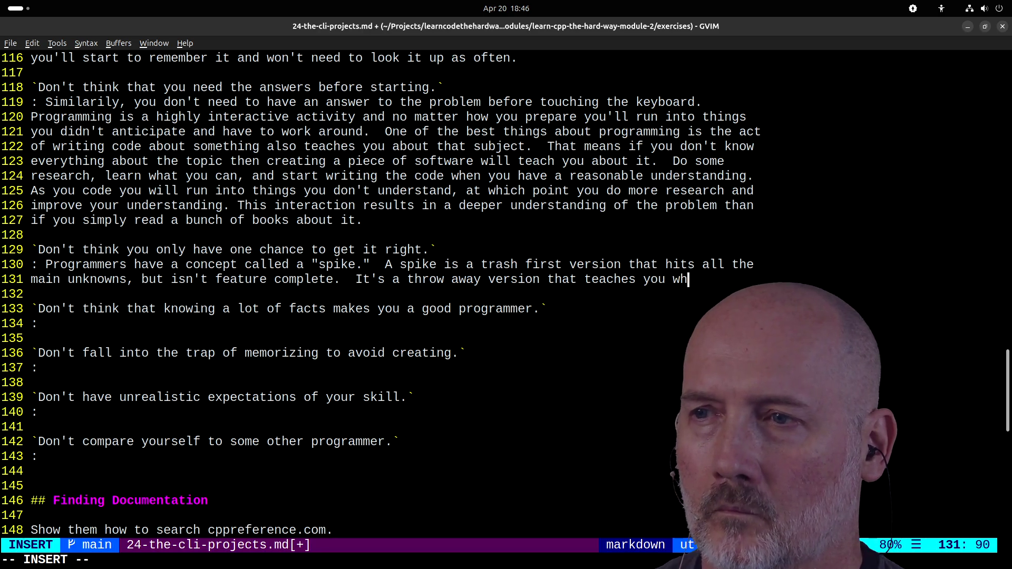
type("ed for the next version")
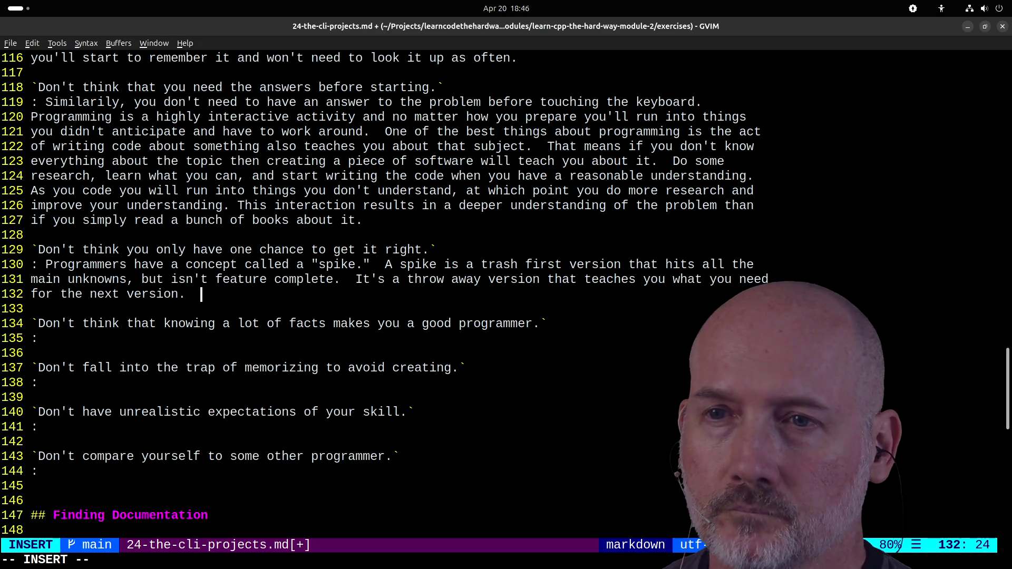
- Add that you're _totally_ allowed to do the same, calling it 'just a trash experiment'
type("You are _totally_ allowed to do the same, an")
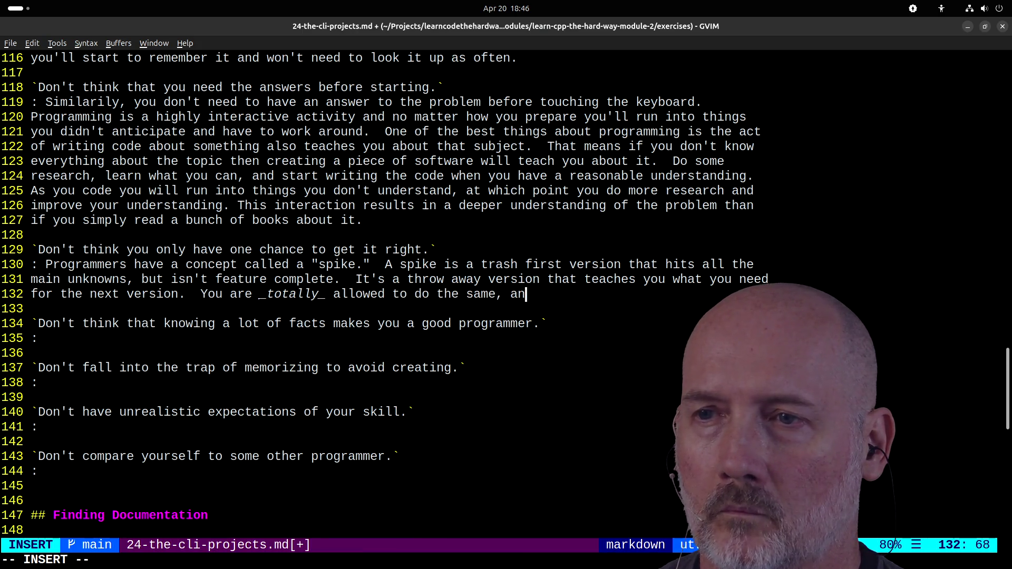
type("d it might help you get past t")
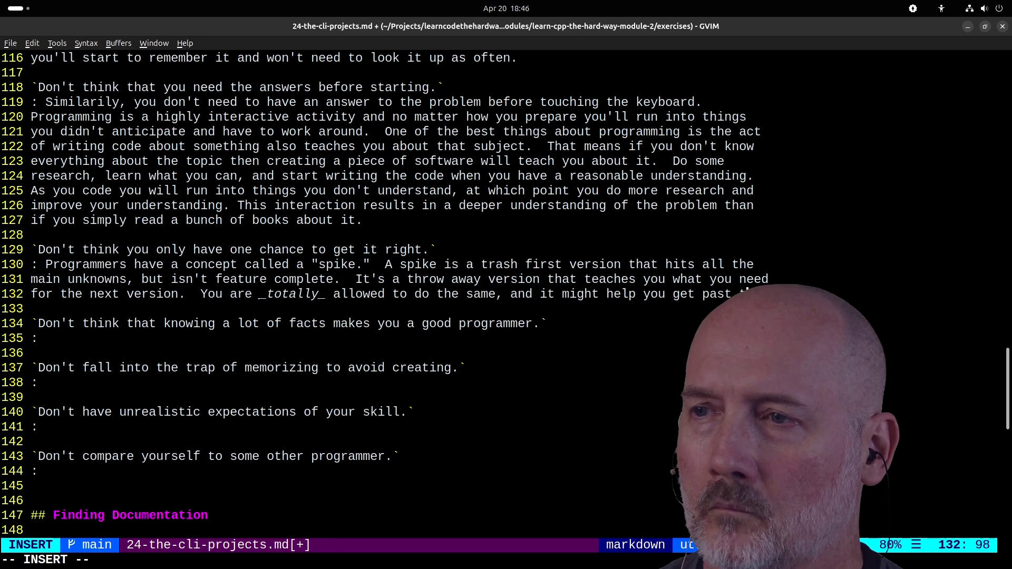
type("he start if you ke")
type("ep telling")
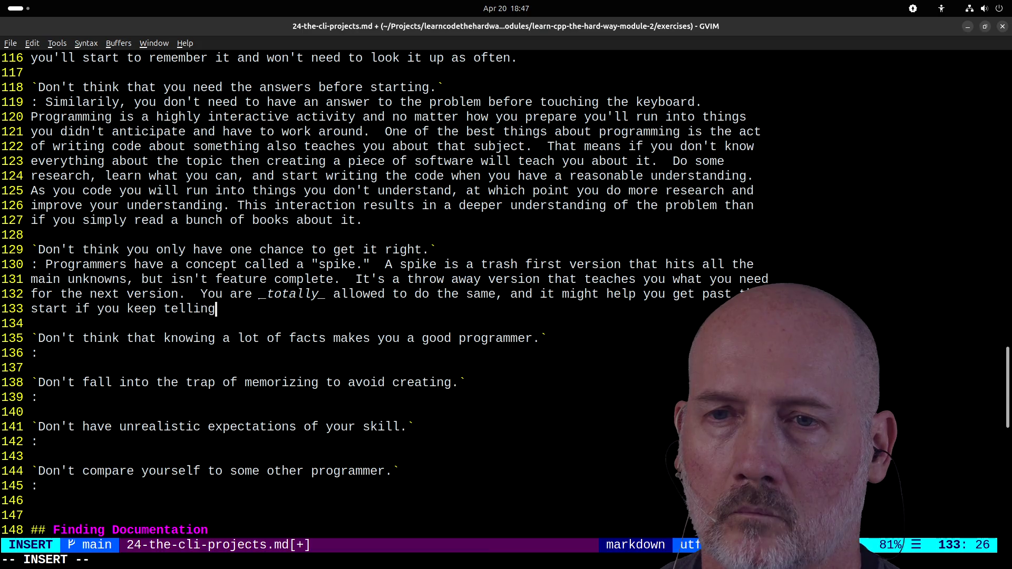
type("self,")
type("This ")
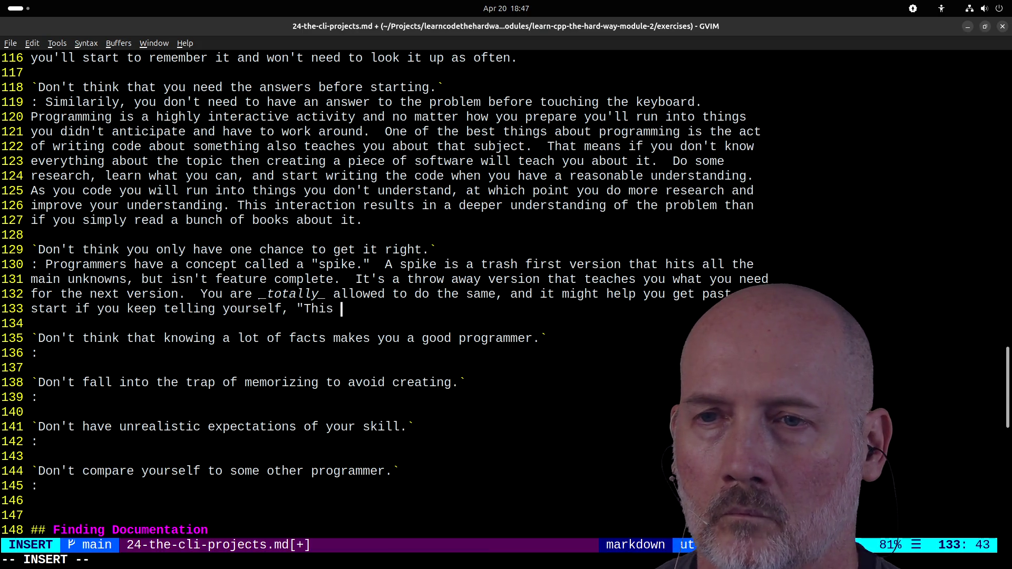
type("ust a")
type(" trashe vers")
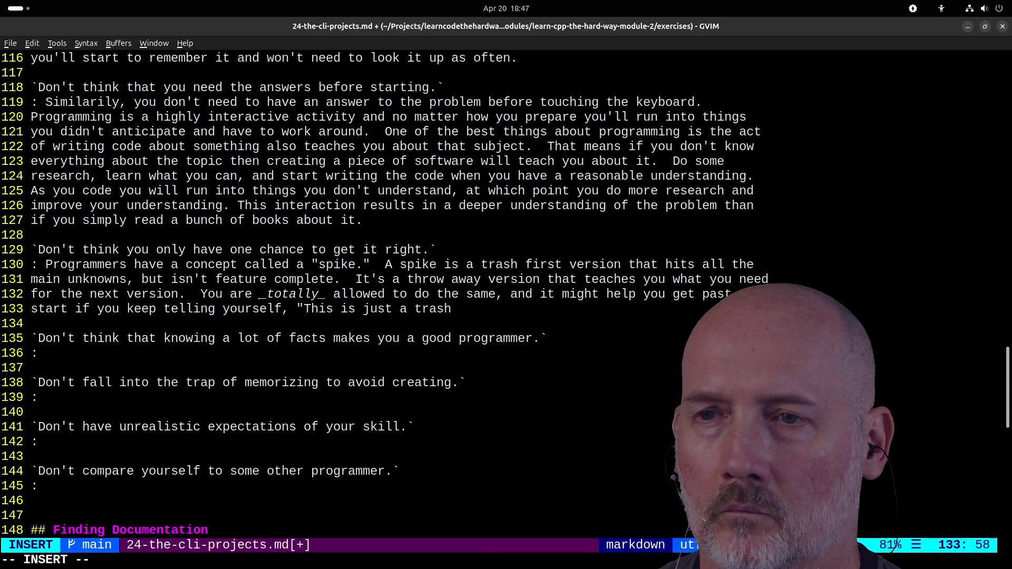
key("BackSpace")
key("BackSpace")
key("BackSpace")
key("BackSpace")
key("BackSpace")
type("e")
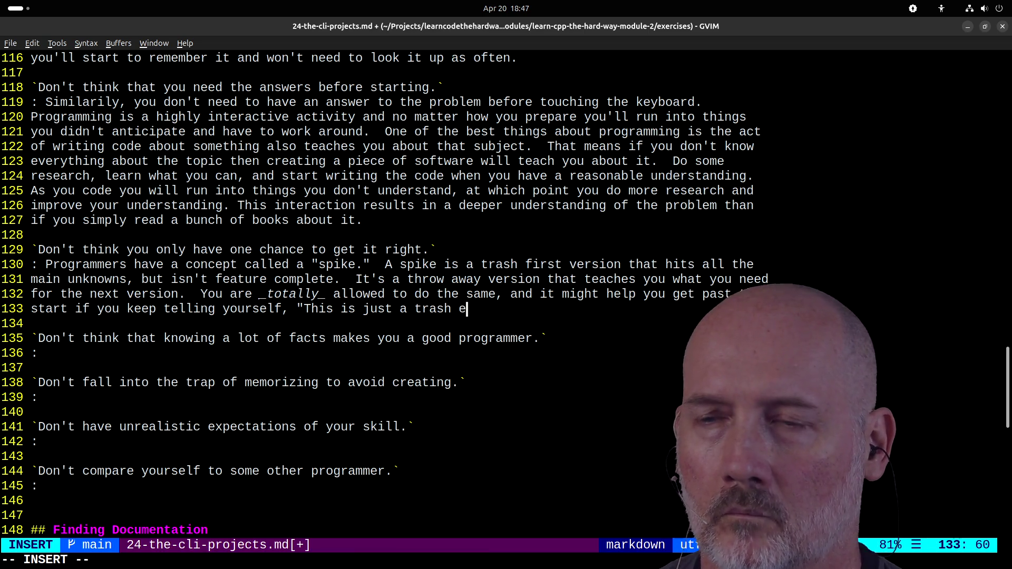
type("xperiment.")
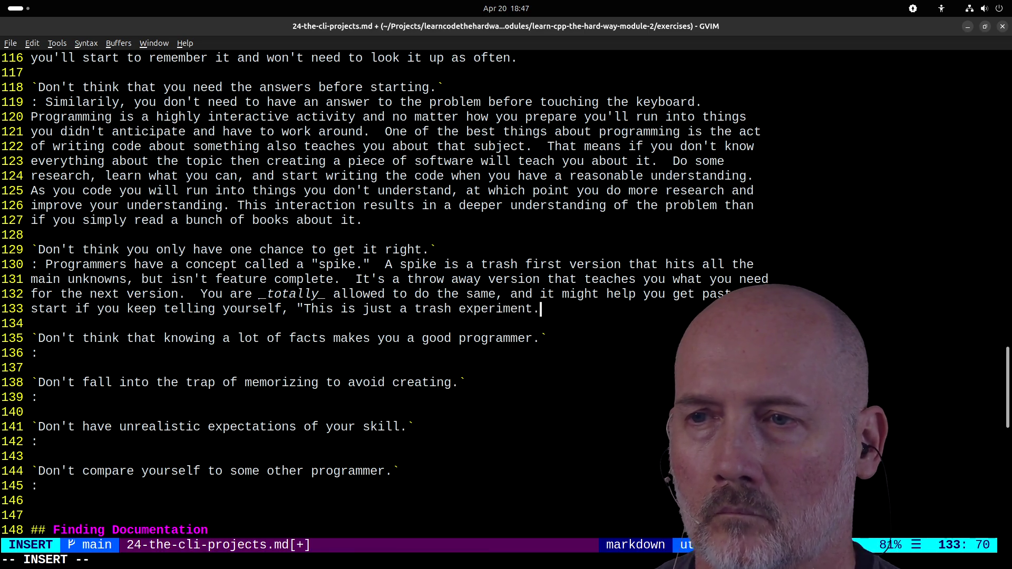
type("\"  You ")
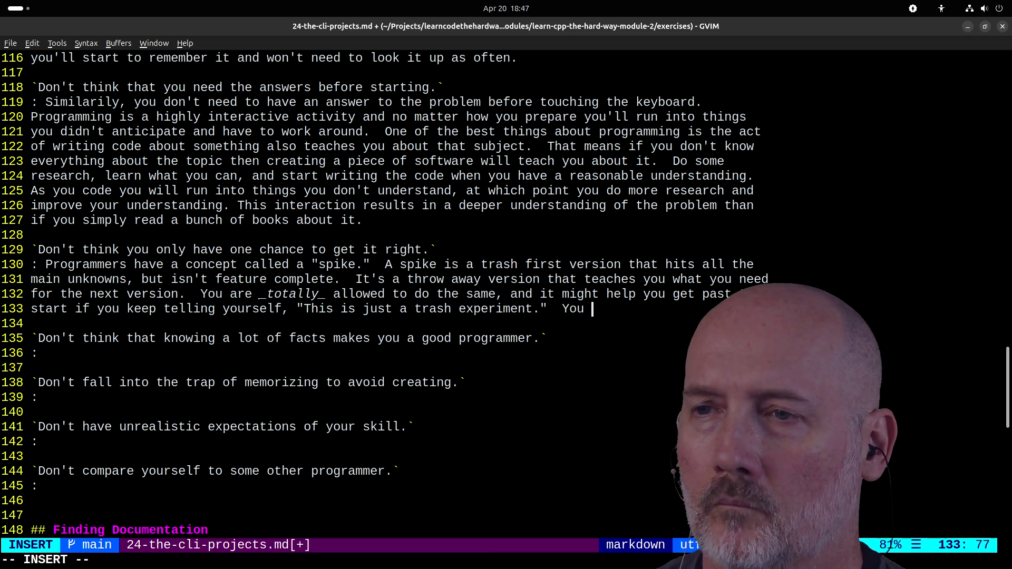
type("are also totally a")
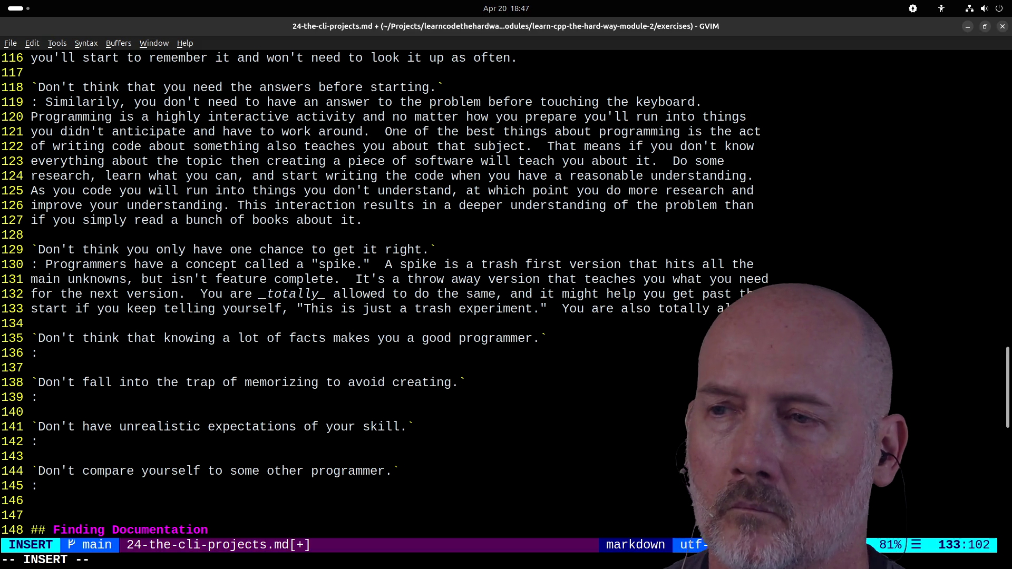
scroll(684, 264, "down", 5)
scroll(684, 264, "up", 2)
type("to try som")
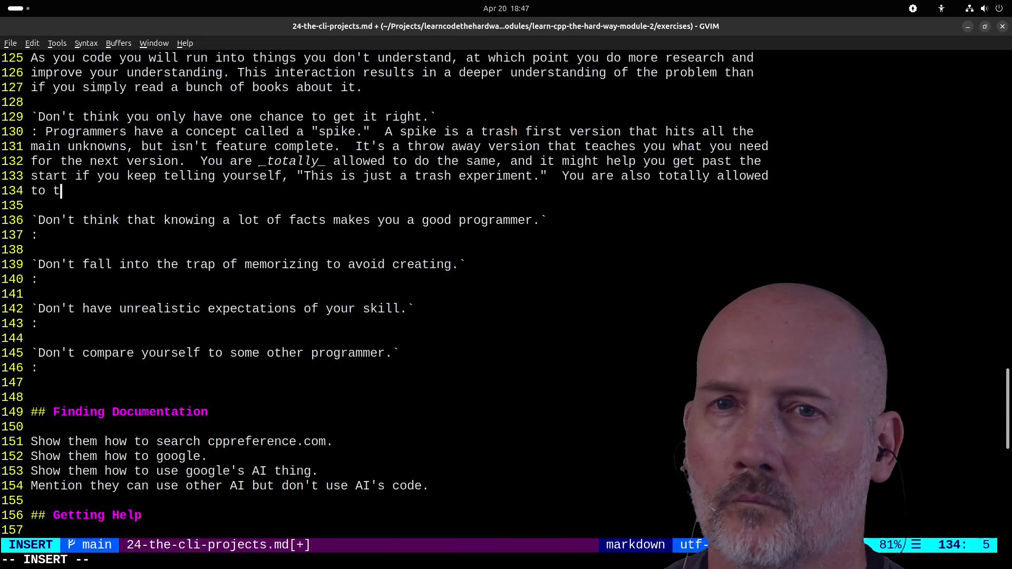
type("ething")
type(", realiz")
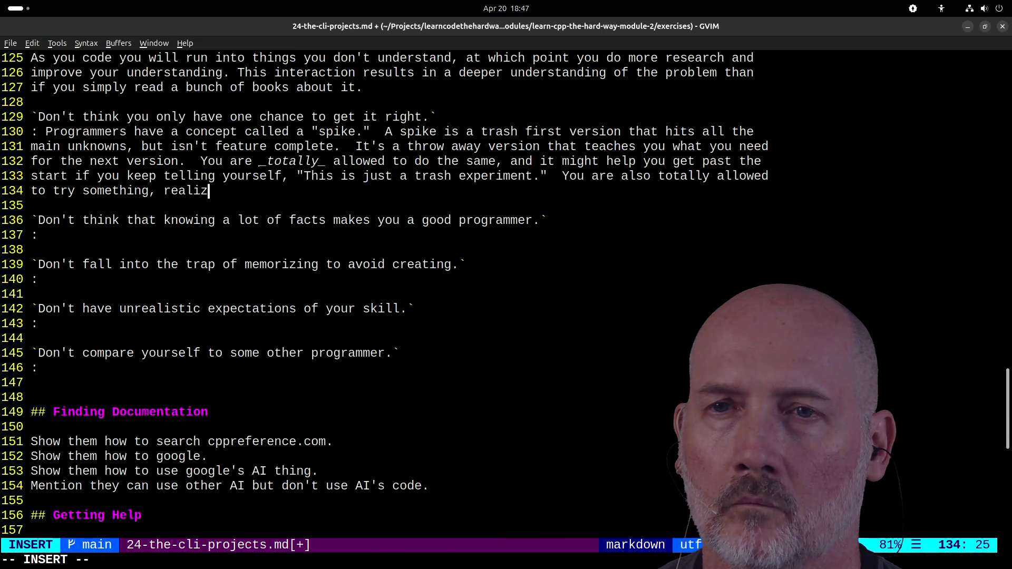
type("e itll not work, and throw it aw")
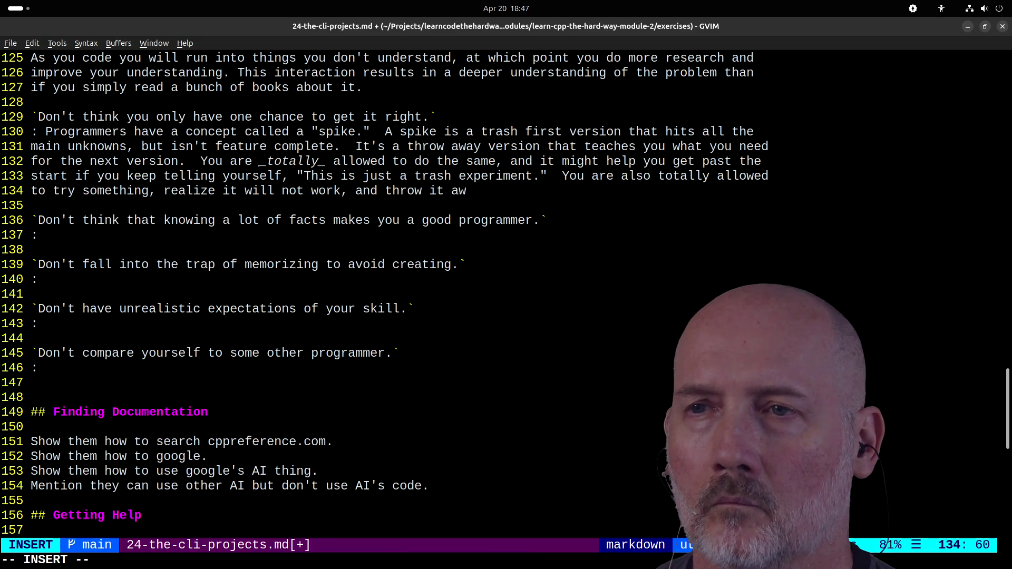
type("ay and start again.")
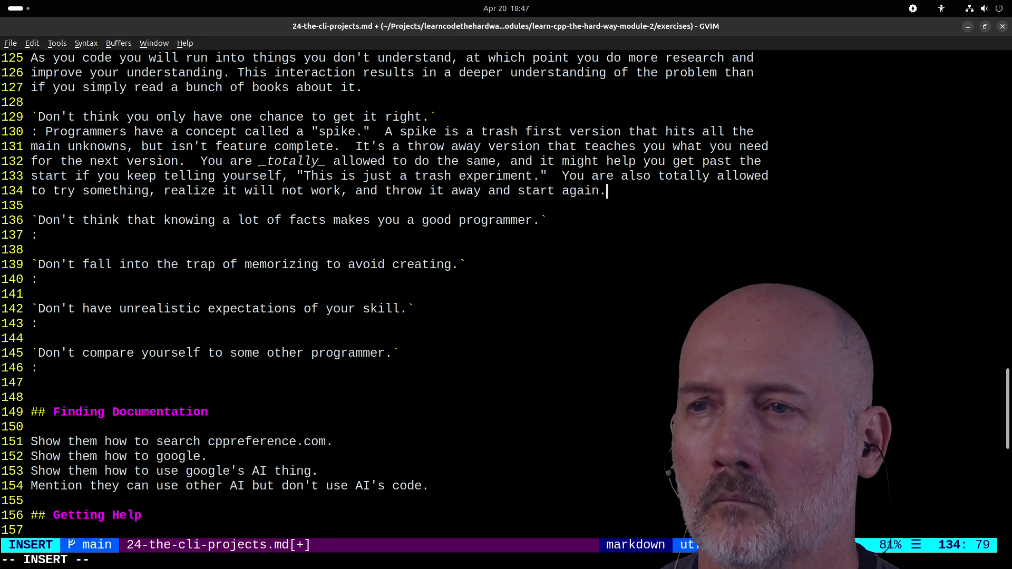
type("  The ")
type("best thing about")
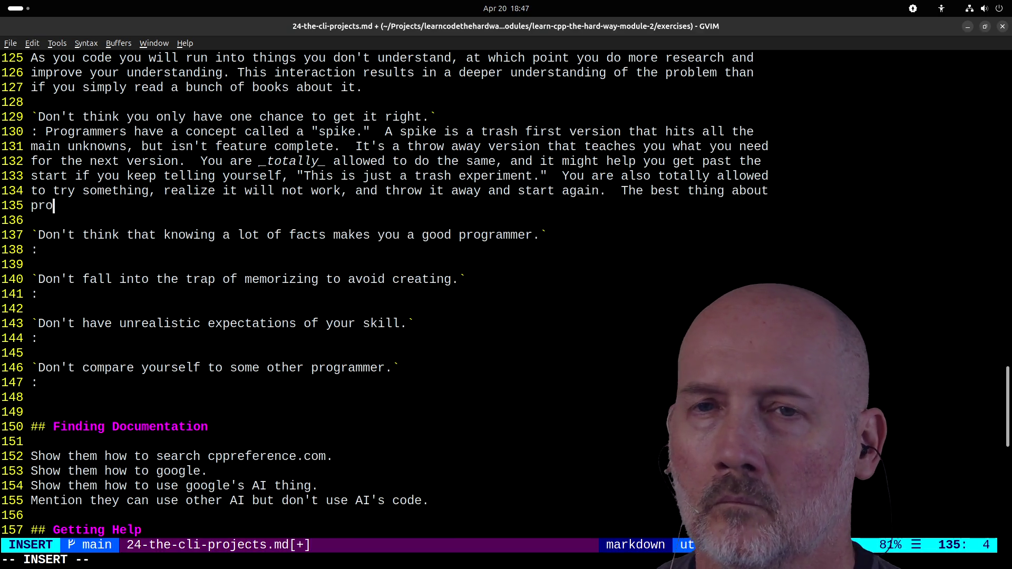
type(" programming is that you can _walw")
- Finish with 'you can always try again… imperfect and impermanent medium. Embrace it.' and save with :w
key("BackSpace")
key("BackSpace")
key("BackSpace")
type("always_")
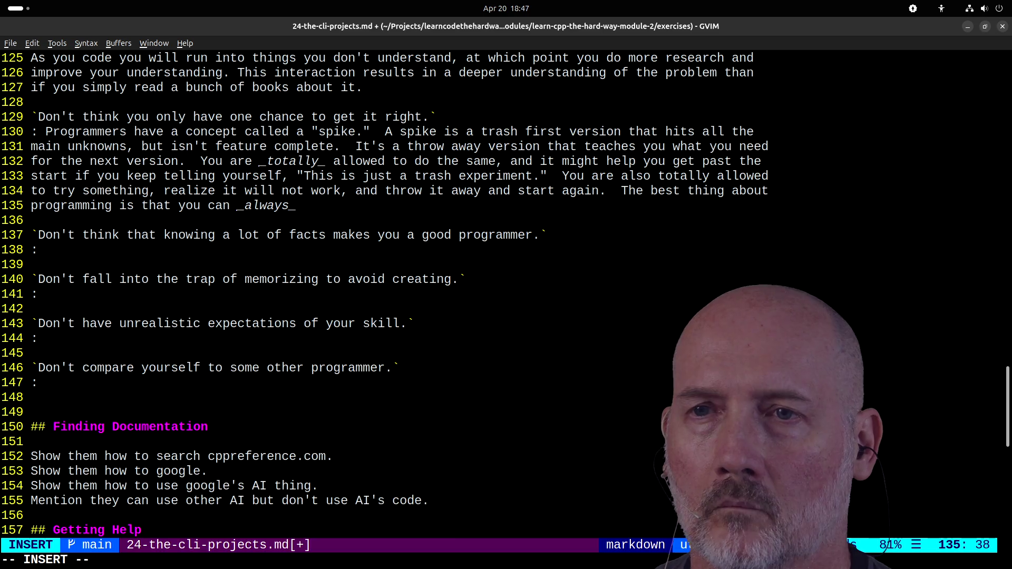
type("try again. It's an impr")
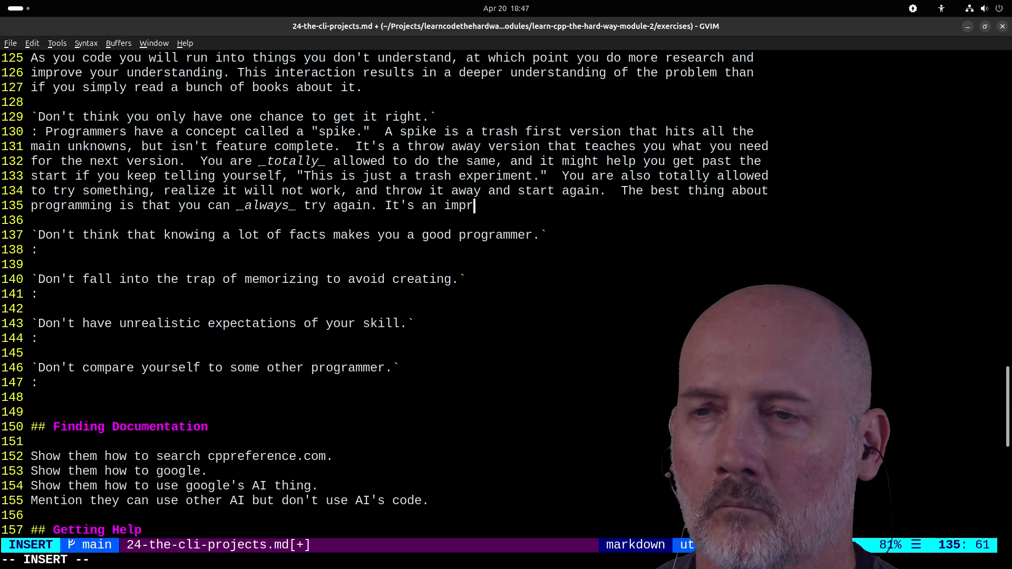
type("erfect a")
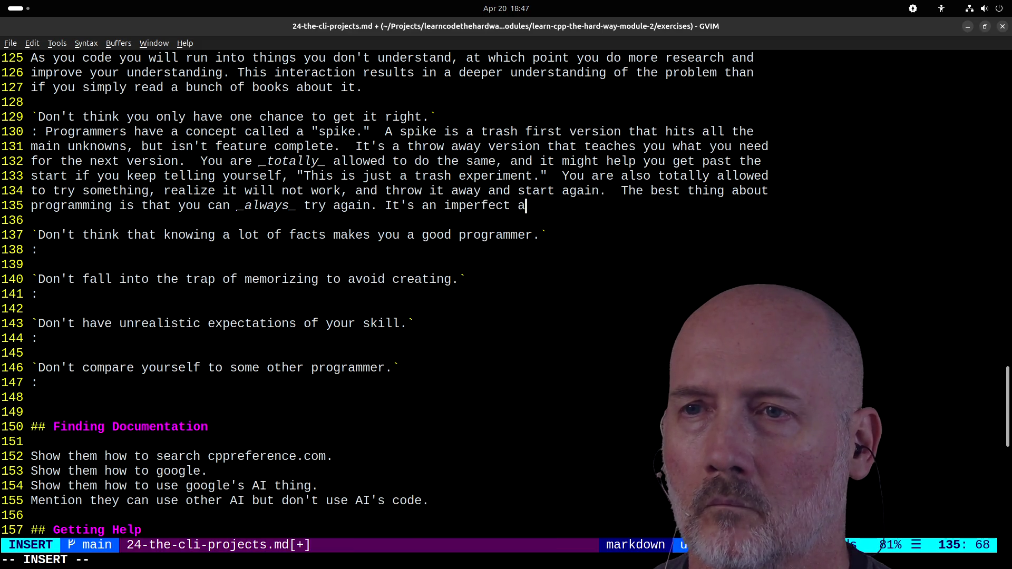
type("nd impermanent ")
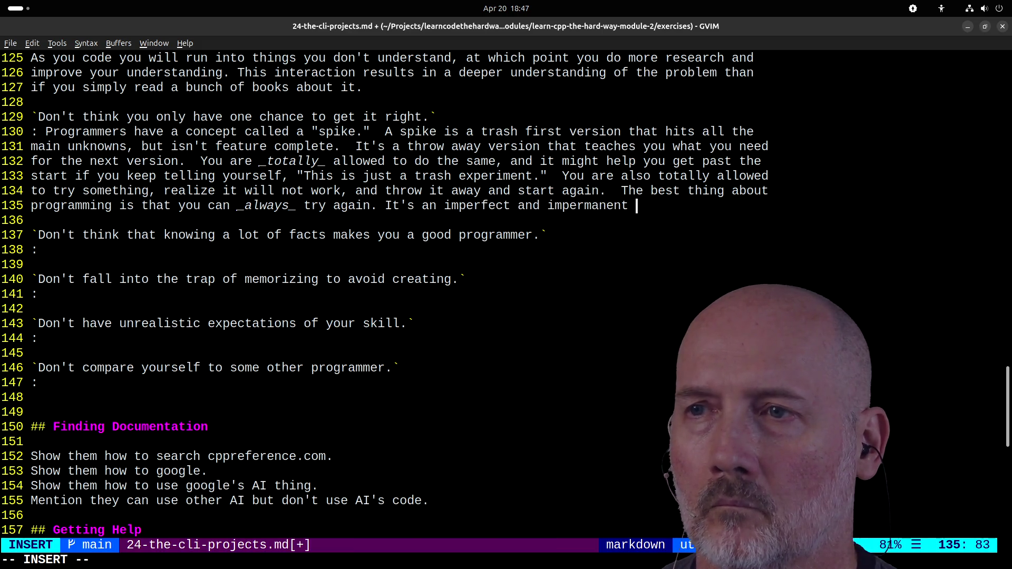
type("medium Embrace it.")
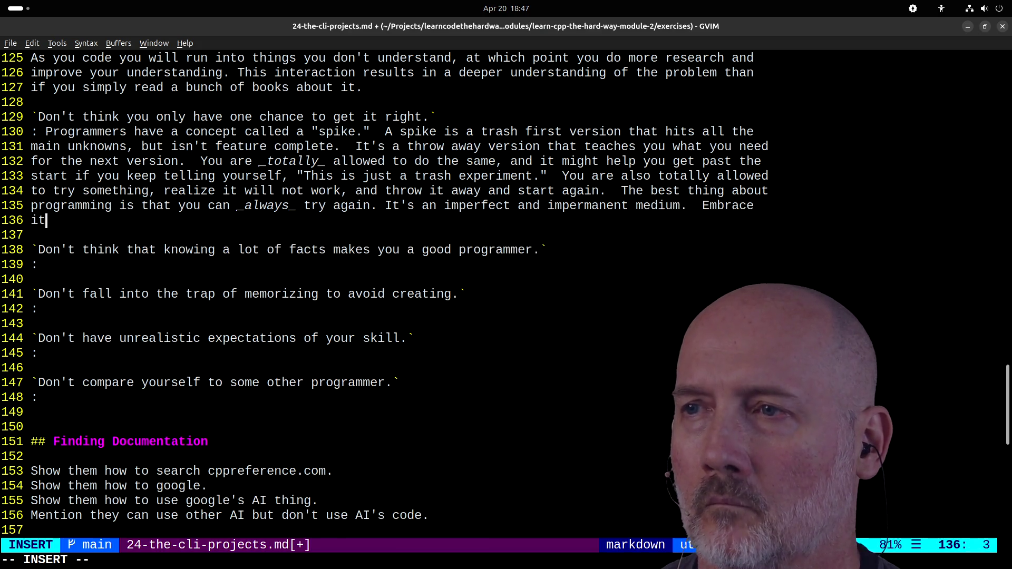
key("Escape")
type(":w")
key("Return")
key("j")
key("j")
key("j")
key("A")
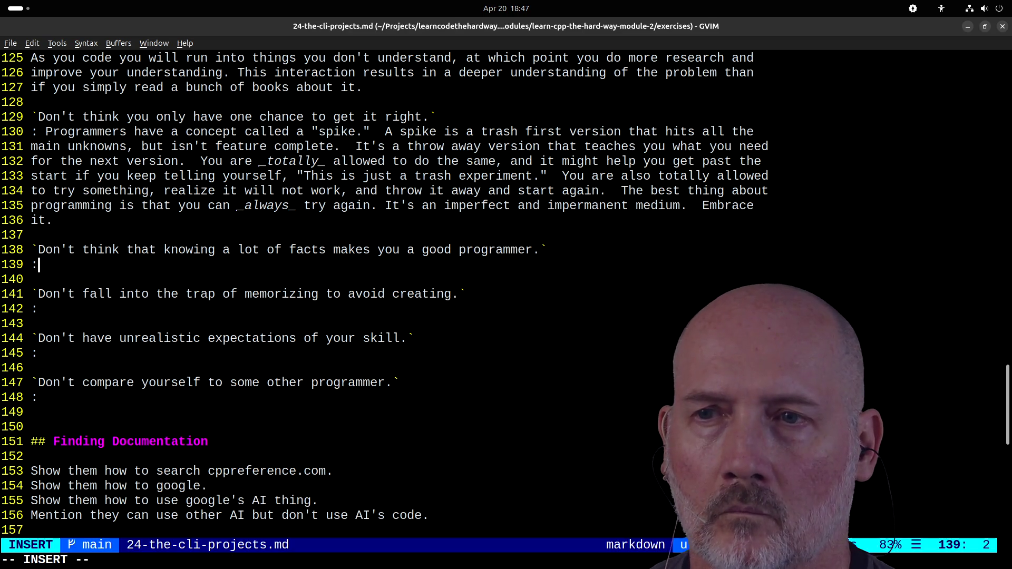
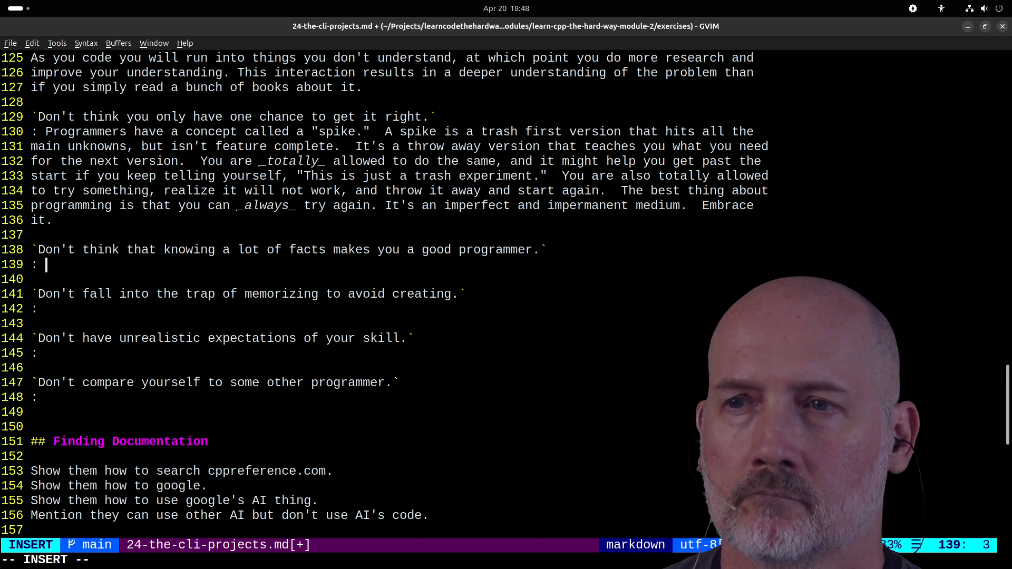
- Write that some programmers think knowing a lot equals being capable, since programming is an intellectual activity
type("Three")
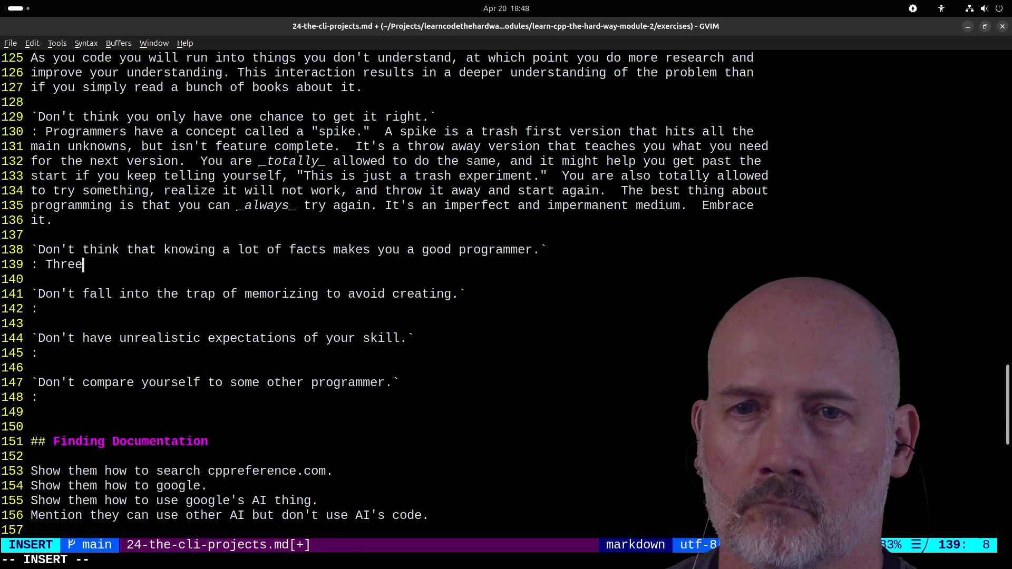
key("BackSpace")
key("BackSpace")
key("BackSpace")
type("ere's a ")
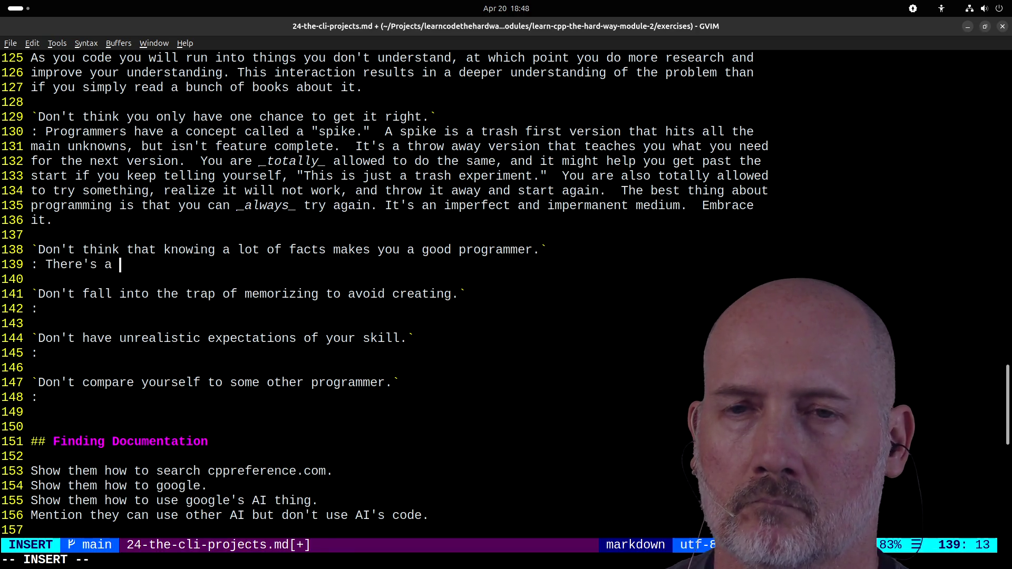
type("class o")
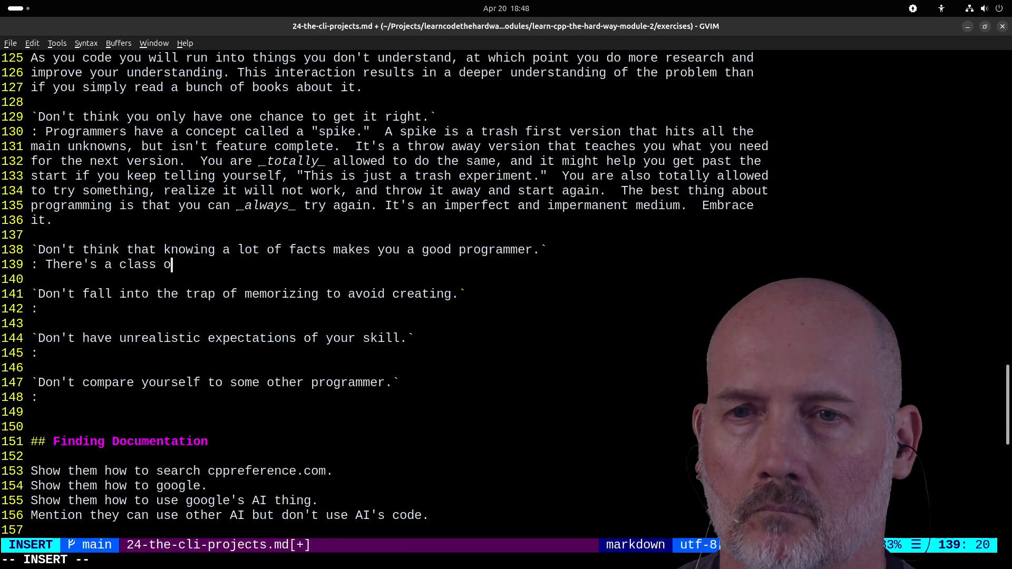
type("f prog")
type("rammers")
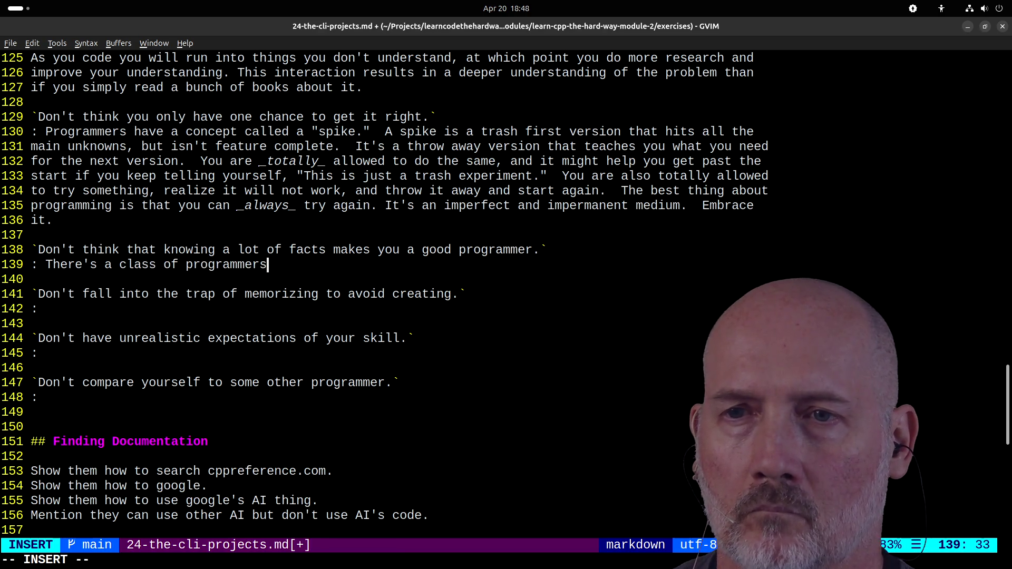
type("who think")
type("that ")
type("now")
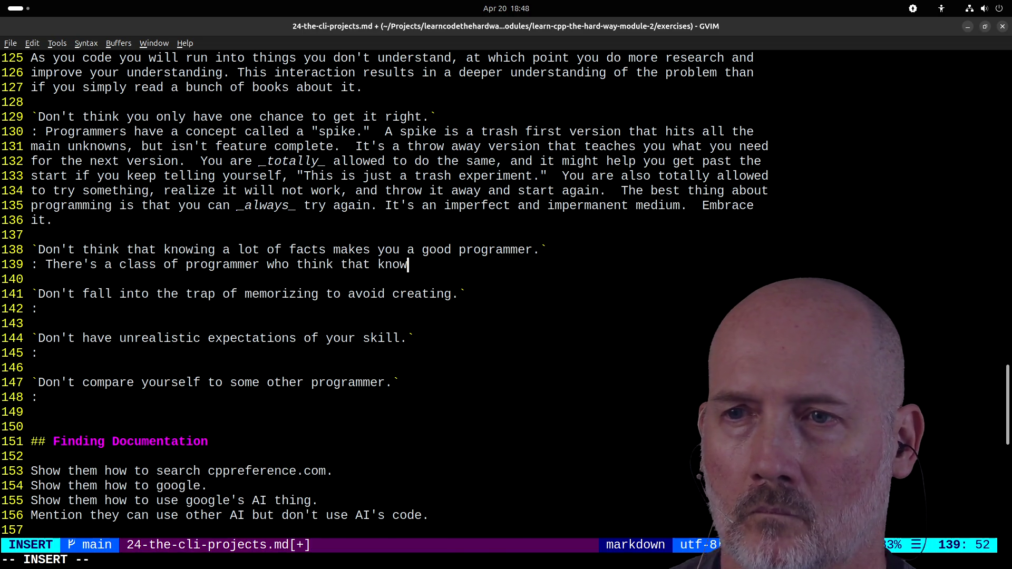
type("ing a lot is the")
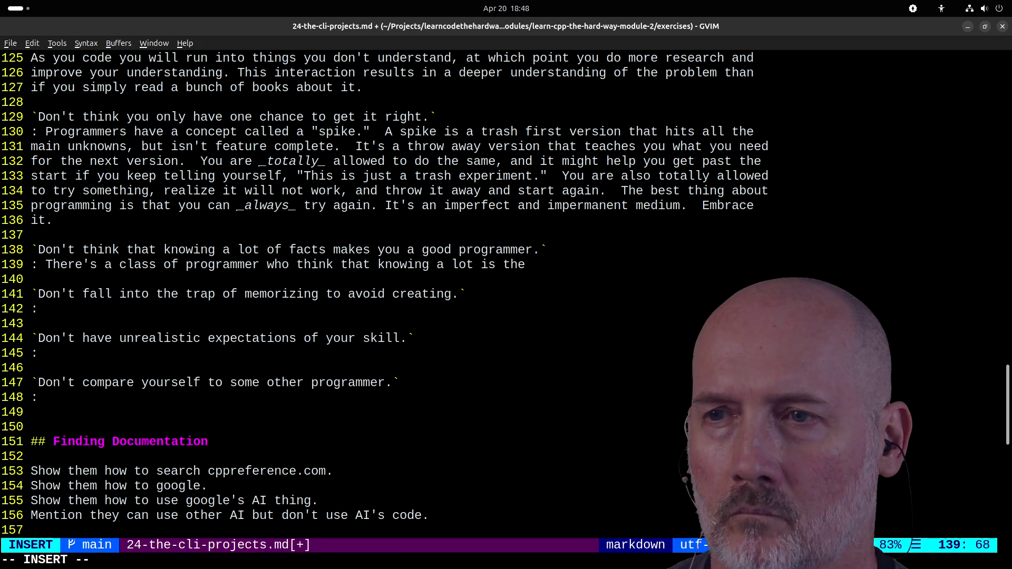
type(" same as being ca")
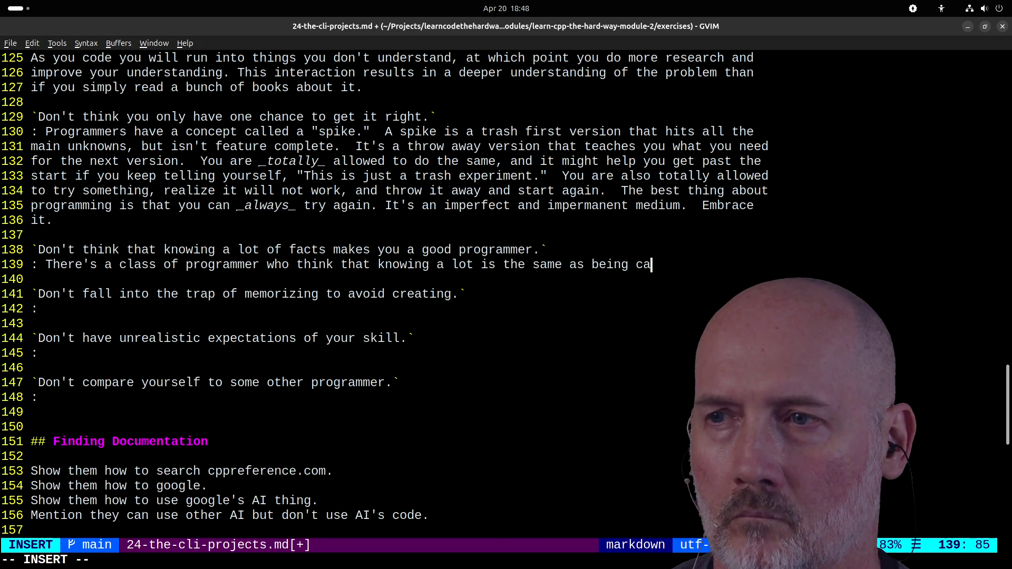
type("pablKnwi")
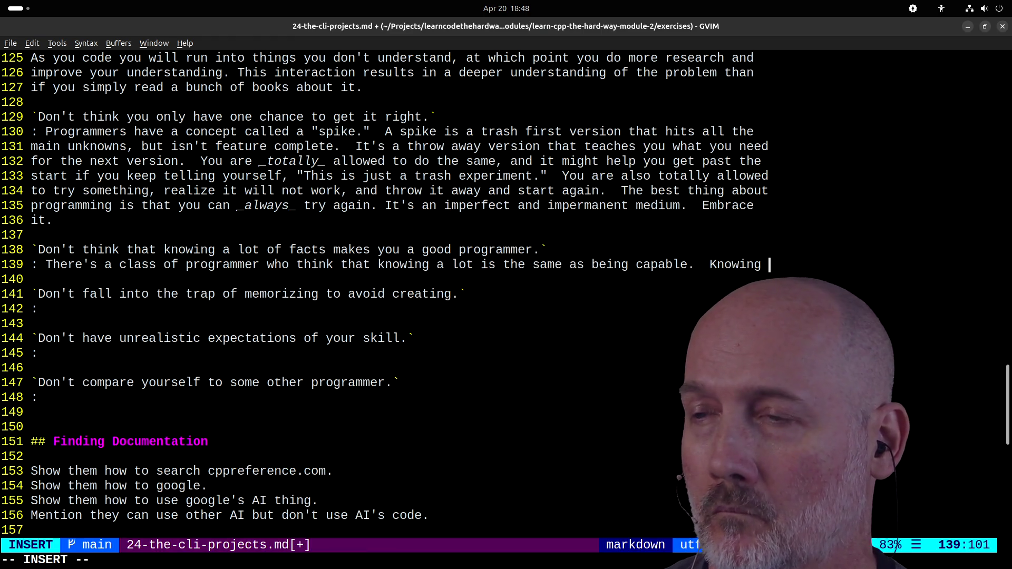
type("many facts _cou")
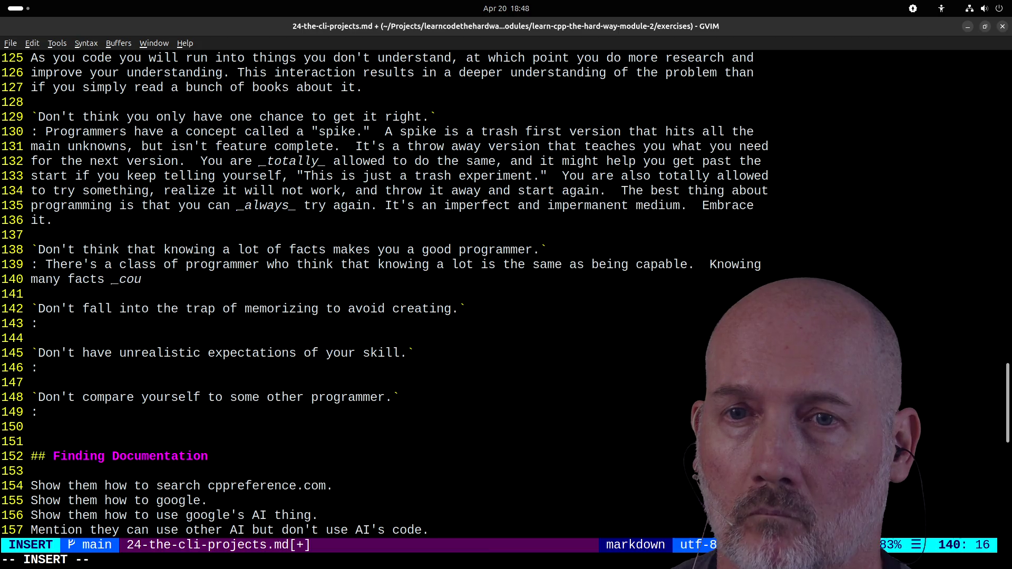
type("ld_ make you bettge")
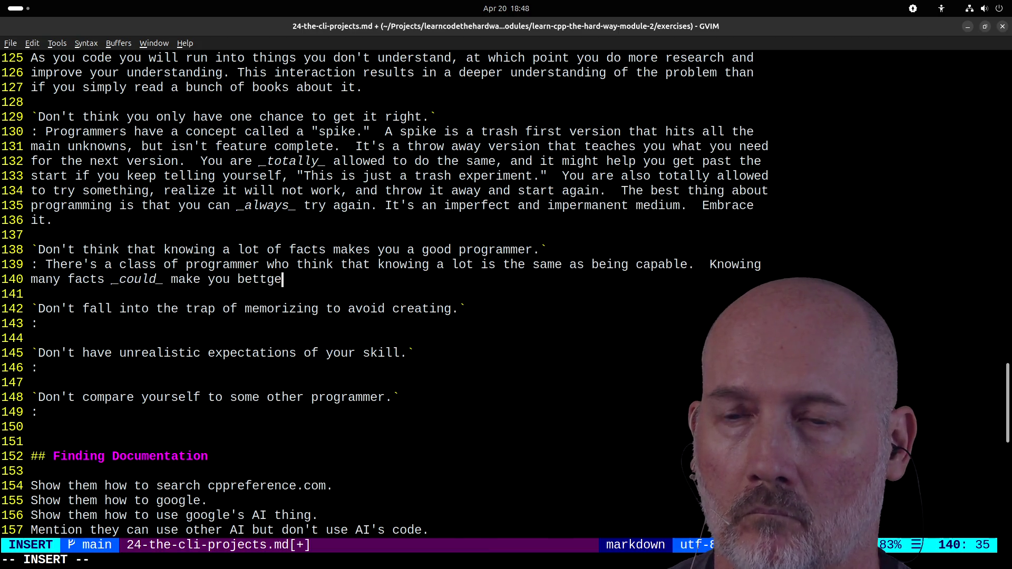
key("BackSpace")
key("BackSpace")
type("er, sinc")
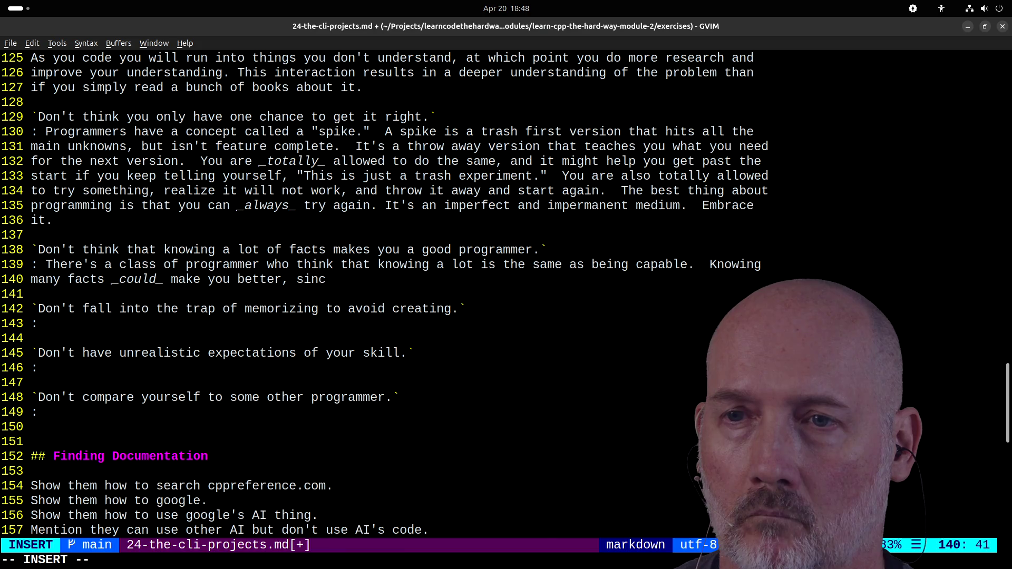
type("e knoweld")
key("BackSpace")
key("BackSpace")
key("BackSpace")
type("this")
key("BackSpace")
key("BackSpace")
key("BackSpace")
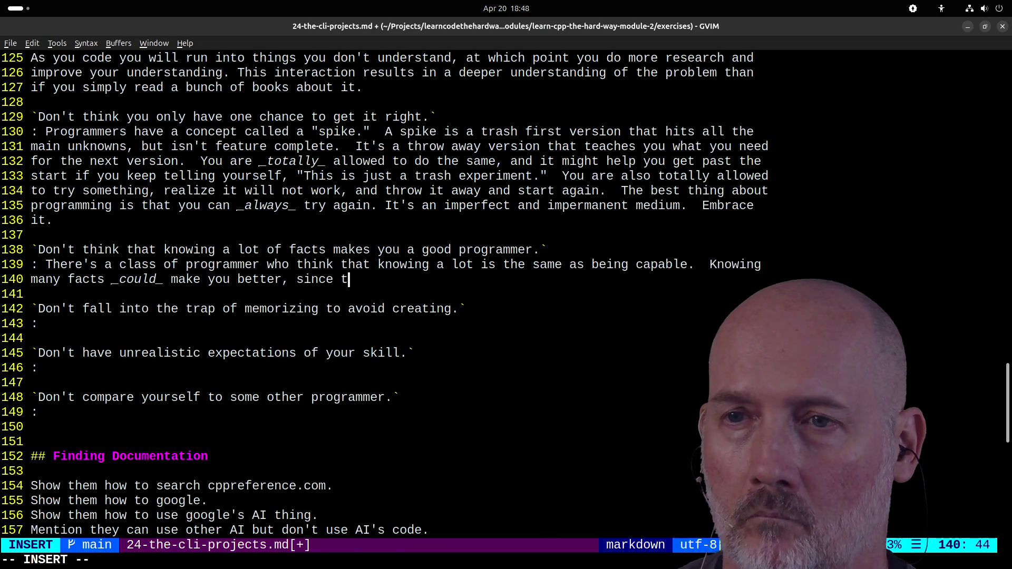
type("ogramming is an")
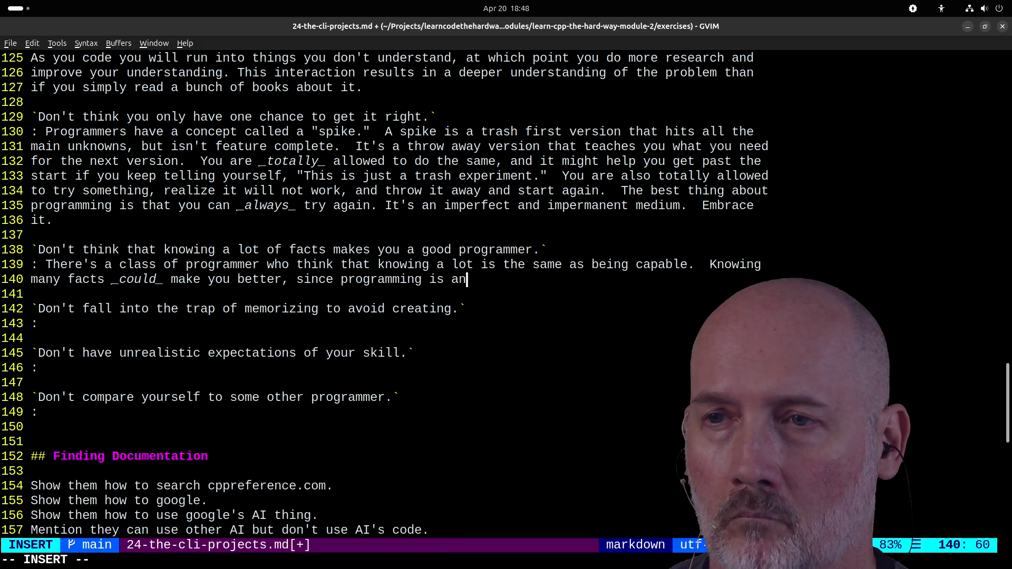
type(" intellect")
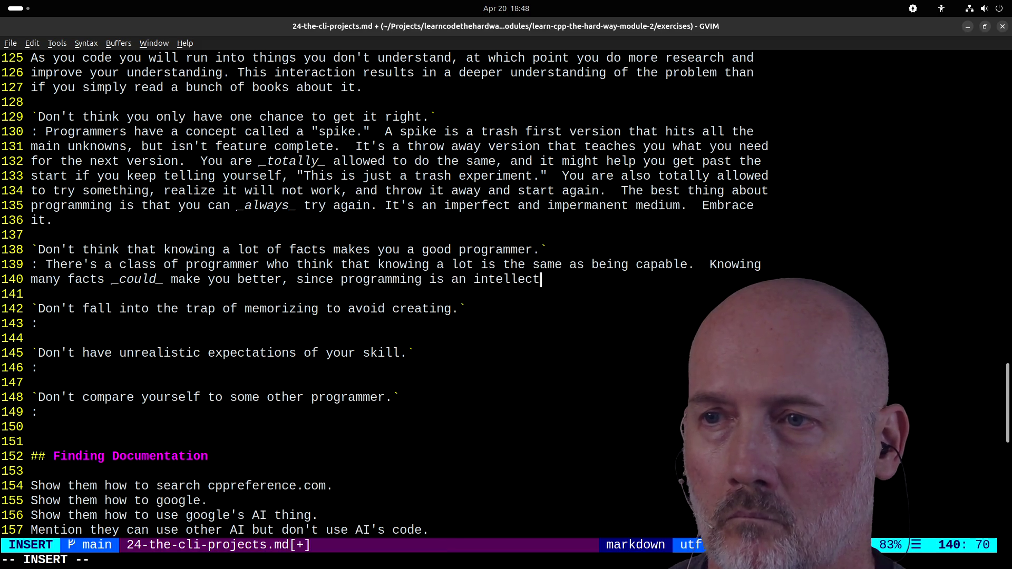
type("ual activity that relies on")
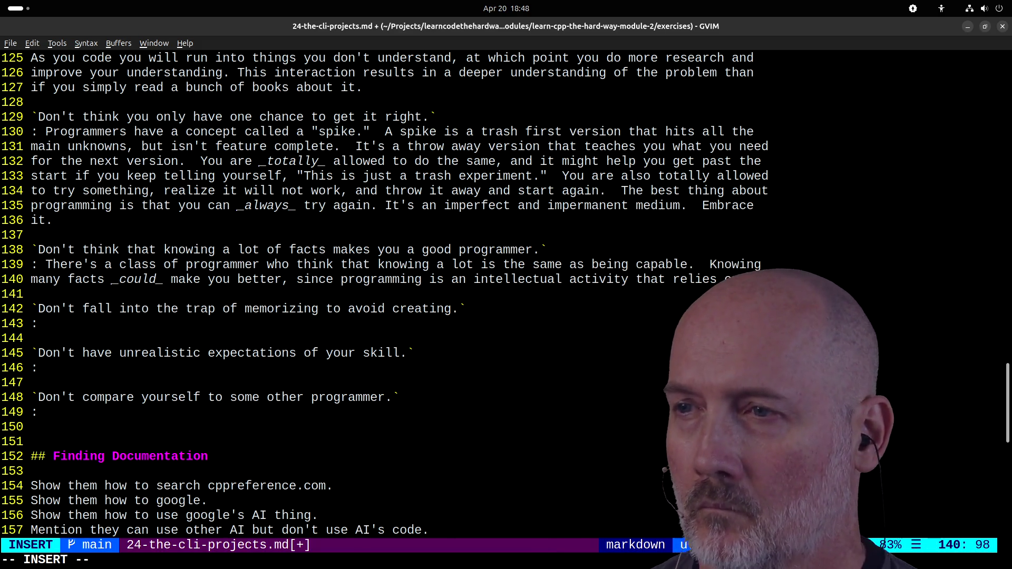
scroll(506, 295, "down", 2)
- Add that no amount of memorization writes working code, and it falls to pieces on real problems
type("inf")
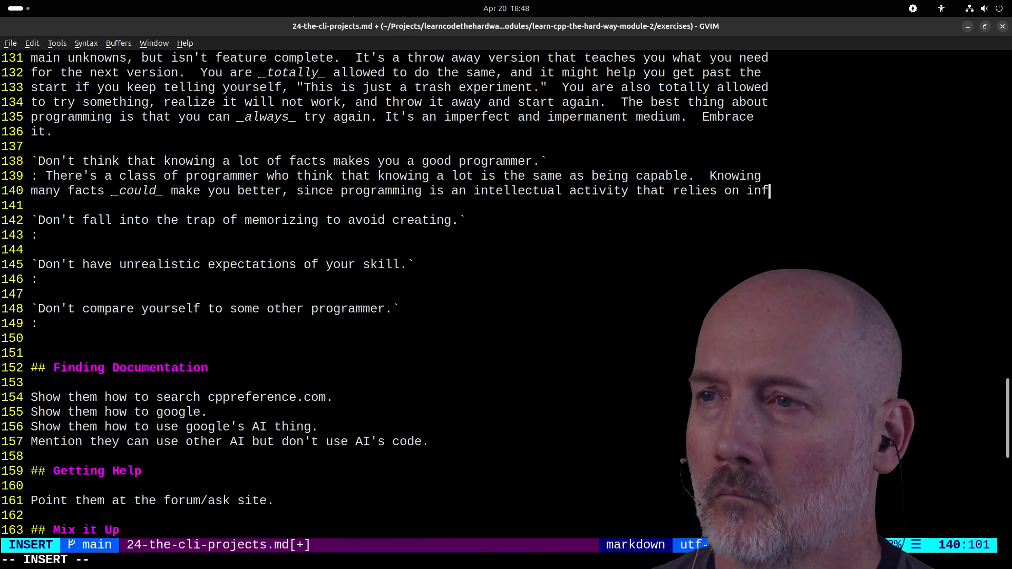
type("ormation abo")
type("ut the languag")
type("e to work effectively.")
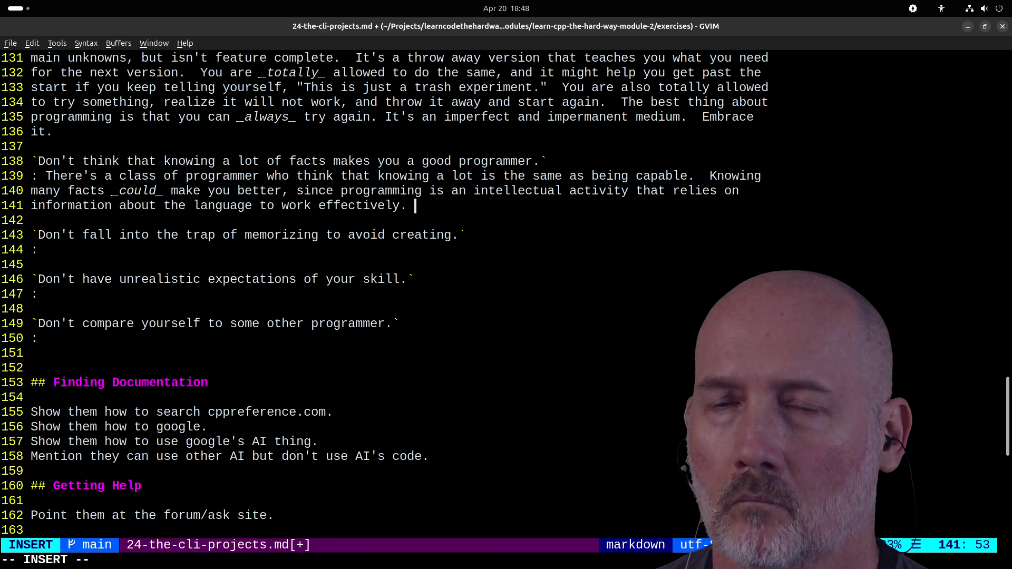
type("Howe e")
type("er, no a")
type("mount of")
type(" mem")
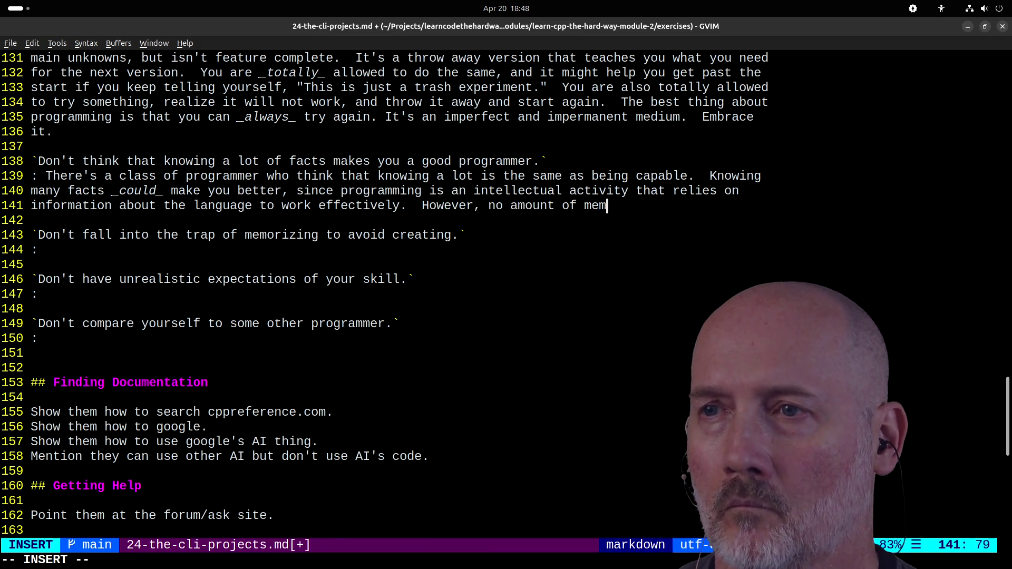
type("orization will ")
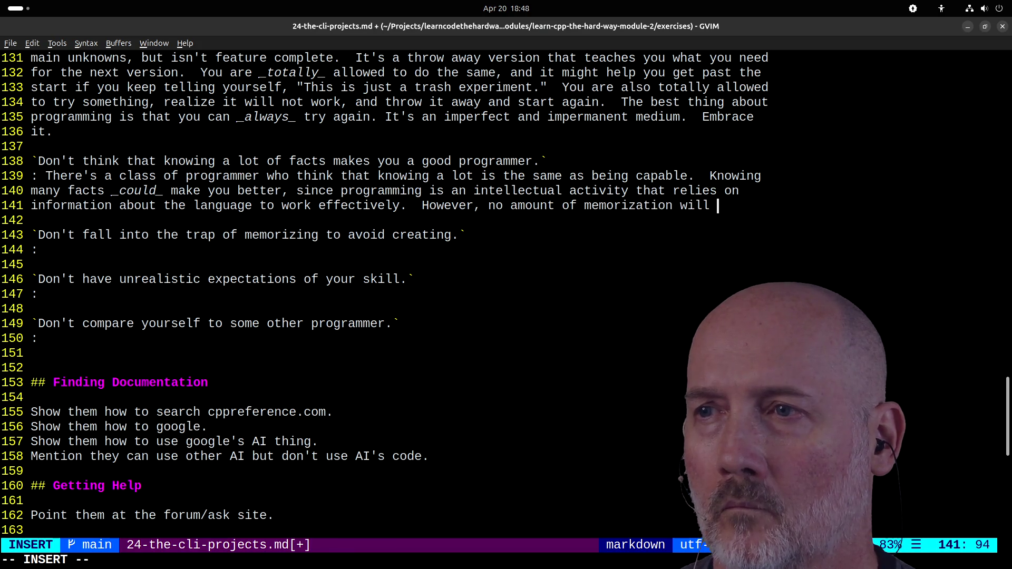
type("write the code.  AT some")
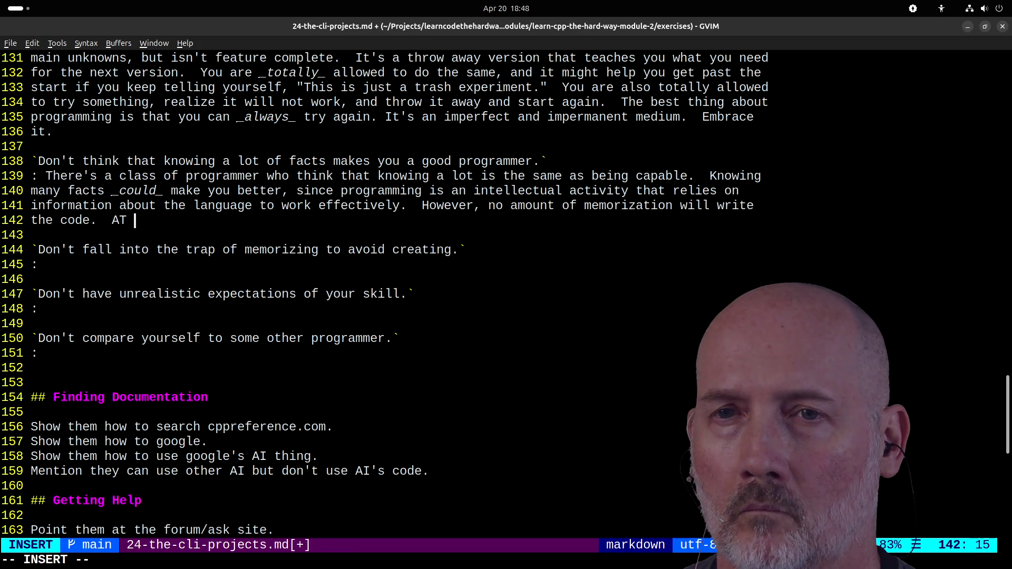
key("BackSpace")
key("BackSpace")
key("BackSpace")
type("some")
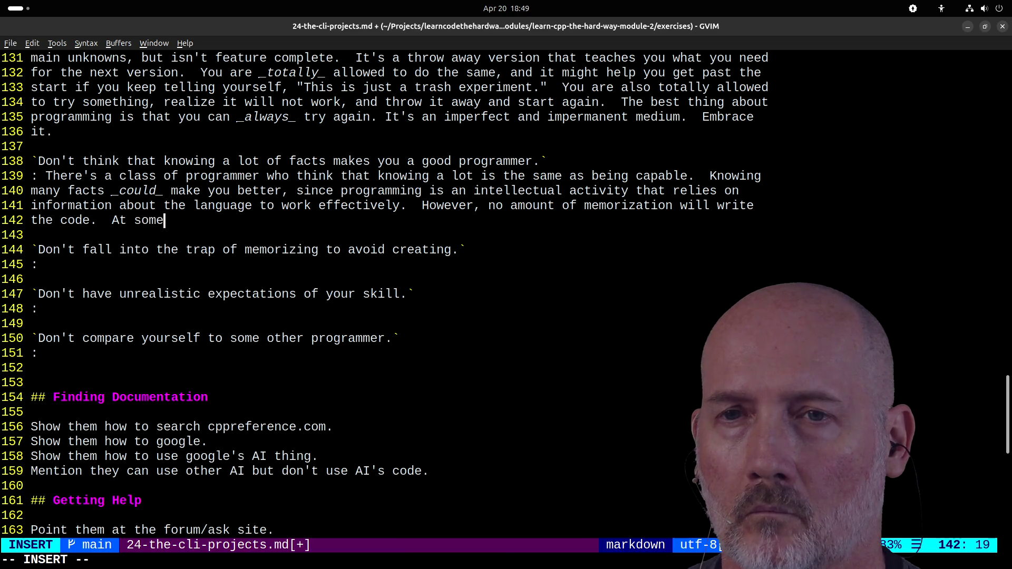
type(" point you have to ")
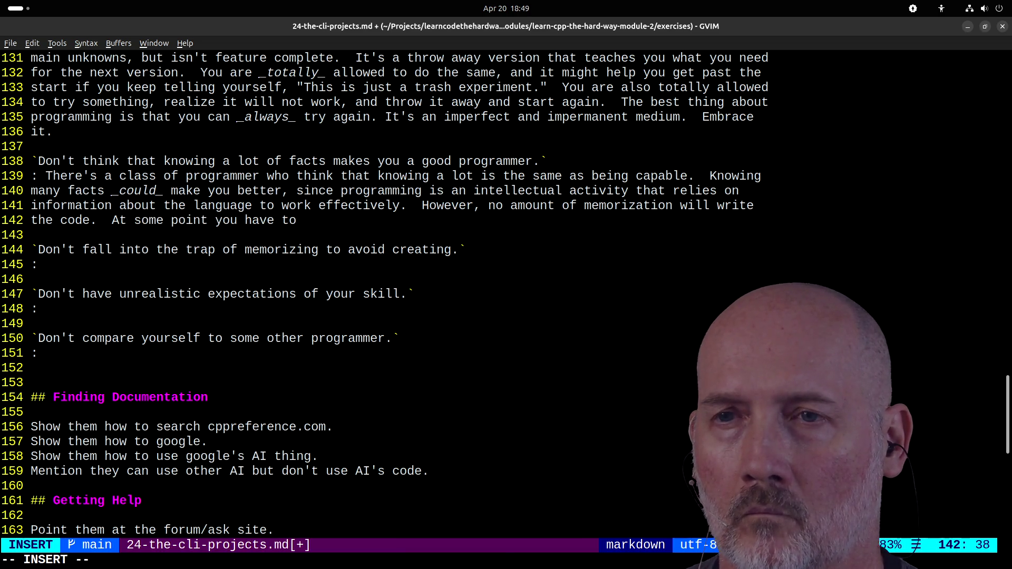
type("actually type the code")
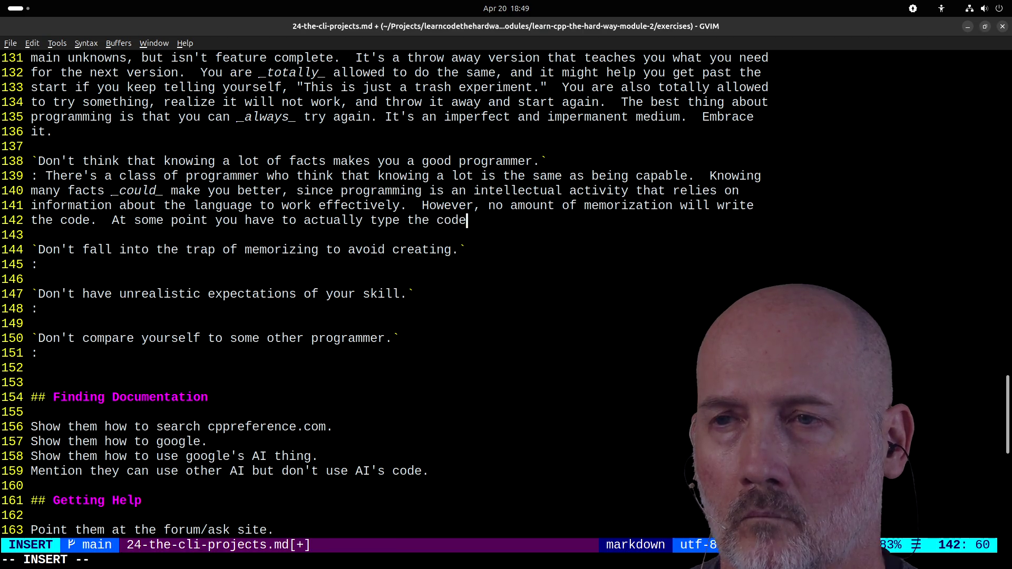
type(" in ang e")
type("d get it to work,")
type(" and usually all ")
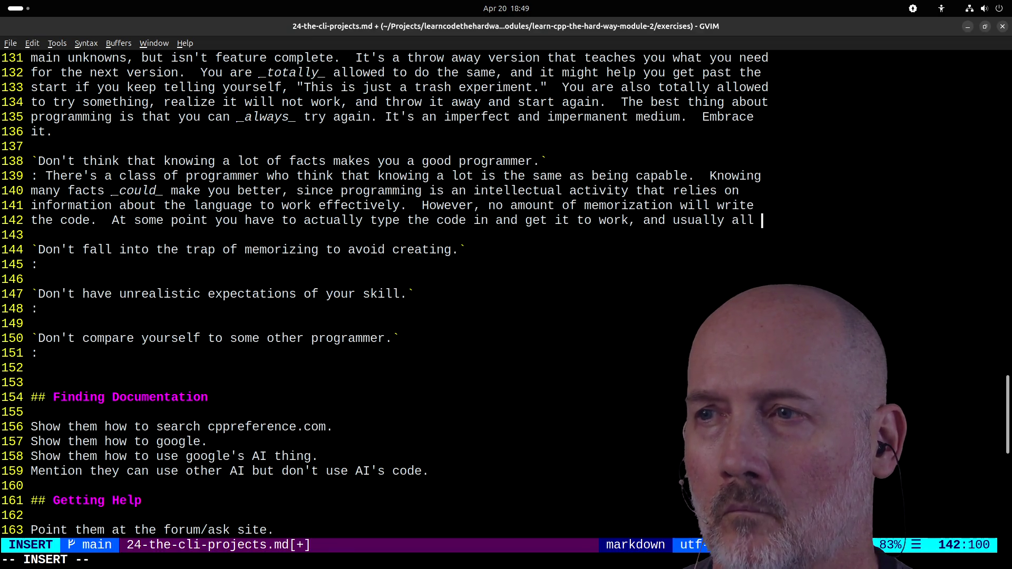
type("your fancy book le")
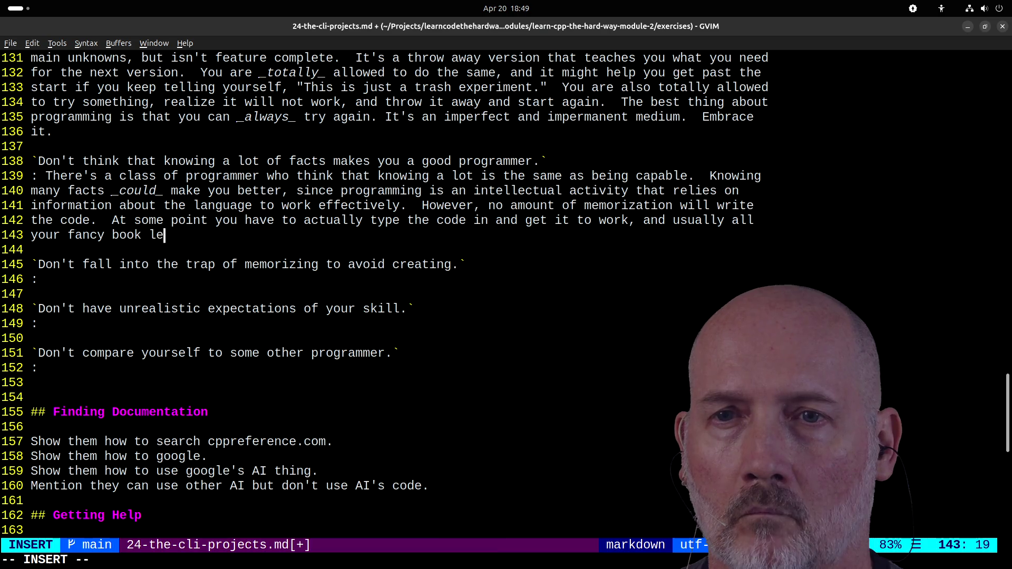
type("rnin'")
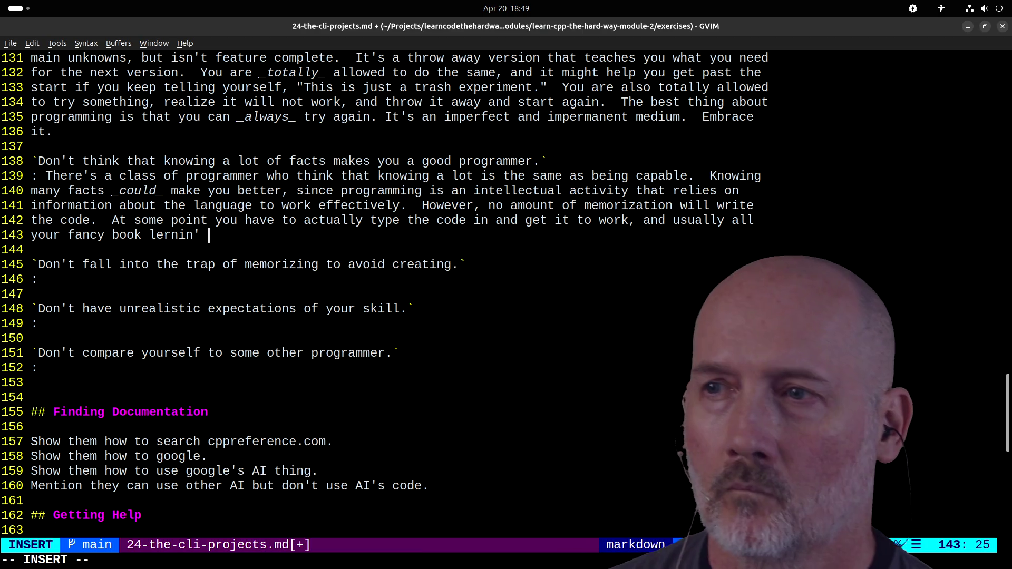
type("fal")
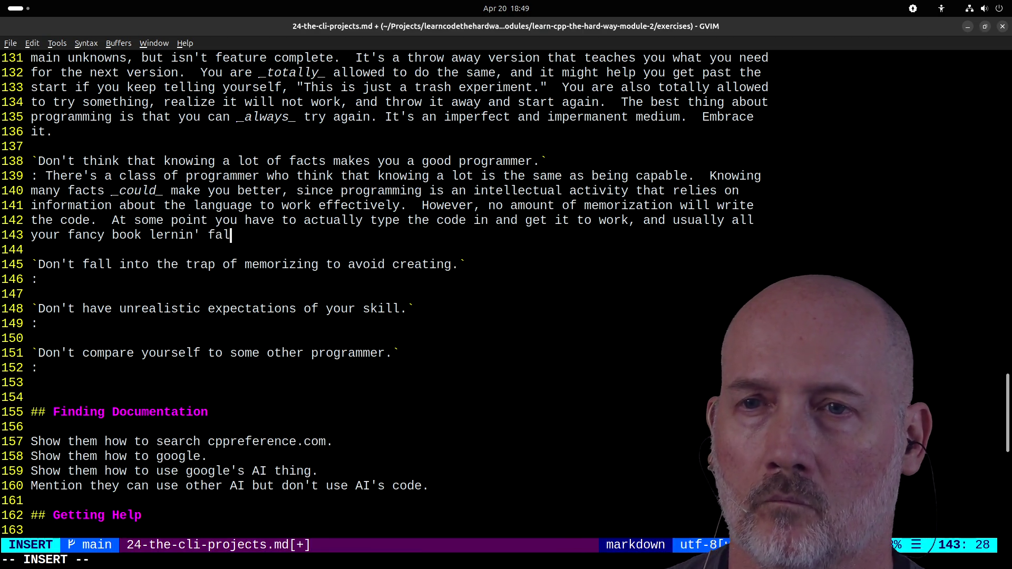
type("ls to pieces wh")
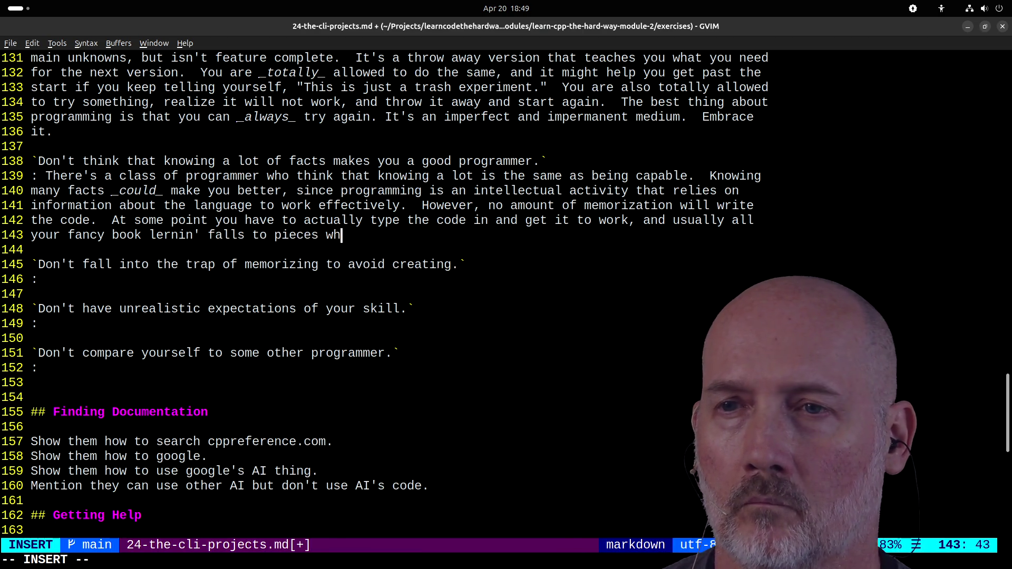
type("en faced with")
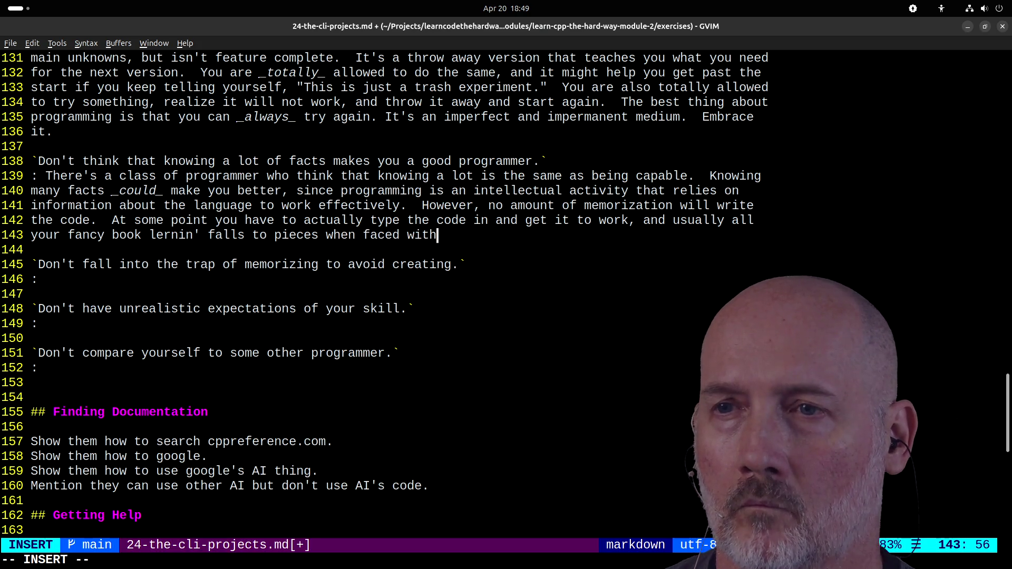
type(" the realizt")
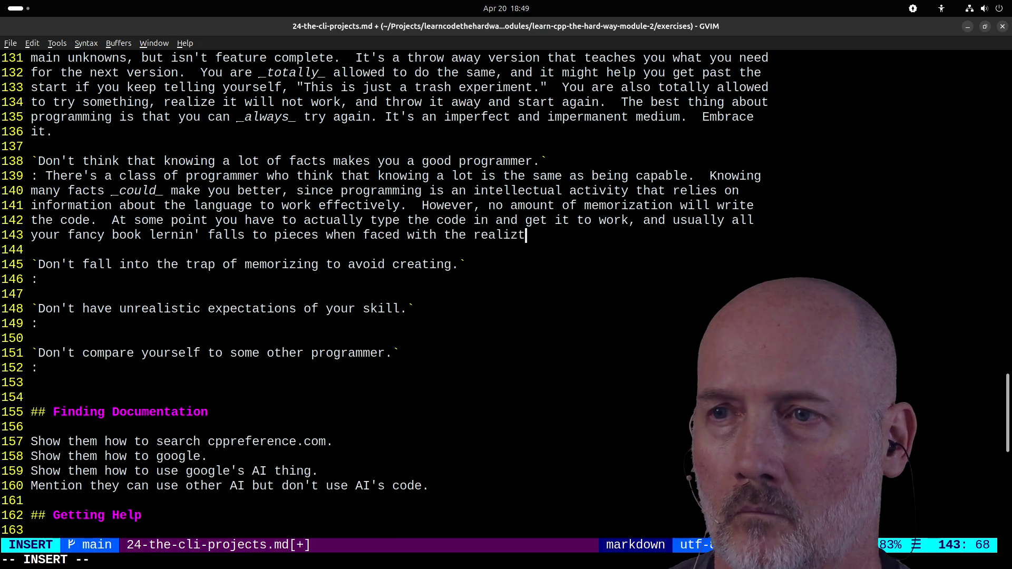
key("BackSpace")
key("BackSpace")
type("ty of real prob")
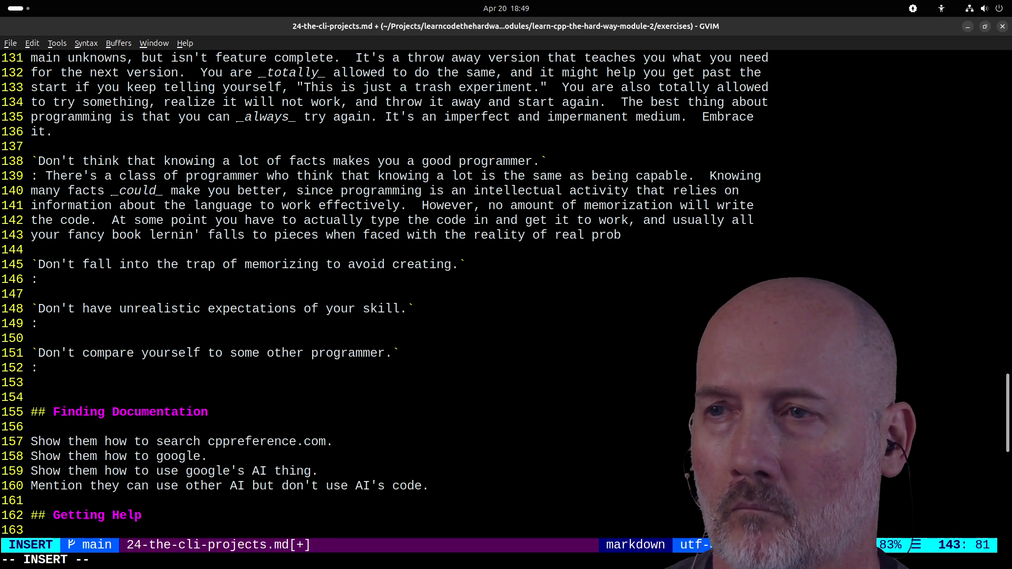
type("lems.")
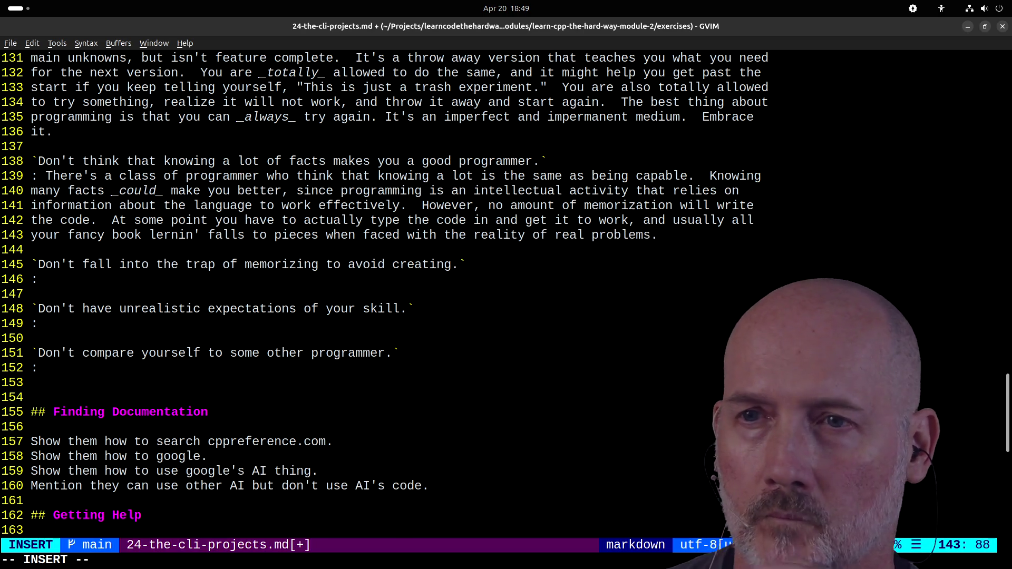
type("If yuo")
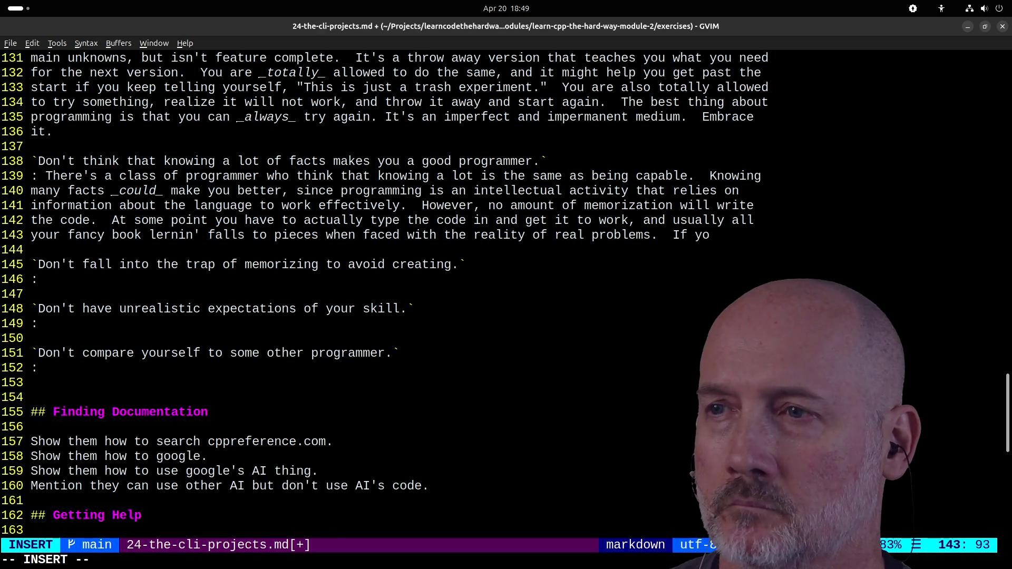
type("ver down")
key("BackSpace")
type("u")
type("this go ge")
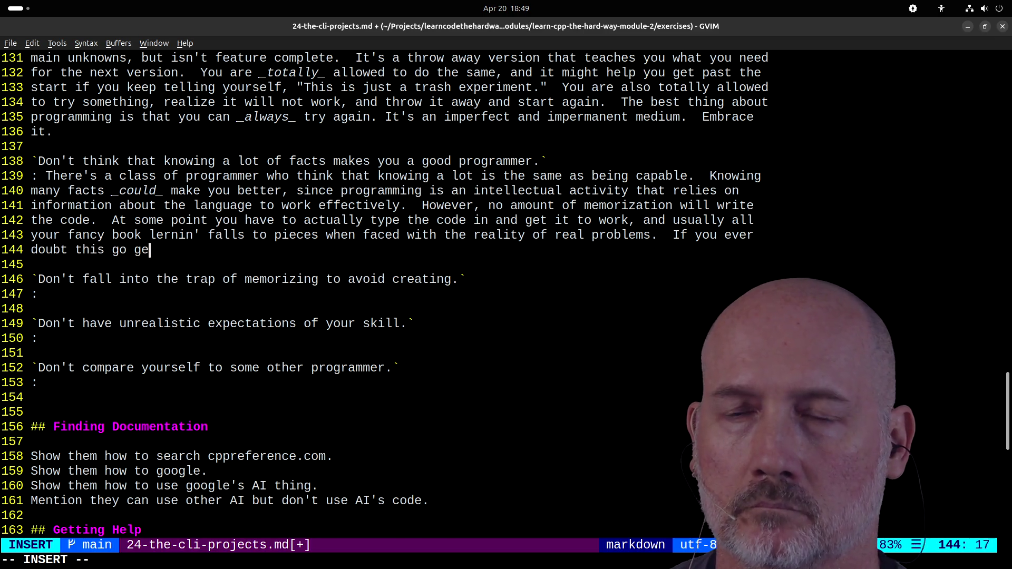
type("t anprogra")
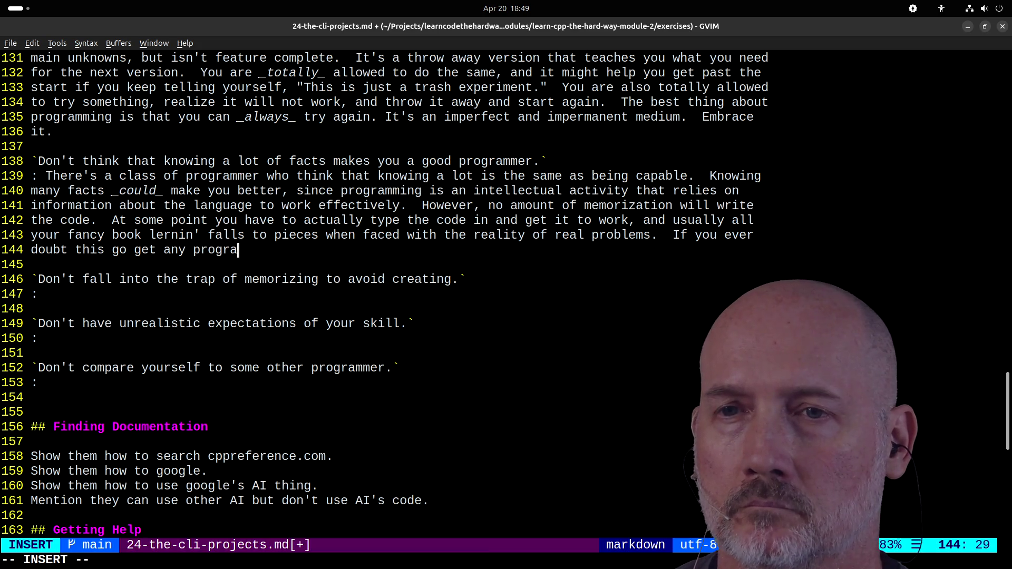
type("mming tecxt b")
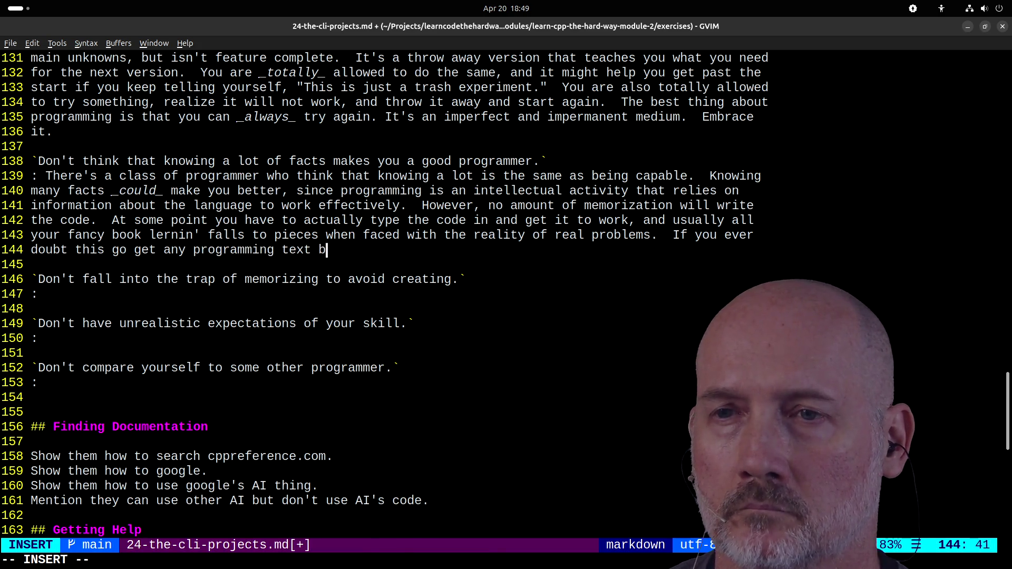
key("BackSpace")
- Add the textbook "left as an exercise for the reader" jab about never actually having done it
type("book and look for,")
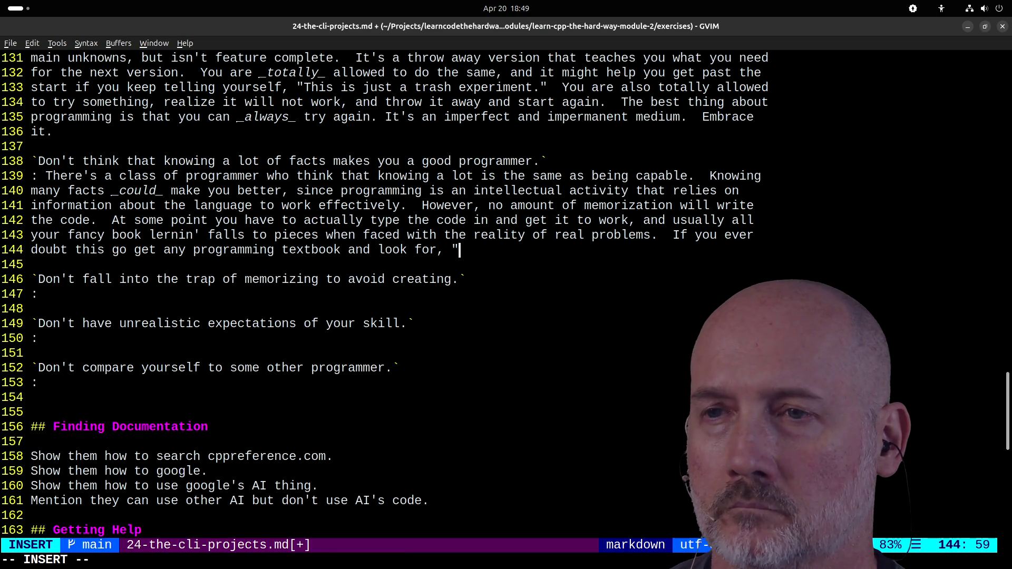
type("is is le")
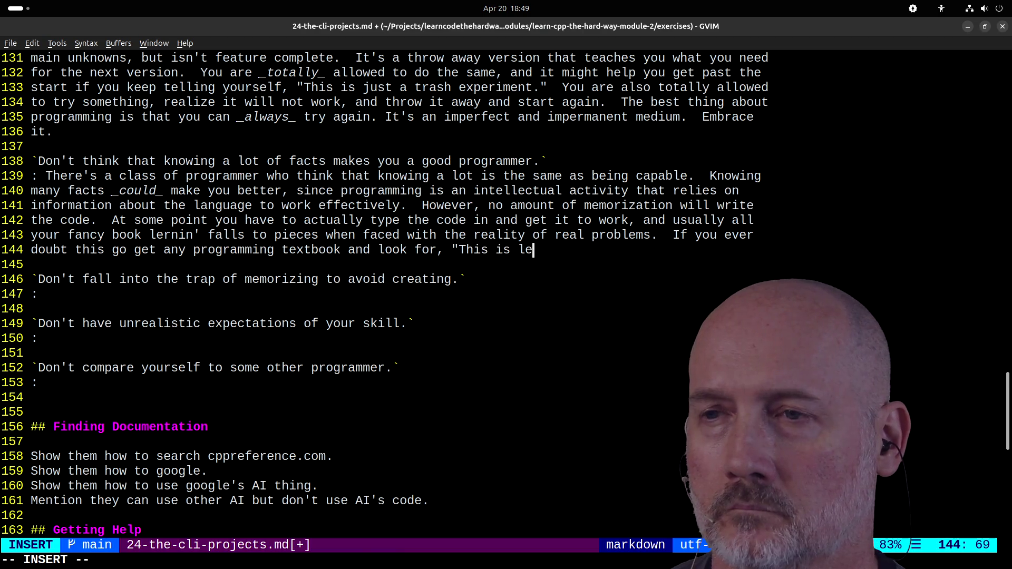
type("ft as an exercise ")
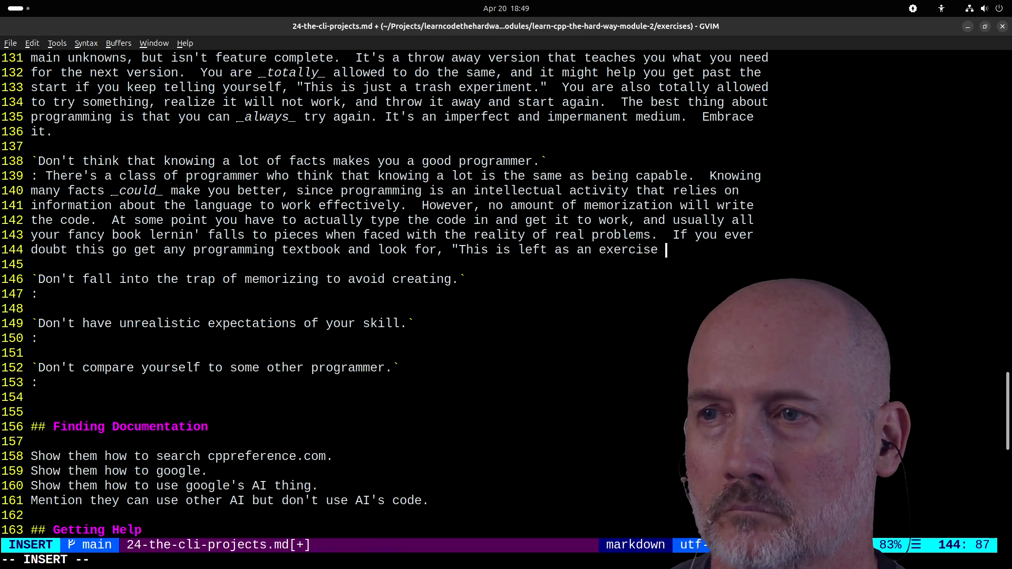
type("for the readr.\" That's")
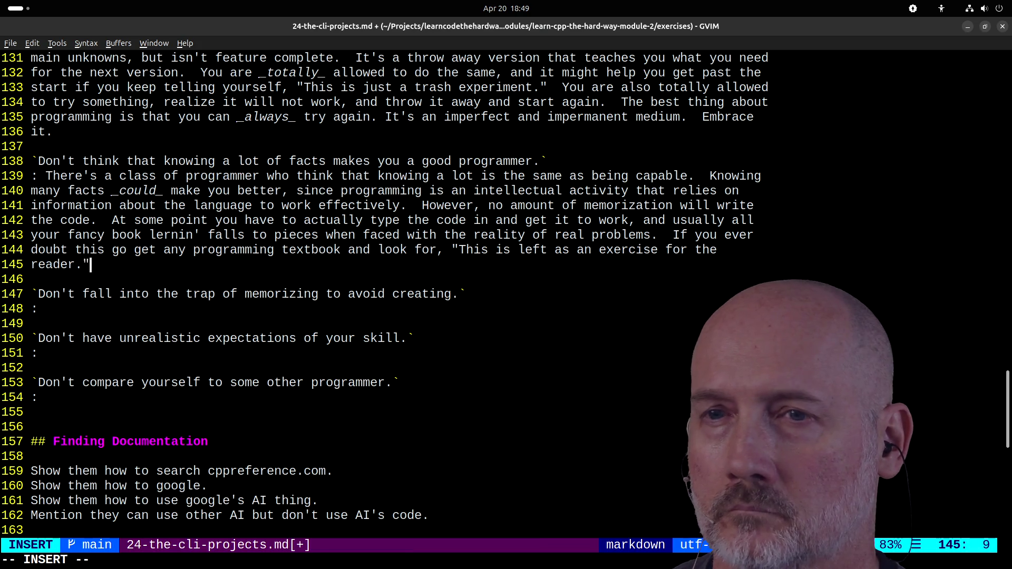
type("rof")
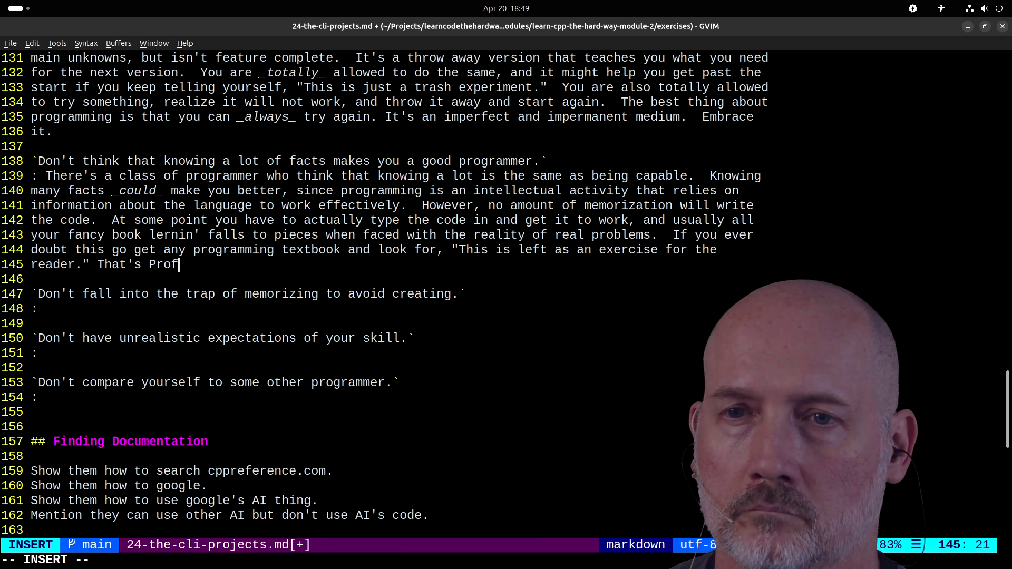
type("essor Speak ")
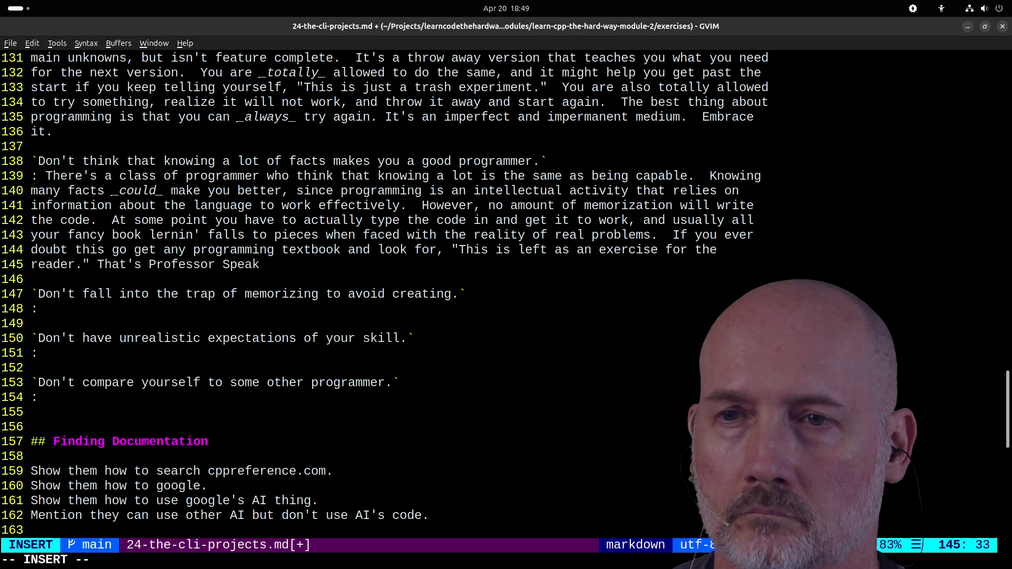
type("for, \"I have no")
key("BackSpace")
key("BackSpace")
type("o")
key("BackSpace")
key("BackSpace")
type("dea who")
key("BackSpace")
key("BackSpace")
key("BackSpace")
type("how to do this or explain it.")
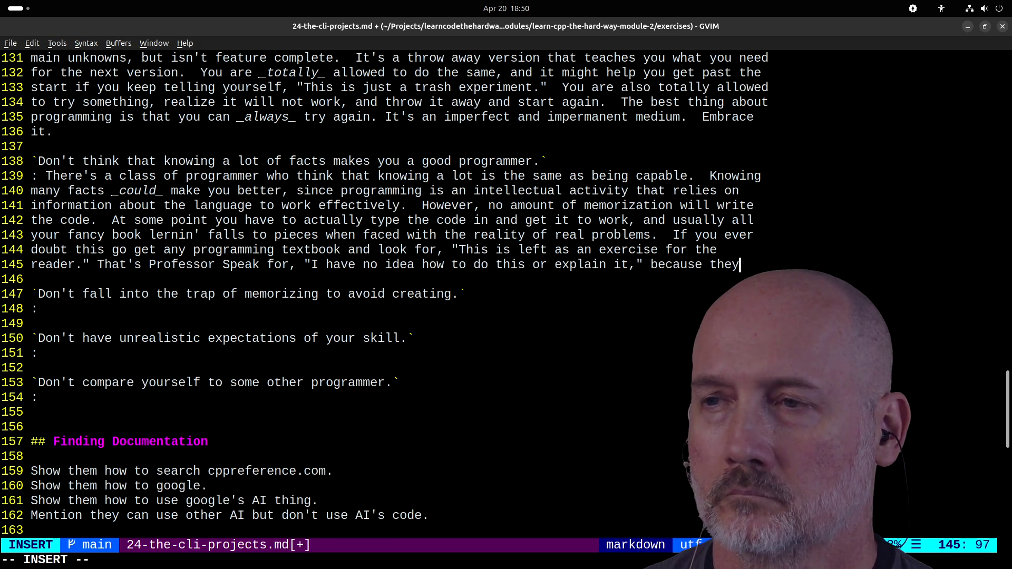
type("never actually ")
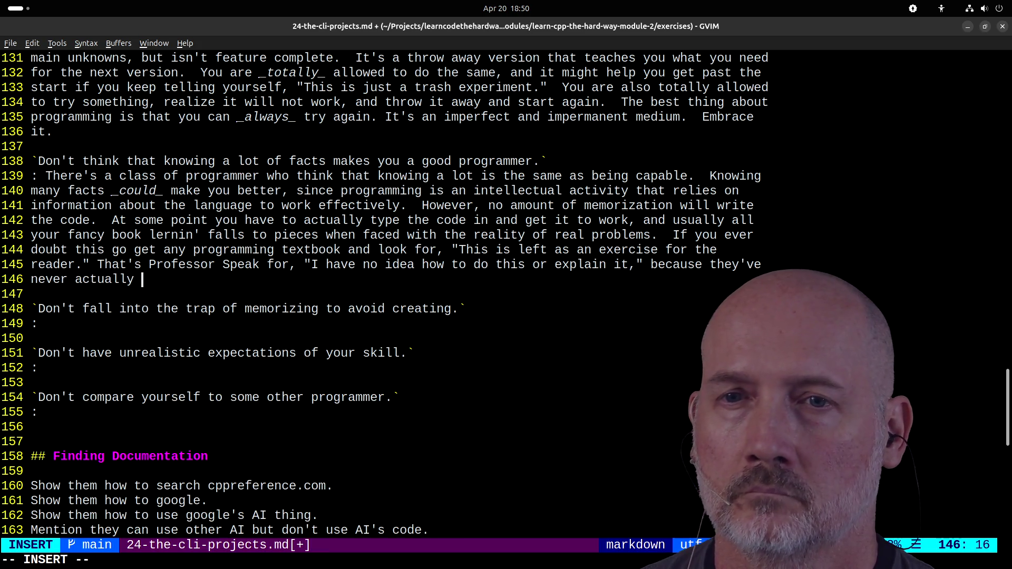
type("sat down and ")
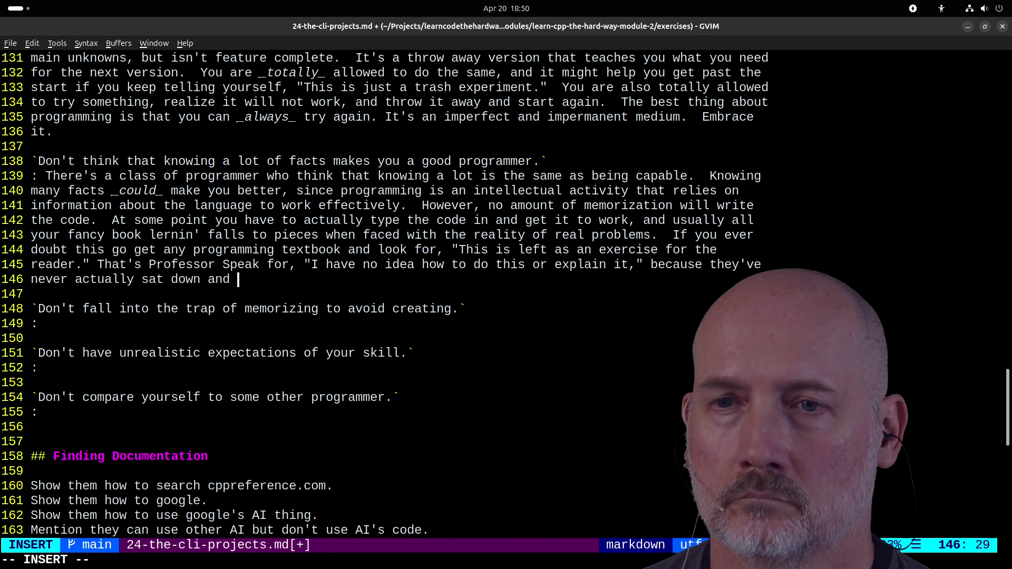
type("done it.  Usu")
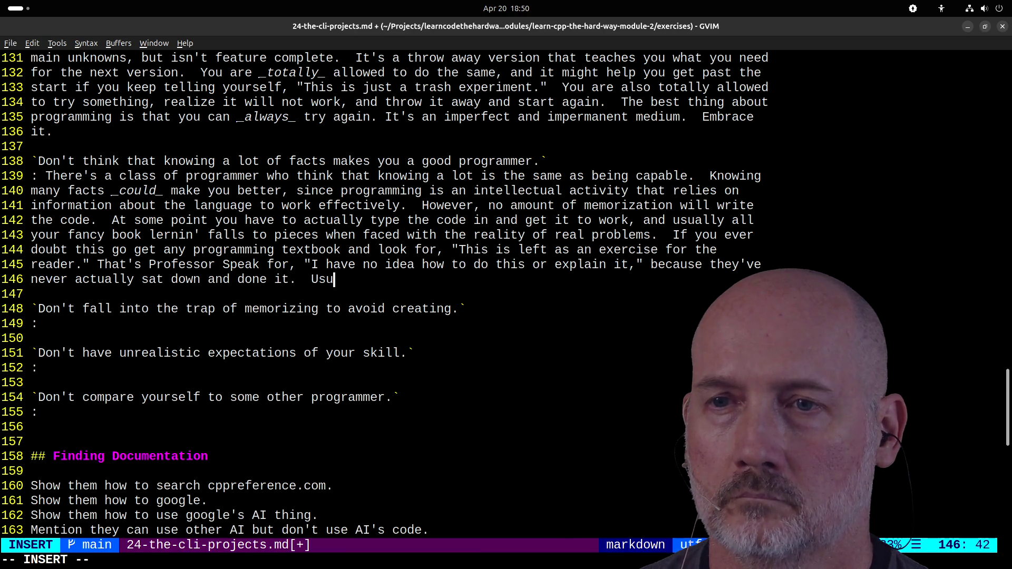
type("ally you see this")
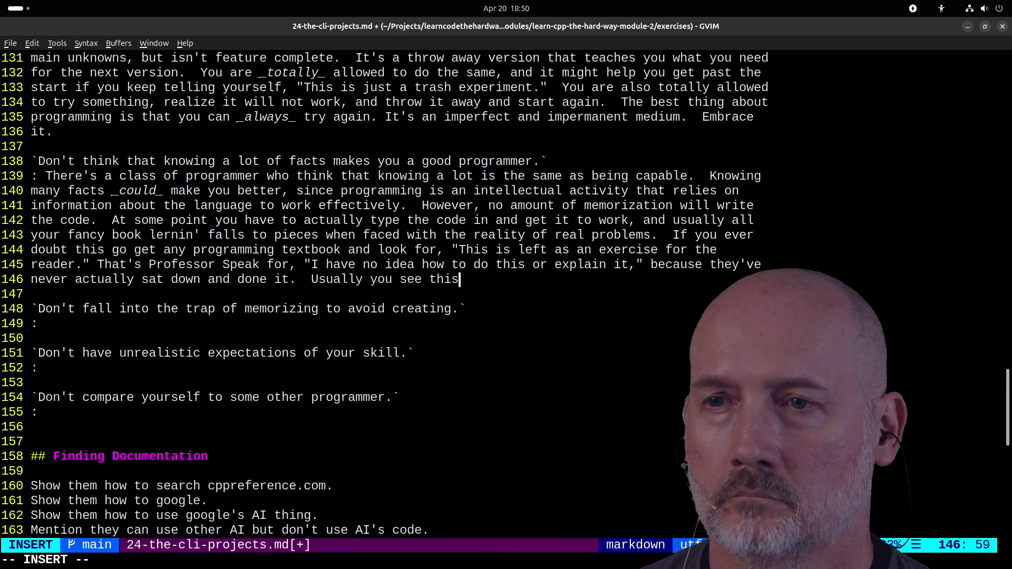
type(" when they're deleting things from")
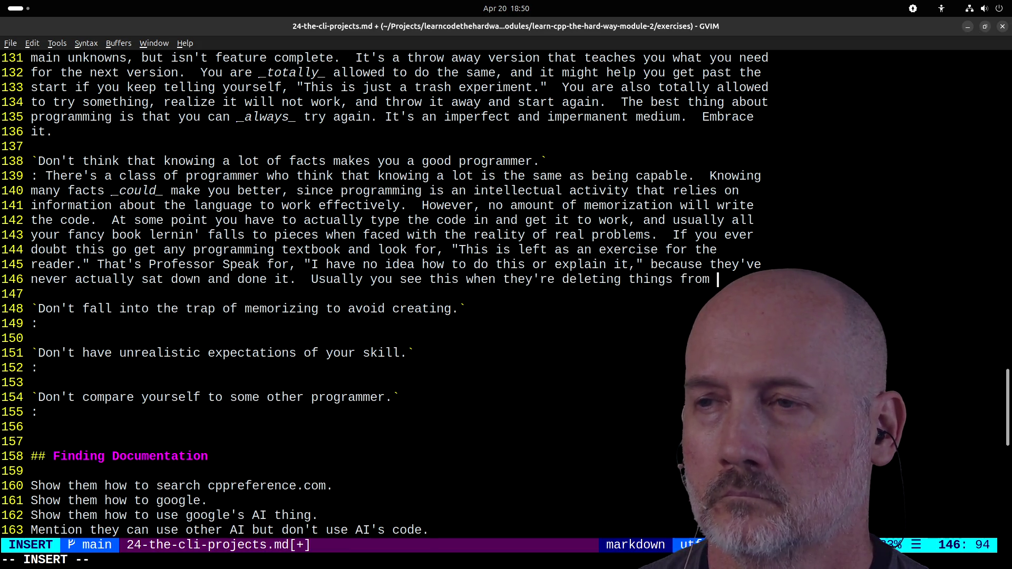
- Save the file with :w
key("Escape")
type(":w")
key("Return")
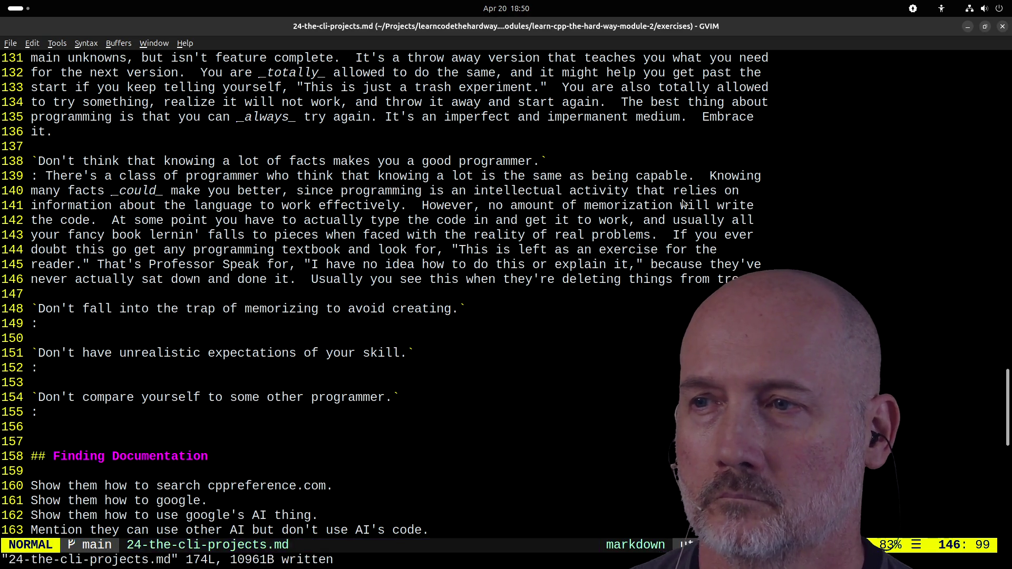
scroll(719, 174, "down", 3)
scroll(719, 174, "up", 1)
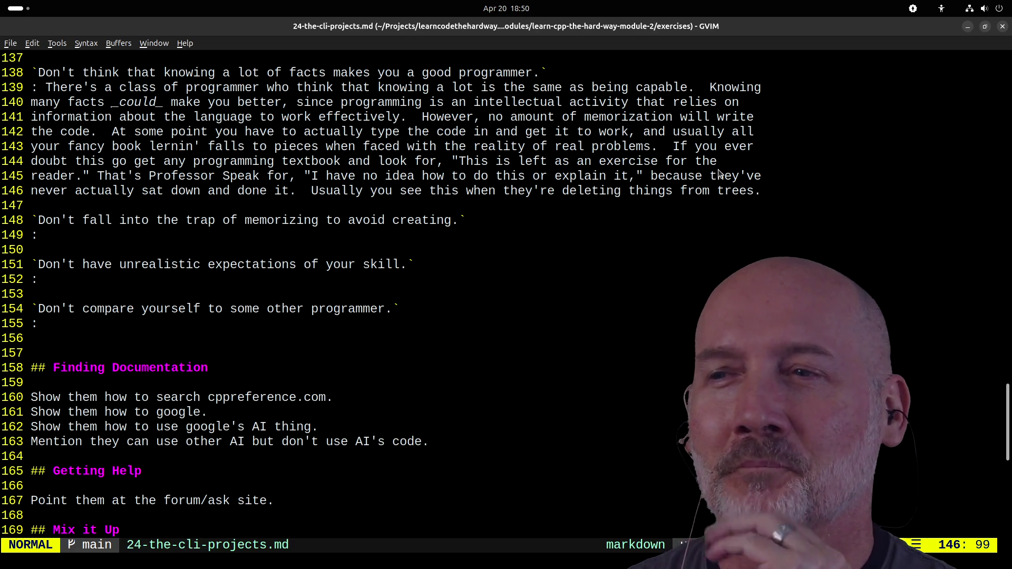
- Move to the empty line below the memorizing tip and save all files with :wa
key("g")
key("e")
key("g")
key("e")
key("g")
key("e")
key("g")
key("e")
key("g")
key("e")
key("g")
key("e")
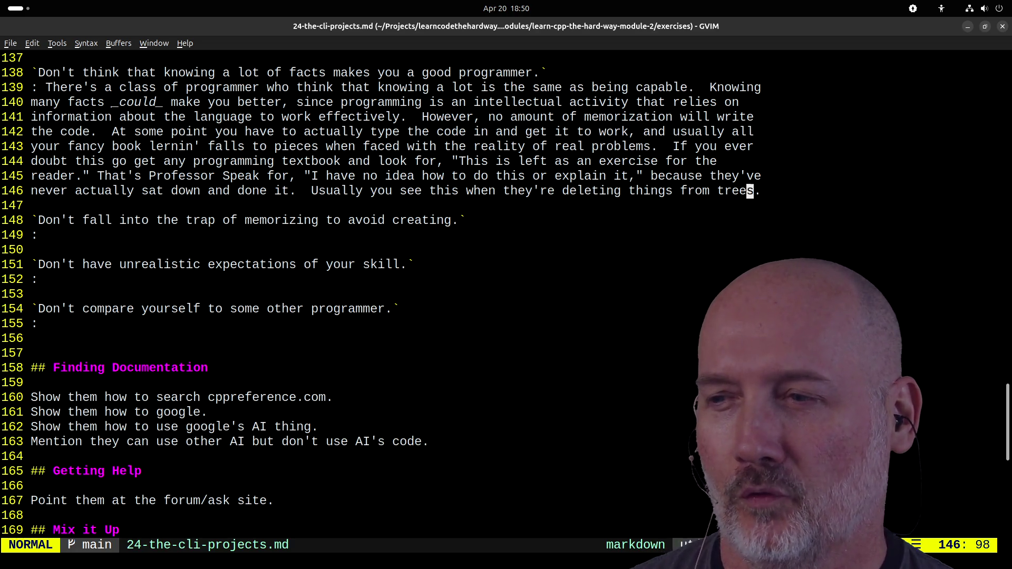
key("b")
key("b")
key("b")
key("h")
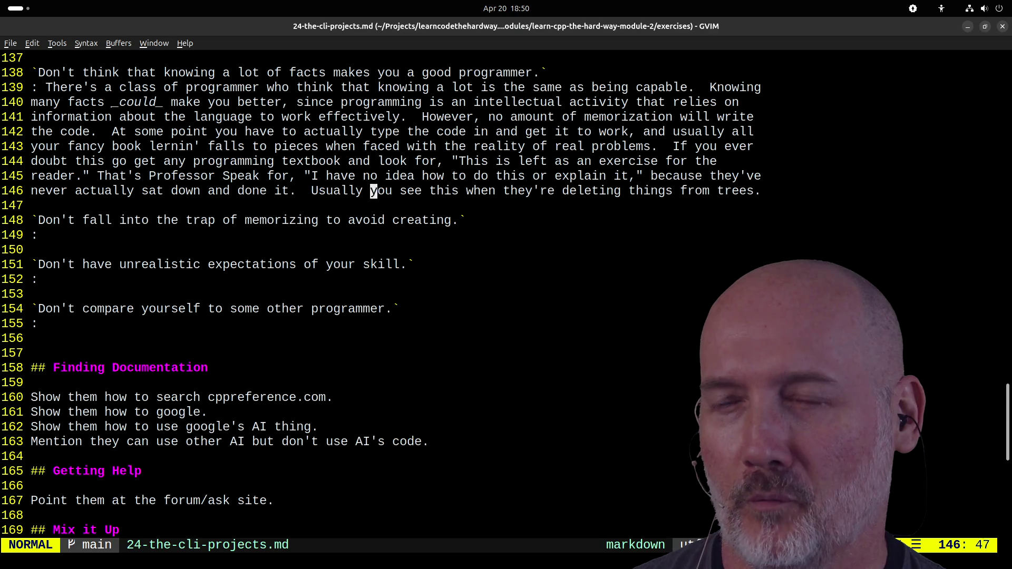
key("j")
key("j")
key("j")
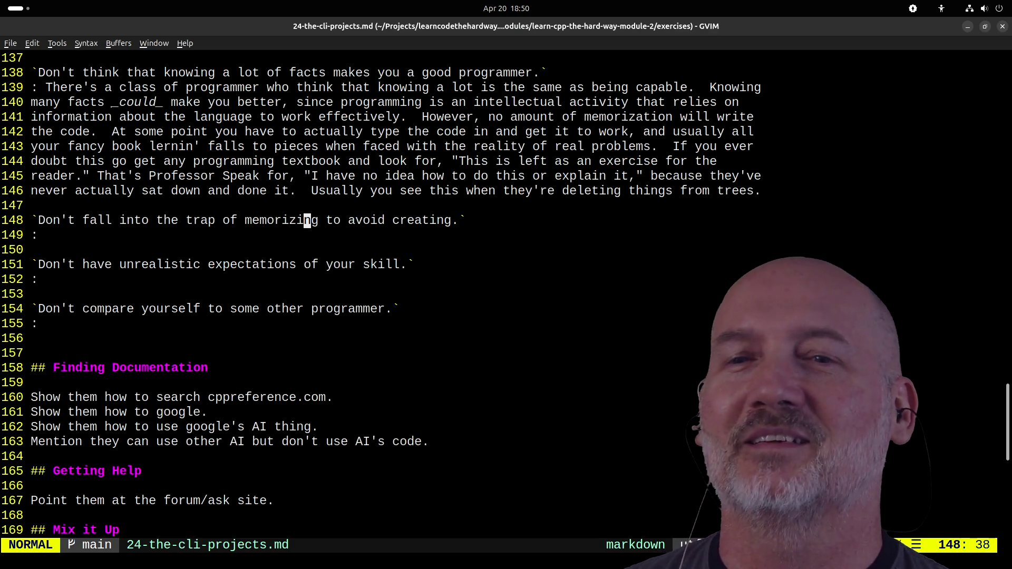
type(":wa")
key("Return")
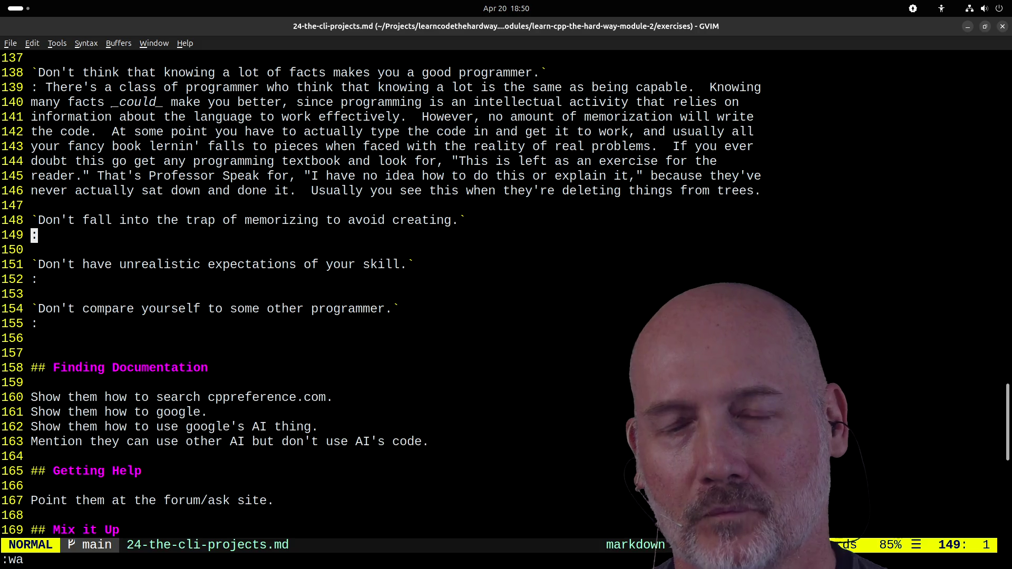
- Start the answer with 'Another' and change the heading word to 'over-styding'
type("A Another")
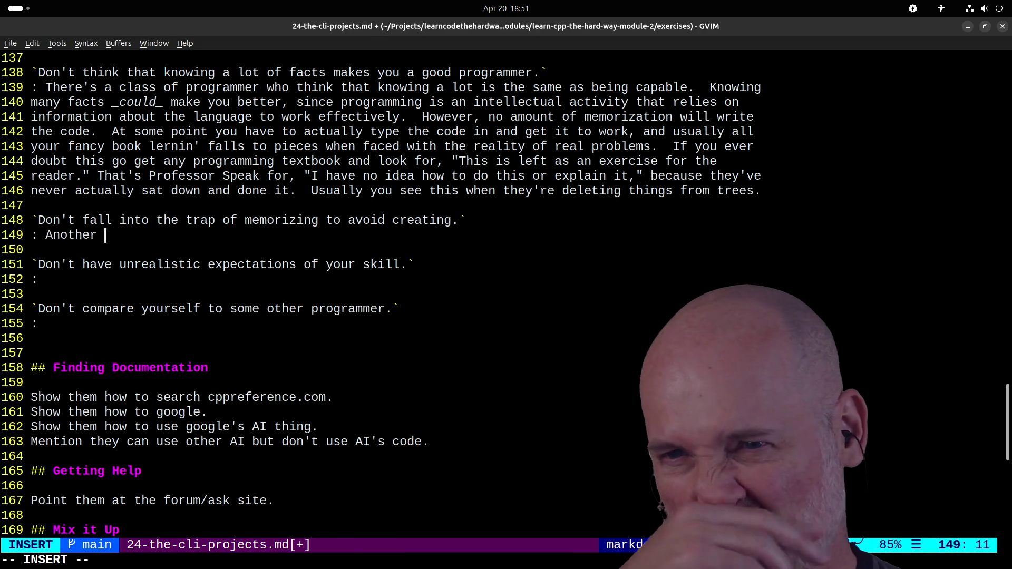
key("Escape")
key("k")
key("w")
key("w")
key("w")
key("w")
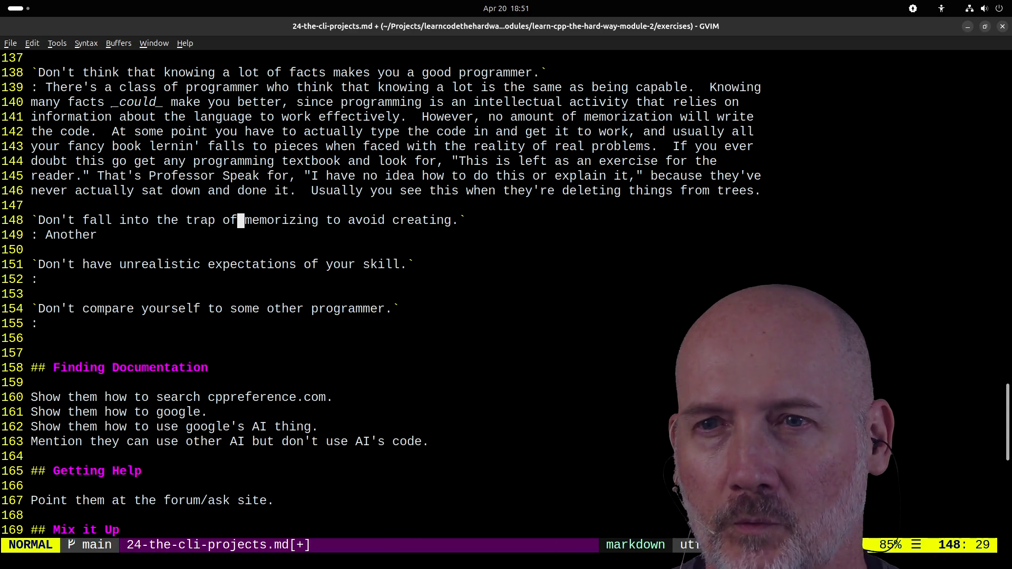
type("cwover-std")
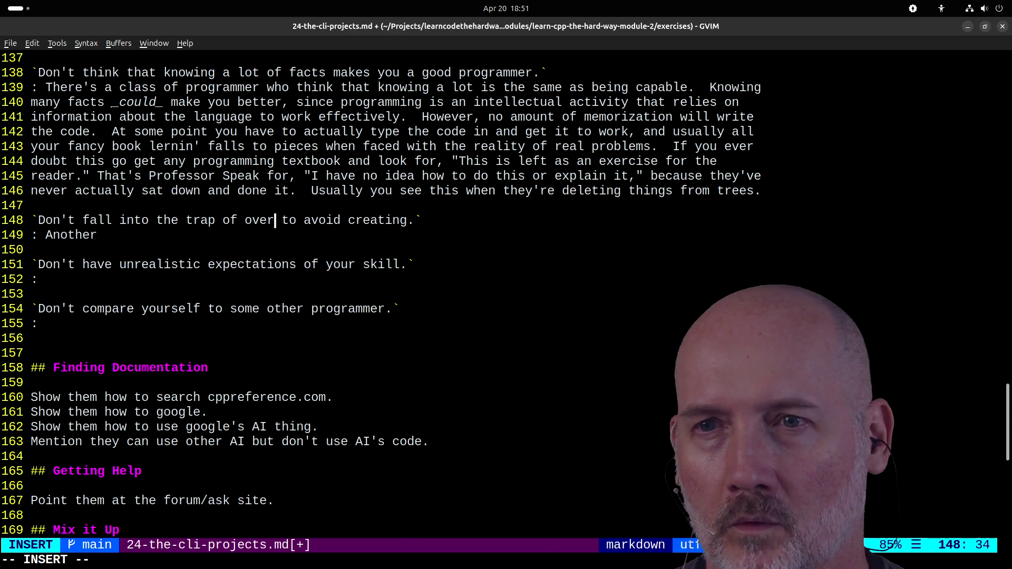
key("BackSpace")
type("yding")
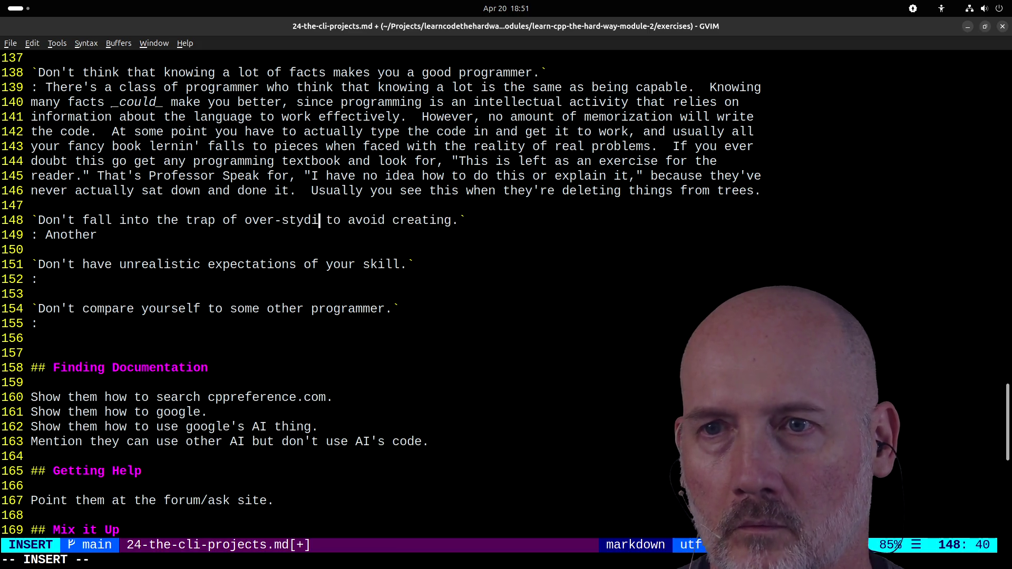
key("Escape")
- Replace 'over-styding' in the heading with 'excessive studying'
key("h")
key("h")
key("h")
key("h")
key("v")
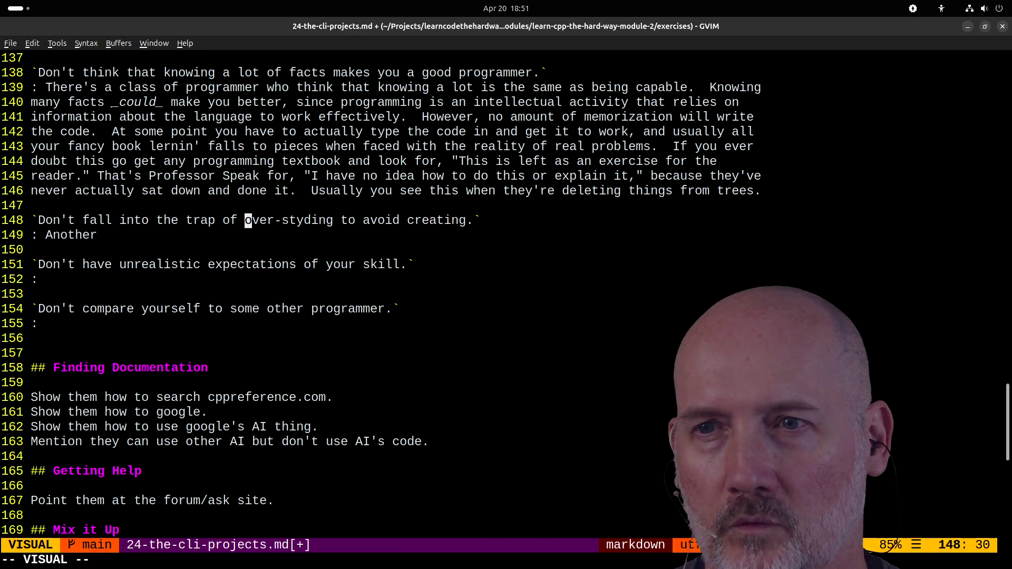
key("e")
key("e")
key("e")
type("cexcessive s")
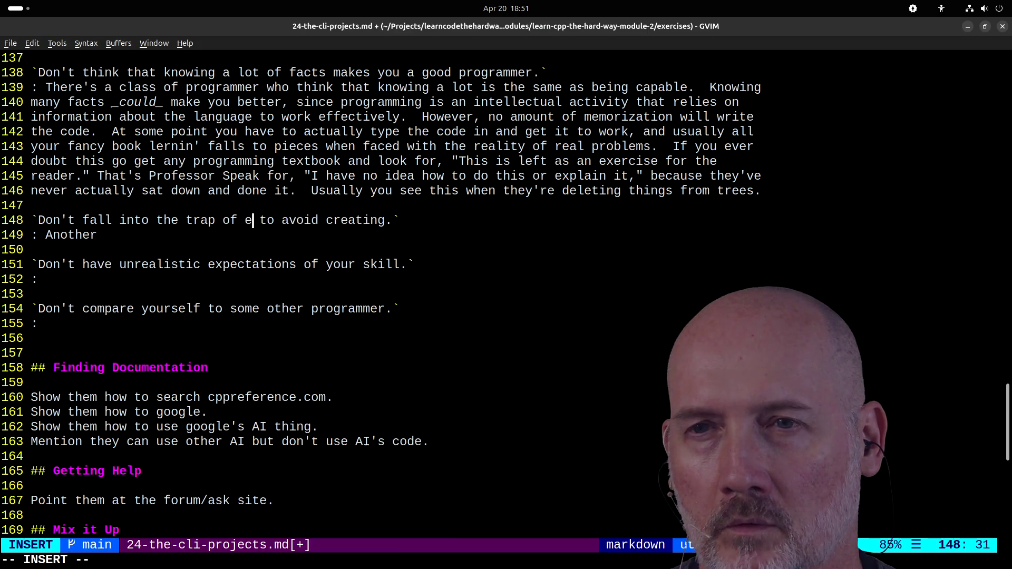
type("tudying")
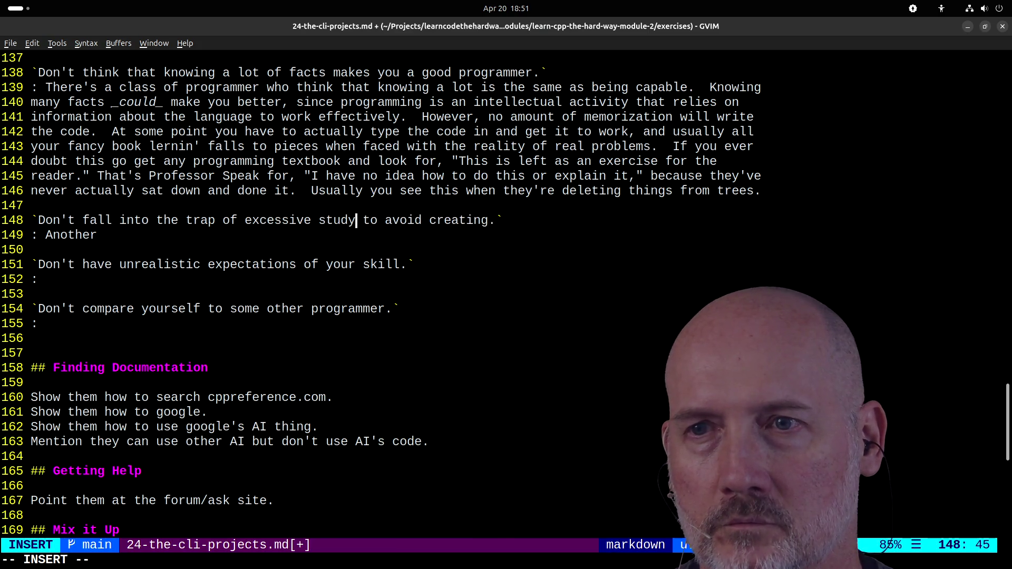
key("Escape")
key("j")
key("A")
type("trap")
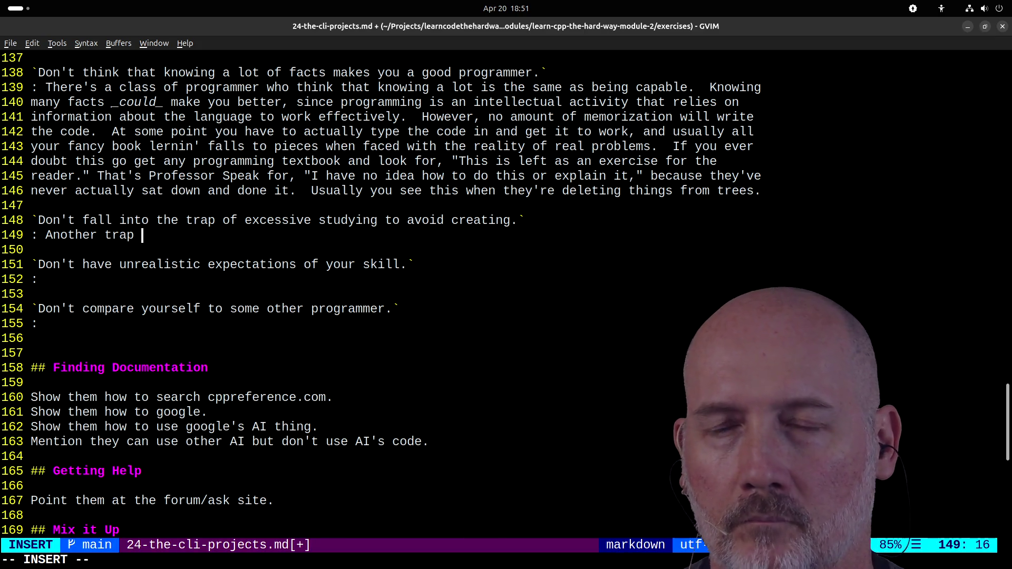
- Complete line 149: 'Another trap programmers fall into is studying endlessly to avoid the fear of failure that creativity bring.'
type("programmers fal")
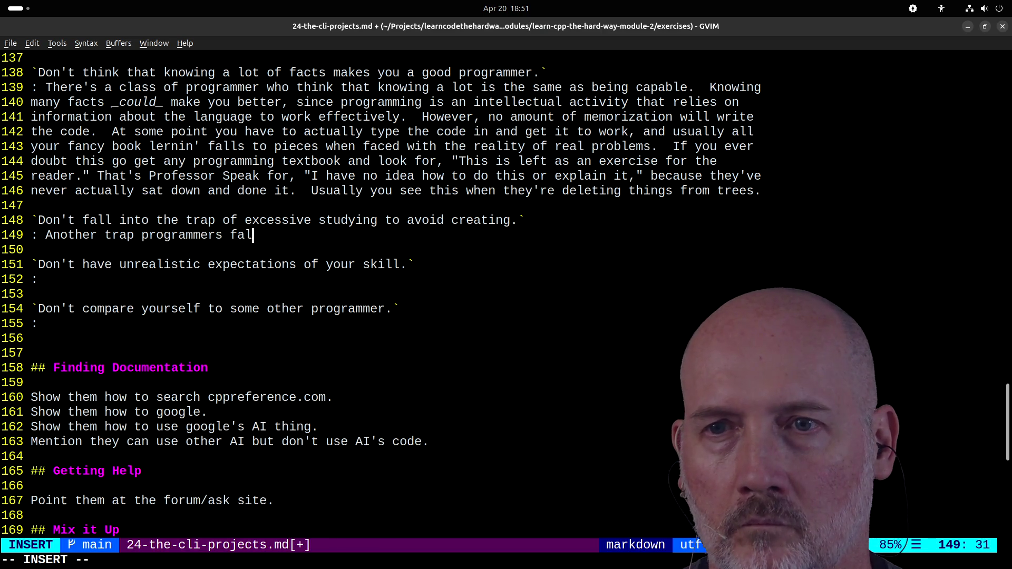
type("l into is avoiding")
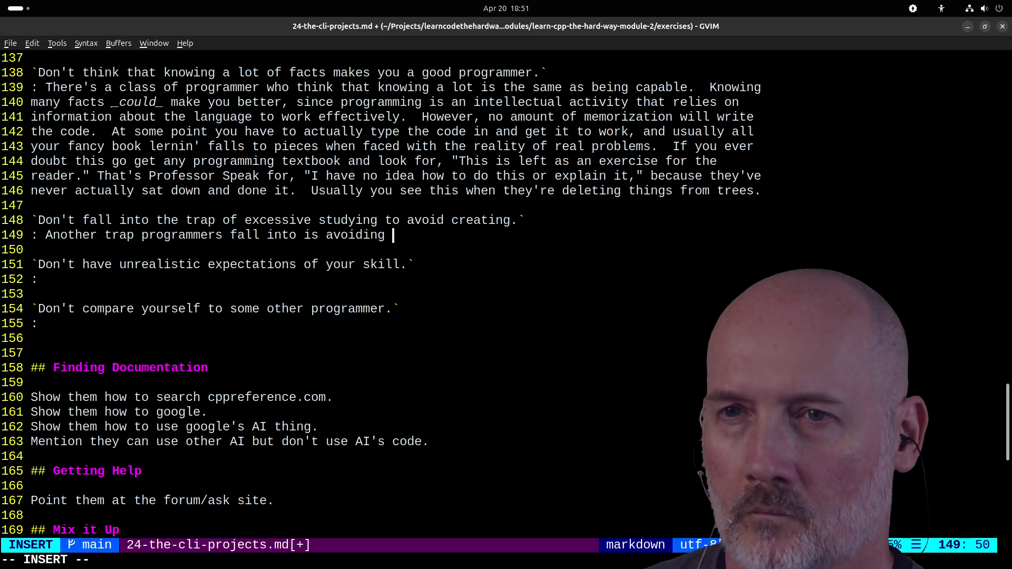
key("BackSpace")
key("BackSpace")
key("BackSpace")
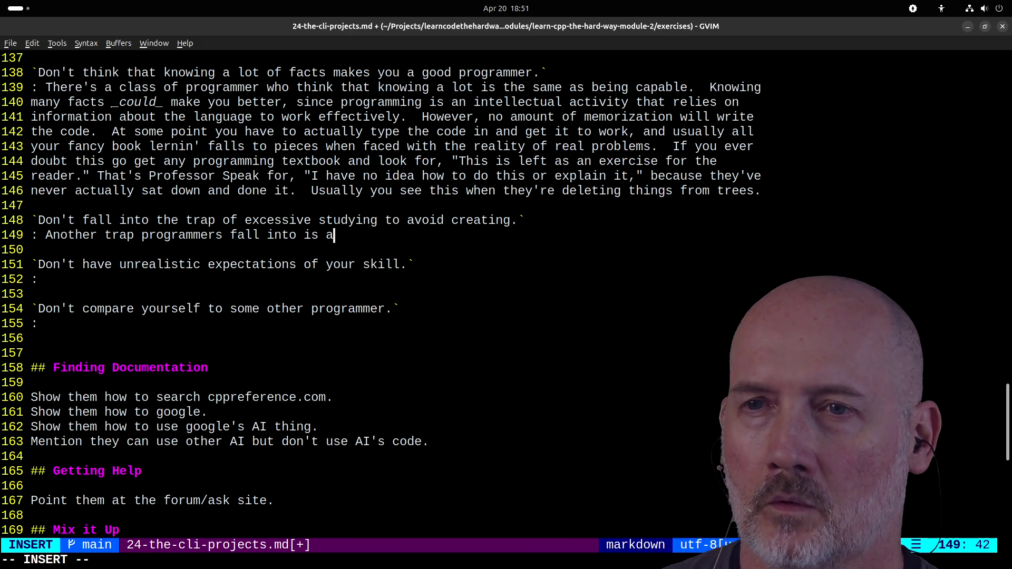
type("studying ")
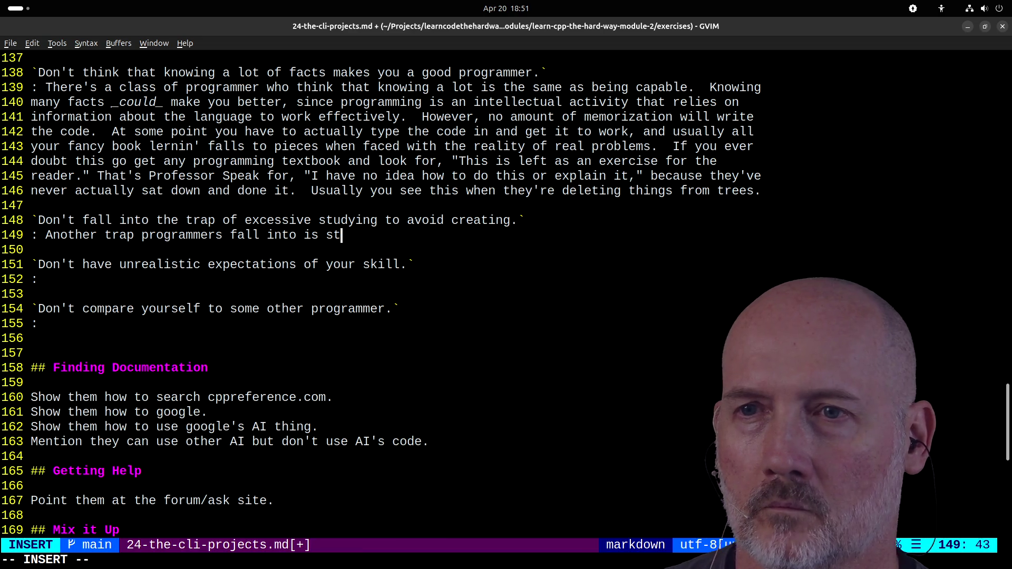
type("endle")
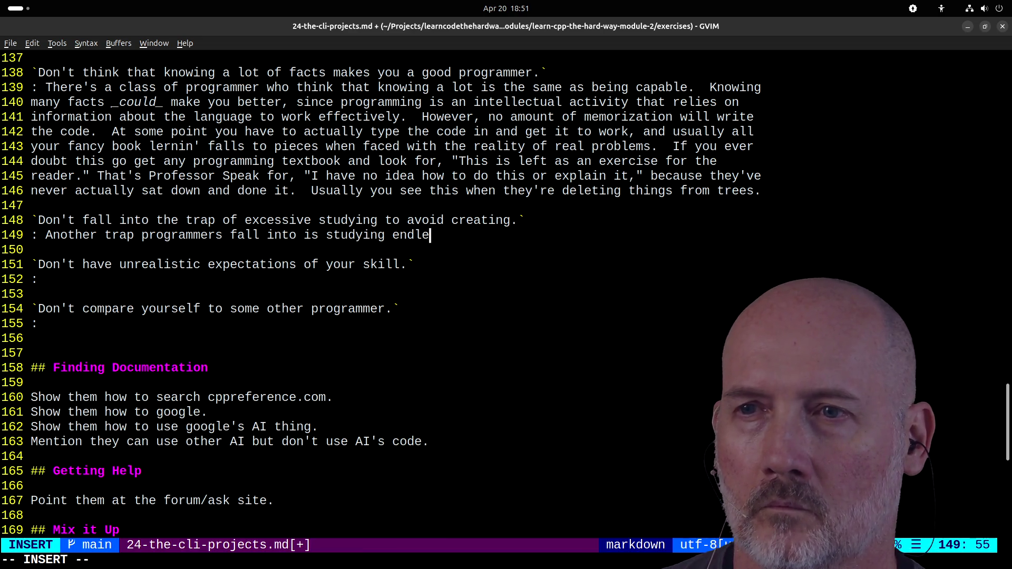
type("ssly to avoid the ")
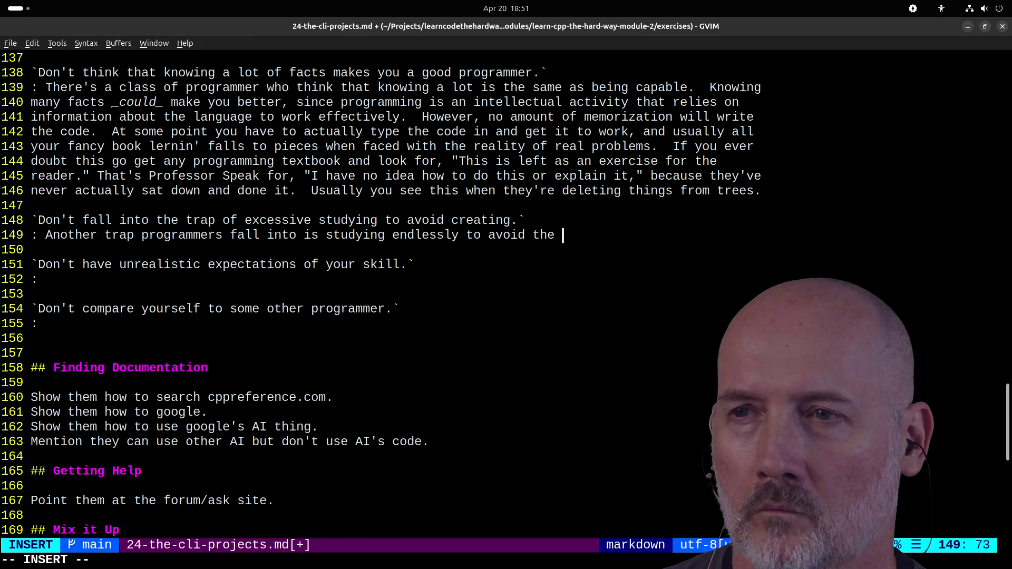
type("fear of failur")
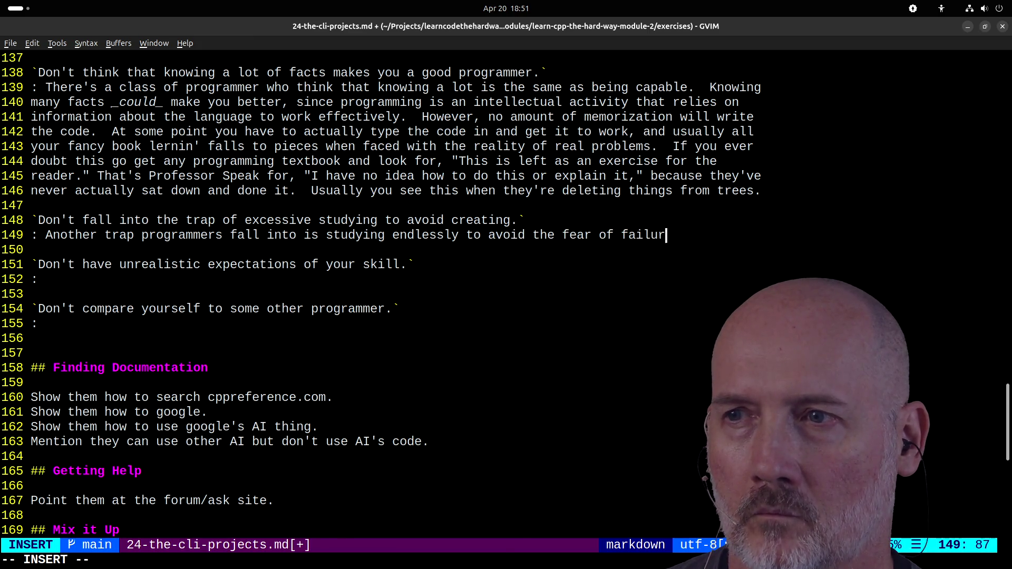
type("e that creativ")
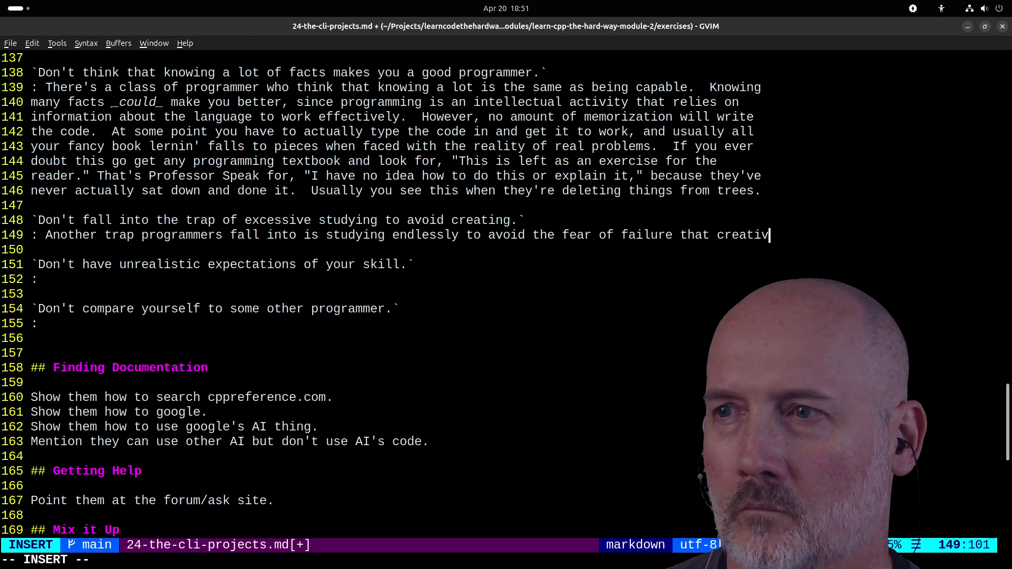
type("ity bring.")
key("Escape")
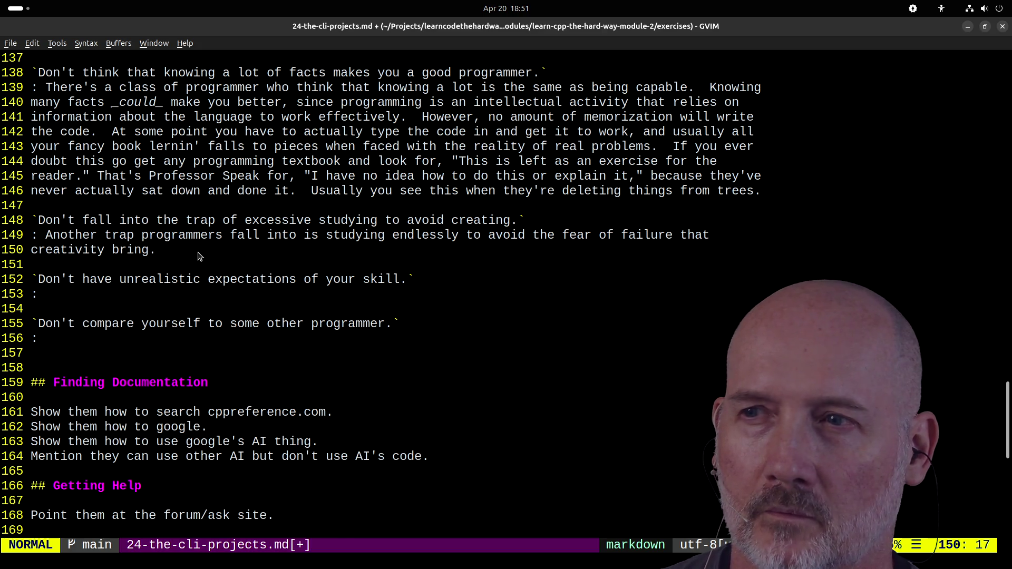
key("a")
key("Escape")
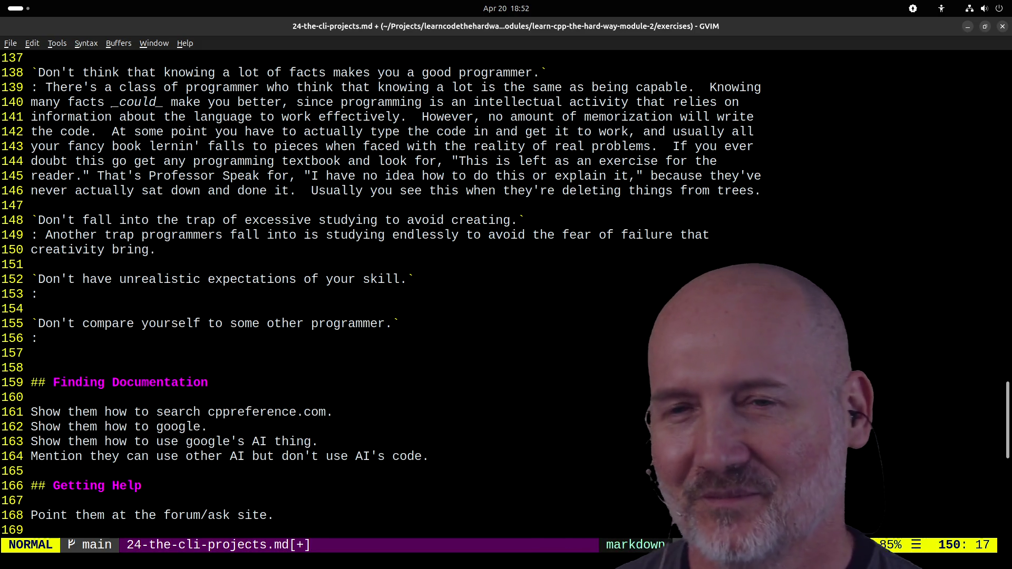
key("a")
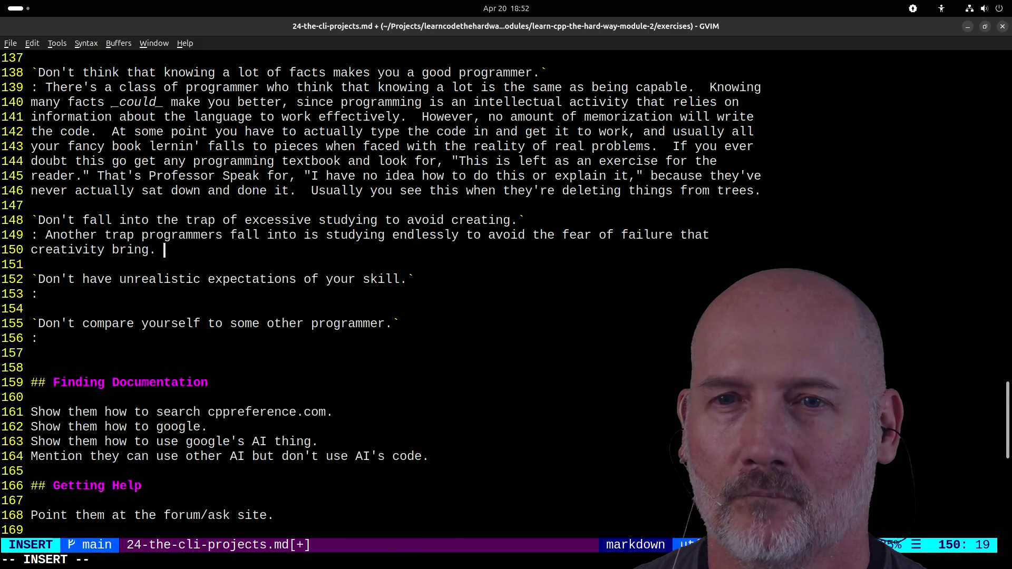
- Add 'Creating something is always messy and risky. What you do may not work. It may receive criticism.'
type("Creating something is always messy ")
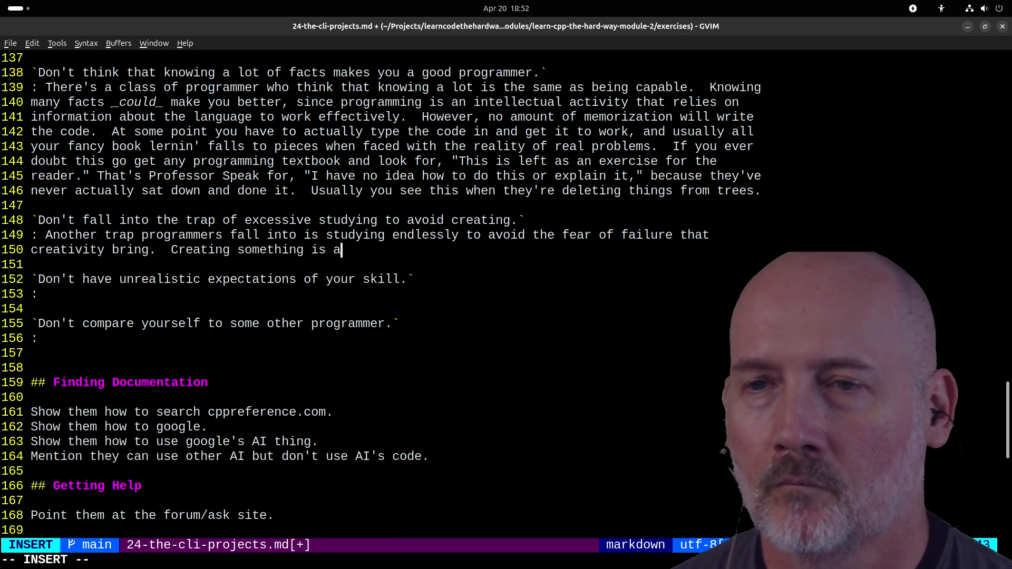
type("and ris")
key("BackSpace")
key("BackSpace")
type("isky. What you do may ")
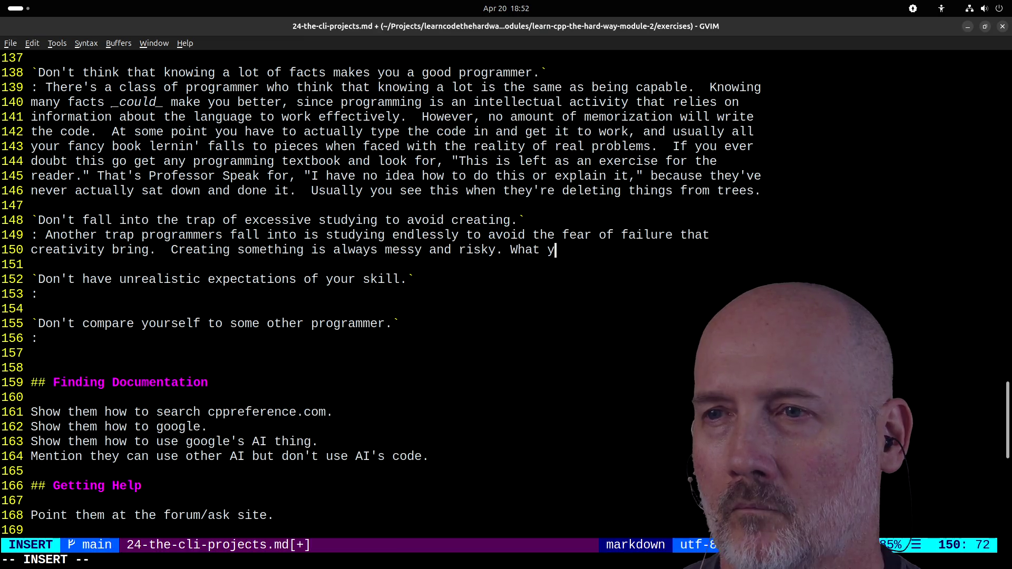
type("not work")
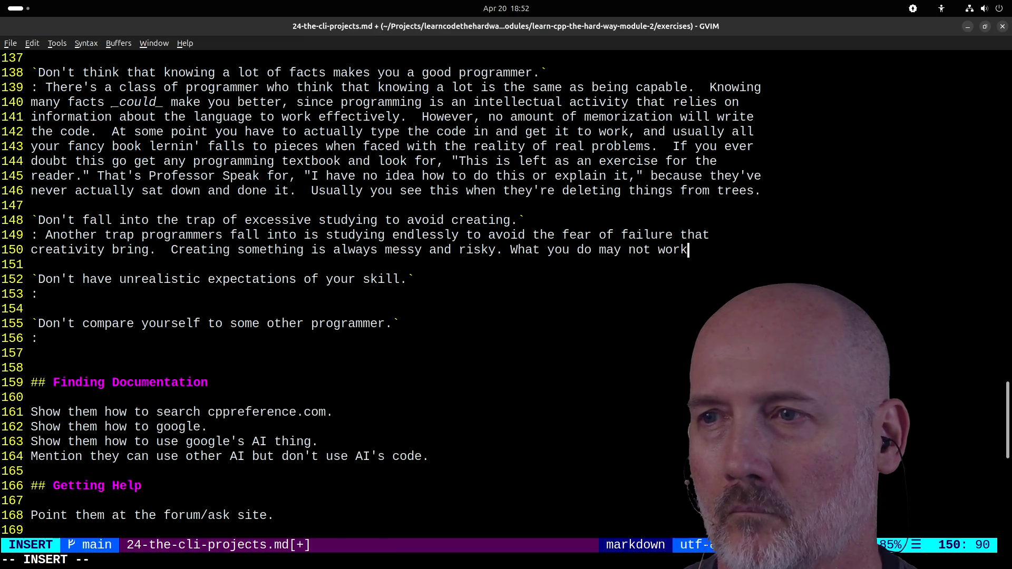
type(". It may rece")
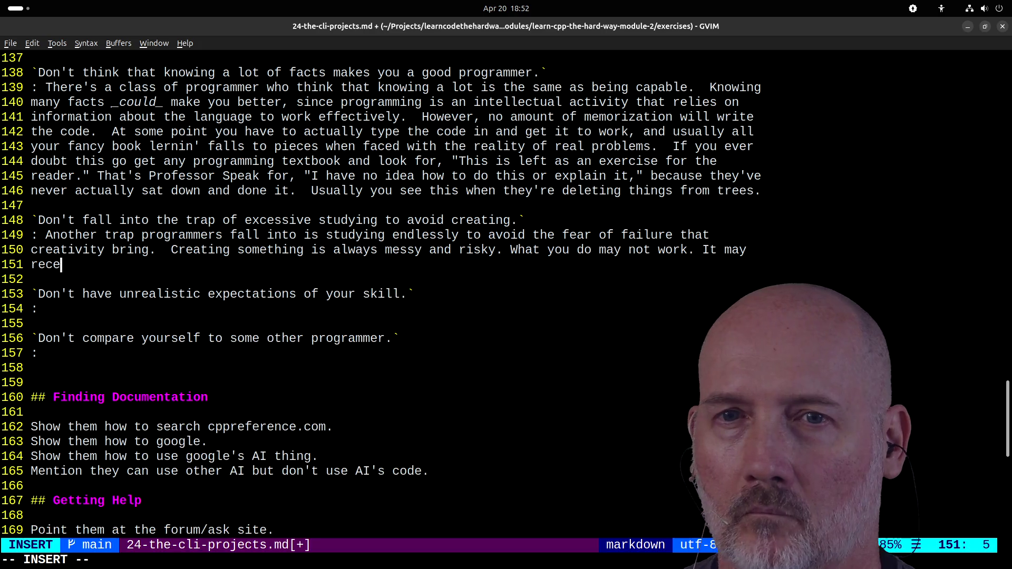
type("ive criciticm")
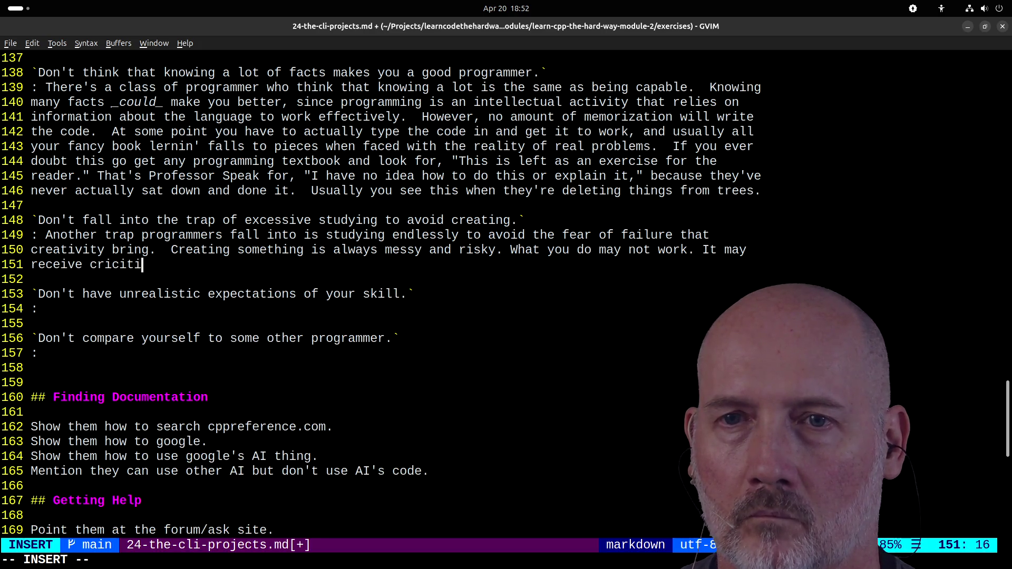
key("BackSpace")
key("BackSpace")
key("BackSpace")
type("ti")
key("BackSpace")
type("sm.")
key("Escape")
key("h")
key("h")
key("h")
key("h")
key("h")
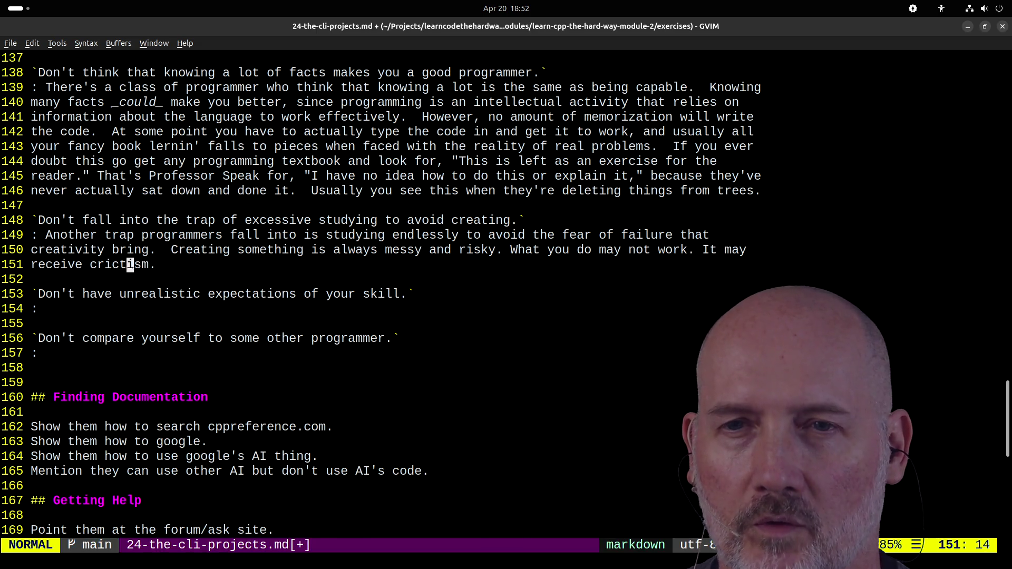
key("shift+c")
type("cism.")
key("Escape")
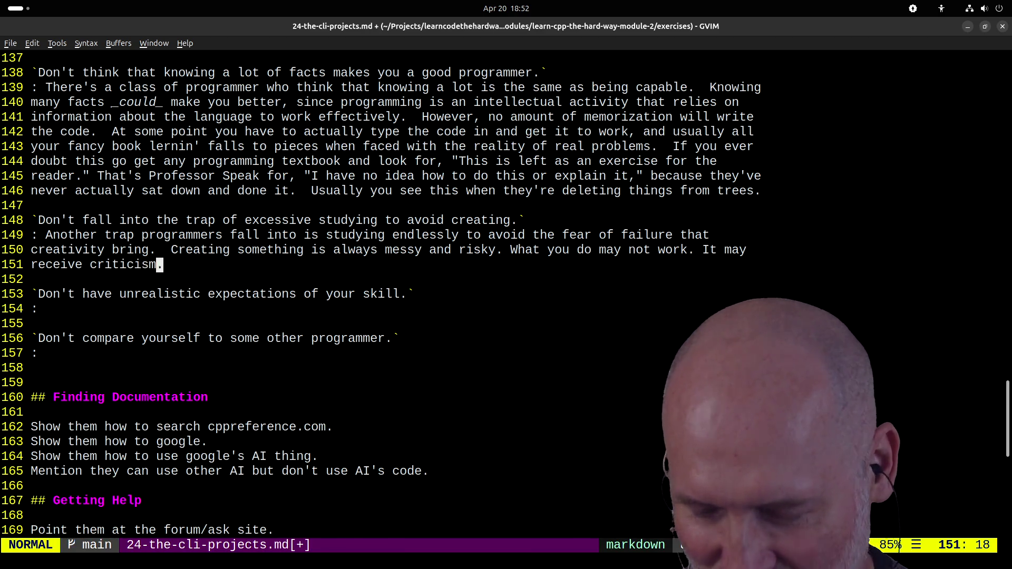
- Turn on US English spell checking and add that programmers avoid this fear by memorizing language facts
key("F6")
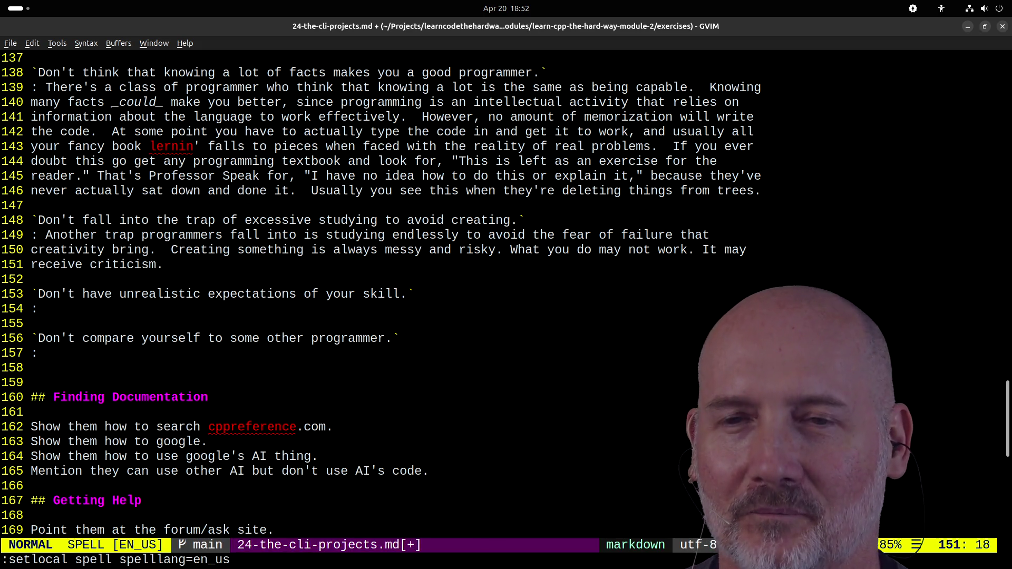
type("a")
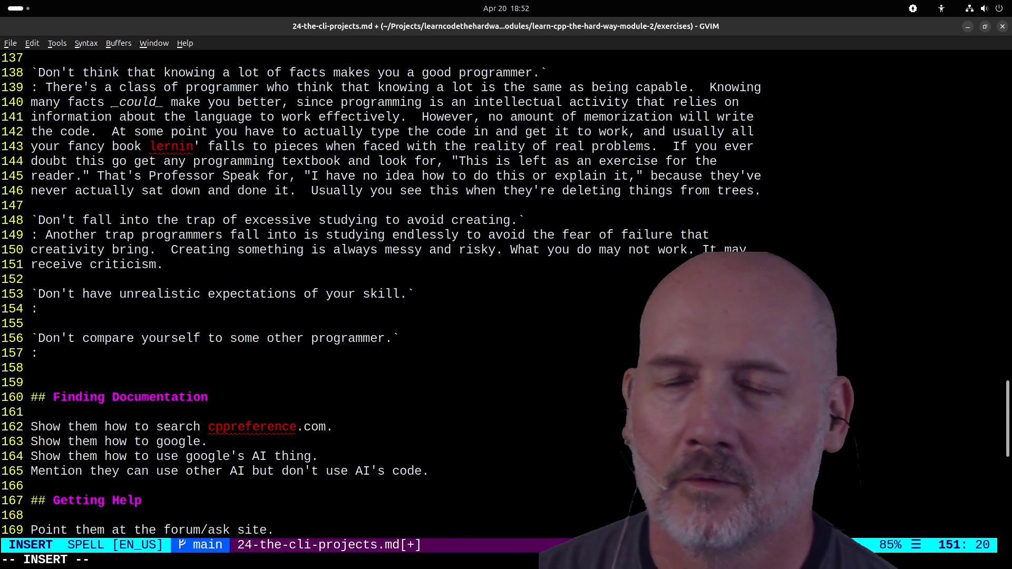
type(" Y")
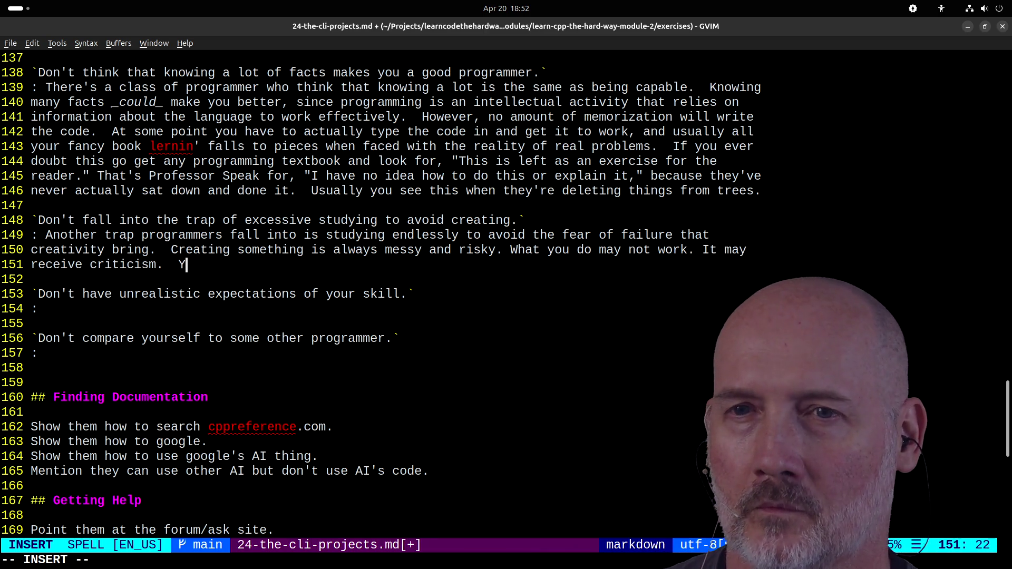
type("ou may realiz")
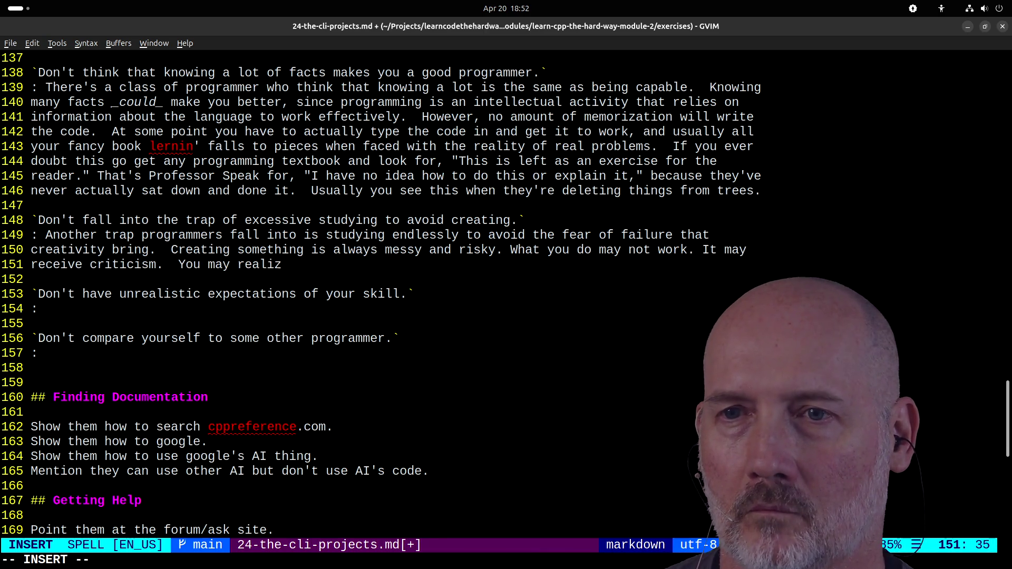
type("e you're not nearly as g")
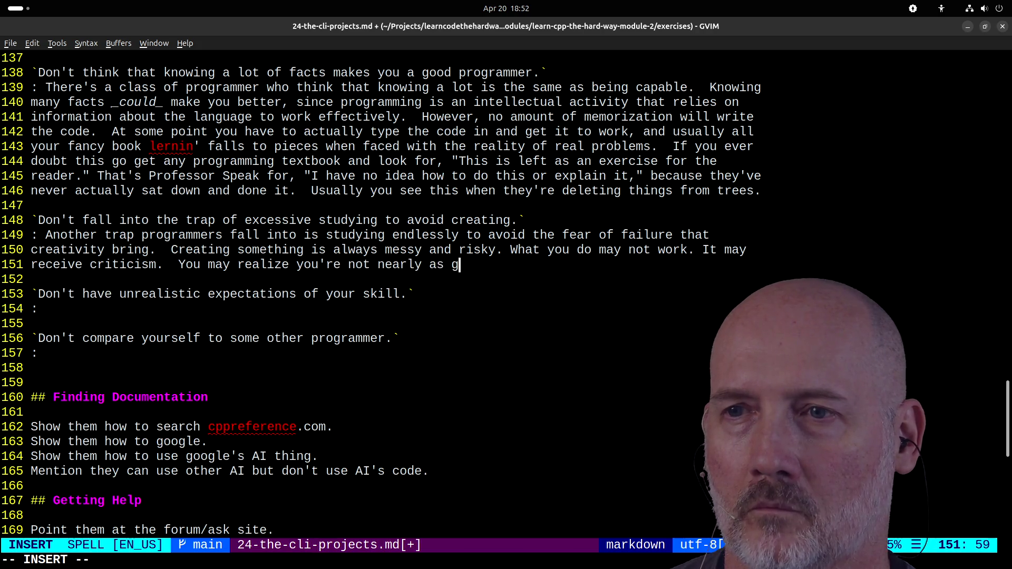
type("ood as you ")
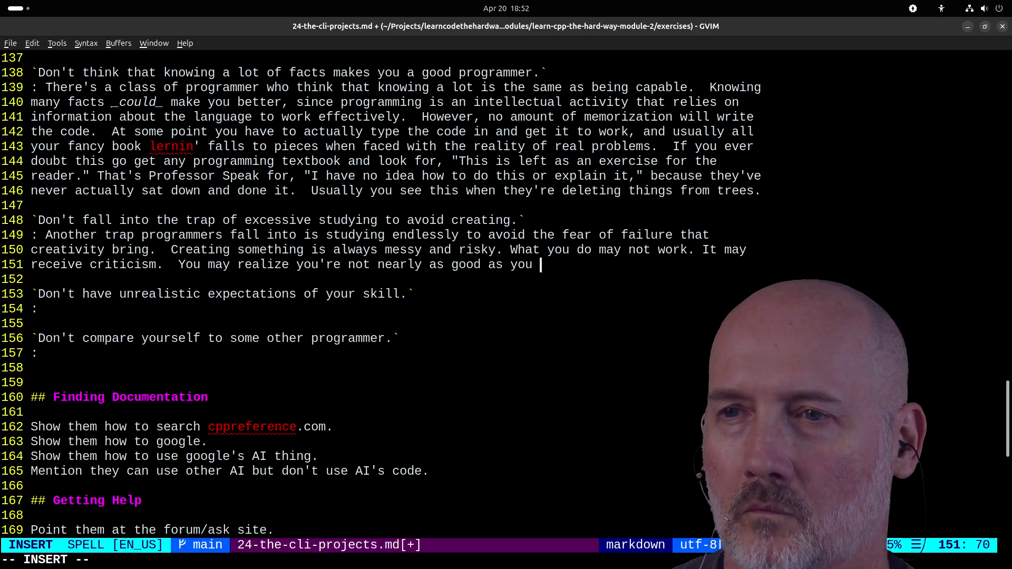
type("think")
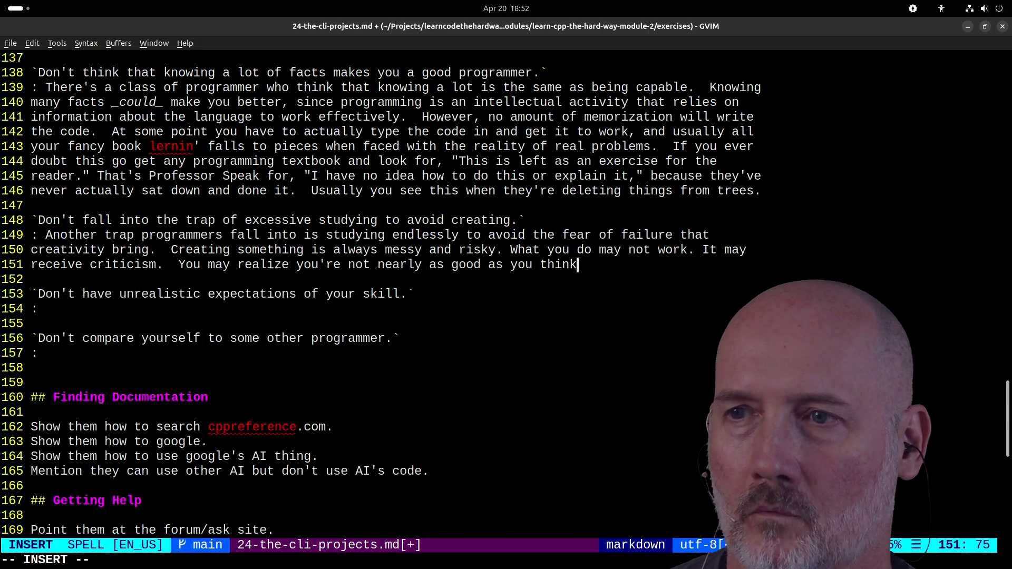
type(" you are.he way _many")
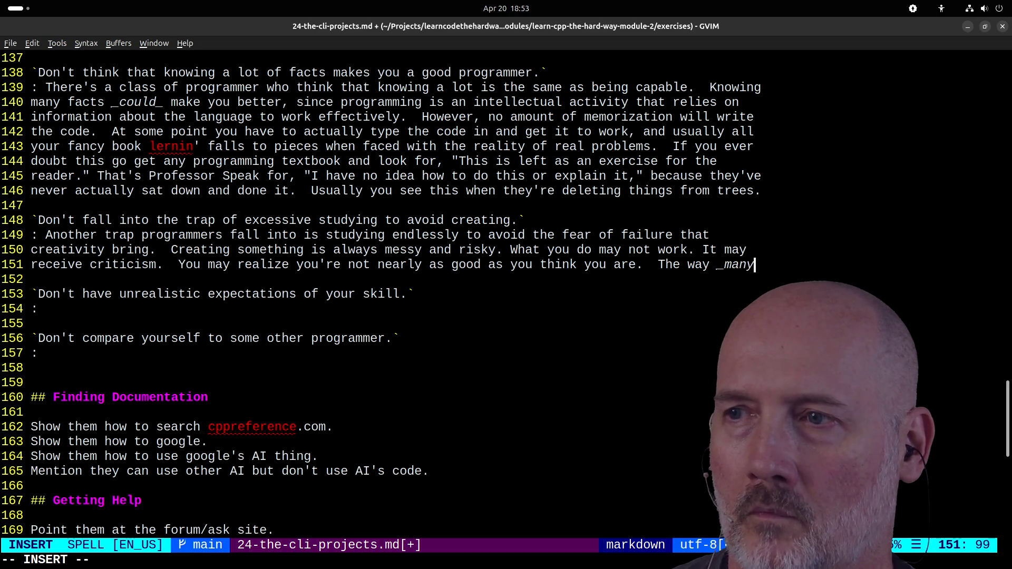
type("_ programmers av")
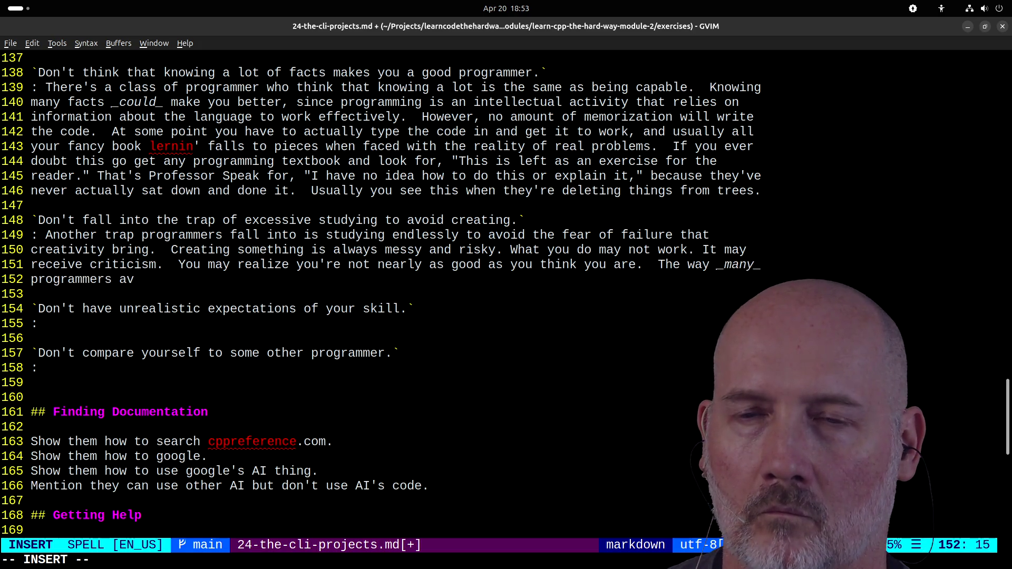
type("oid facing thi")
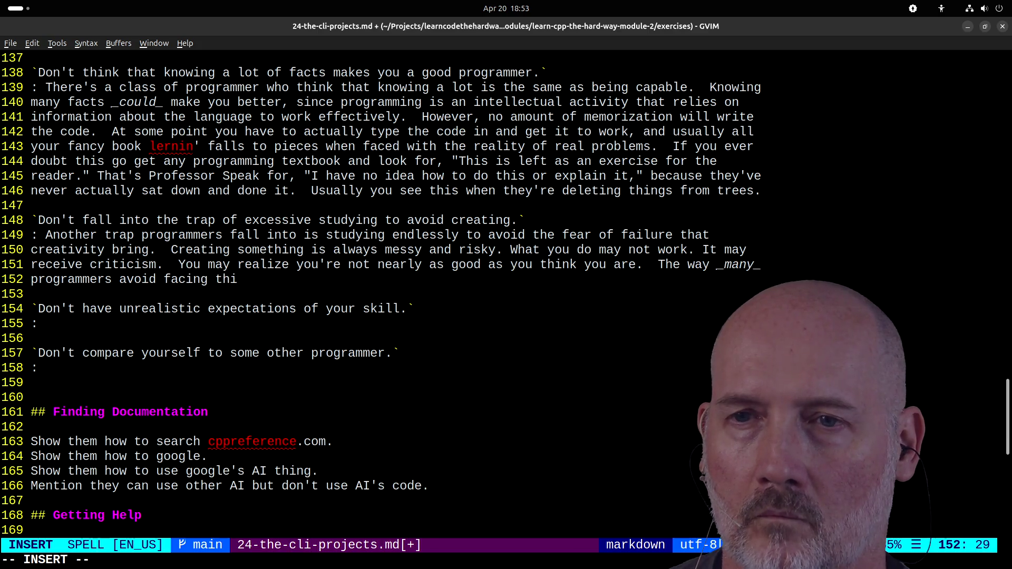
type("s fear is to e")
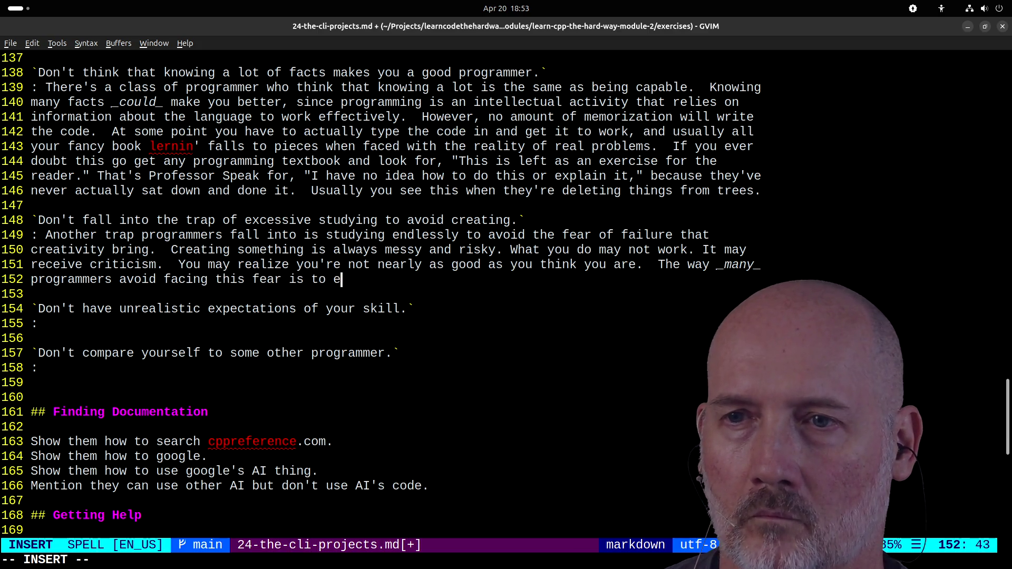
key("BackSpace")
type("replace")
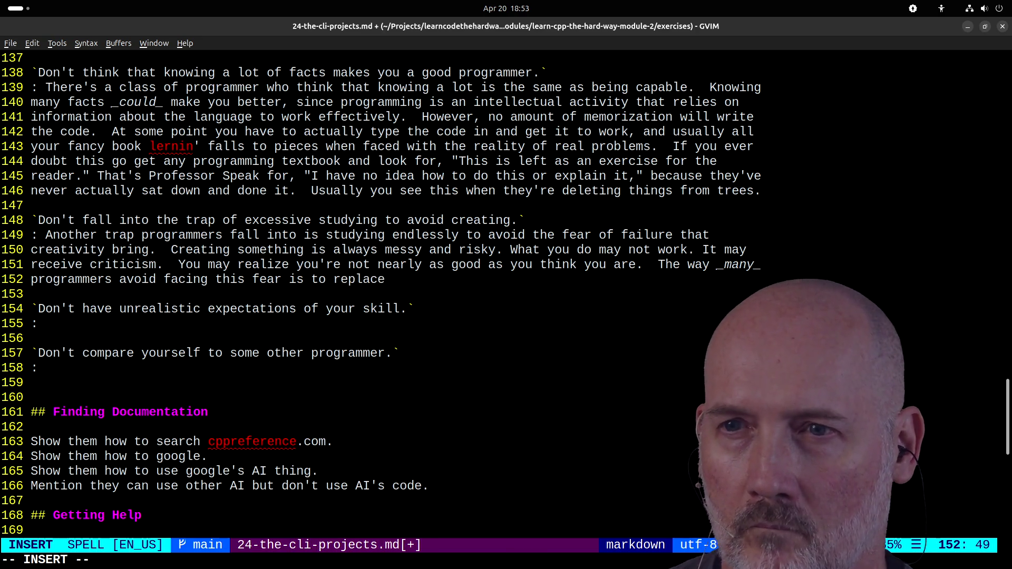
type(" the a")
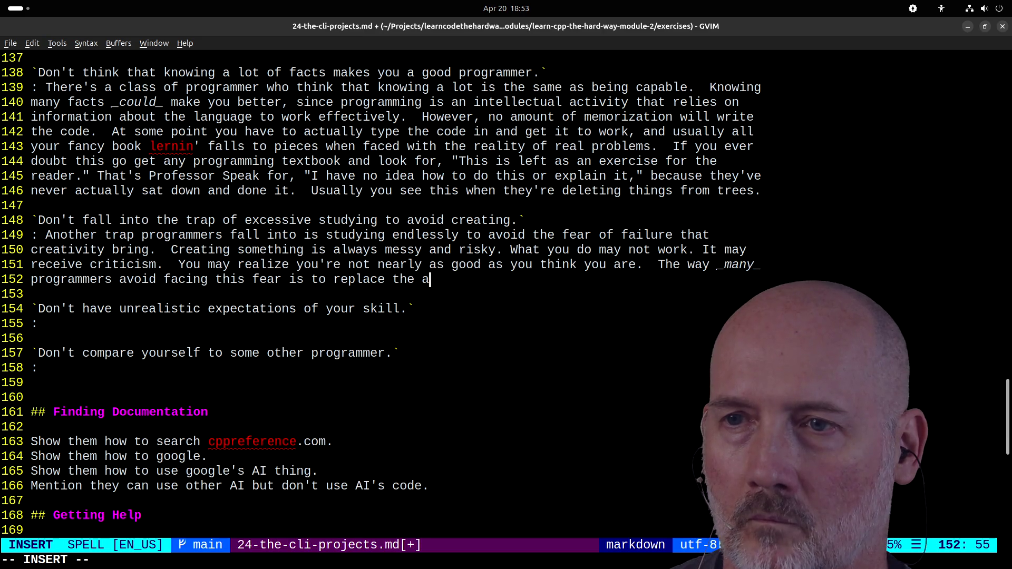
key("BackSpace")
key("BackSpace")
key("BackSpace")
type("trea")
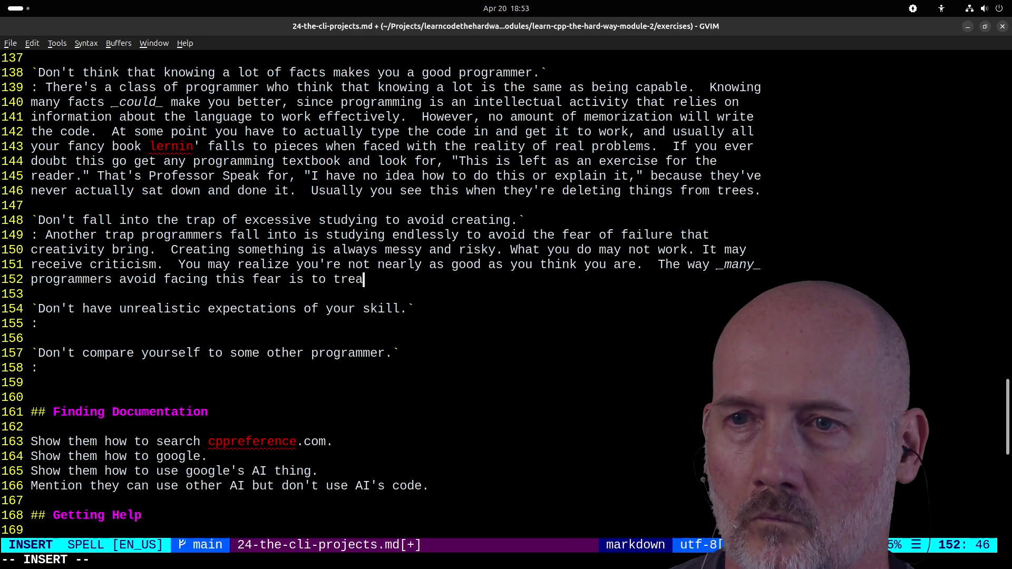
type("t memorizing a")
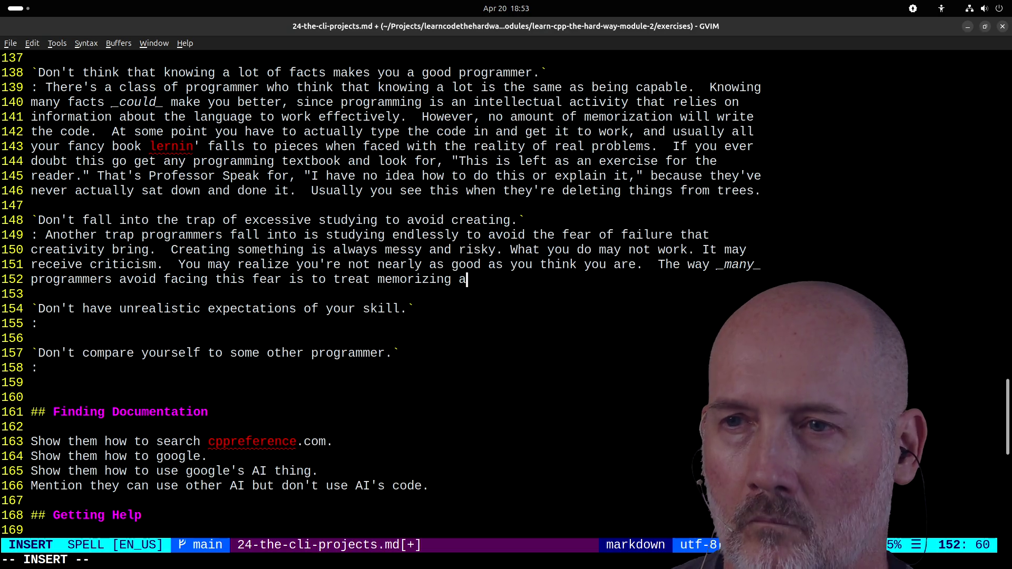
type(" bunch of facts")
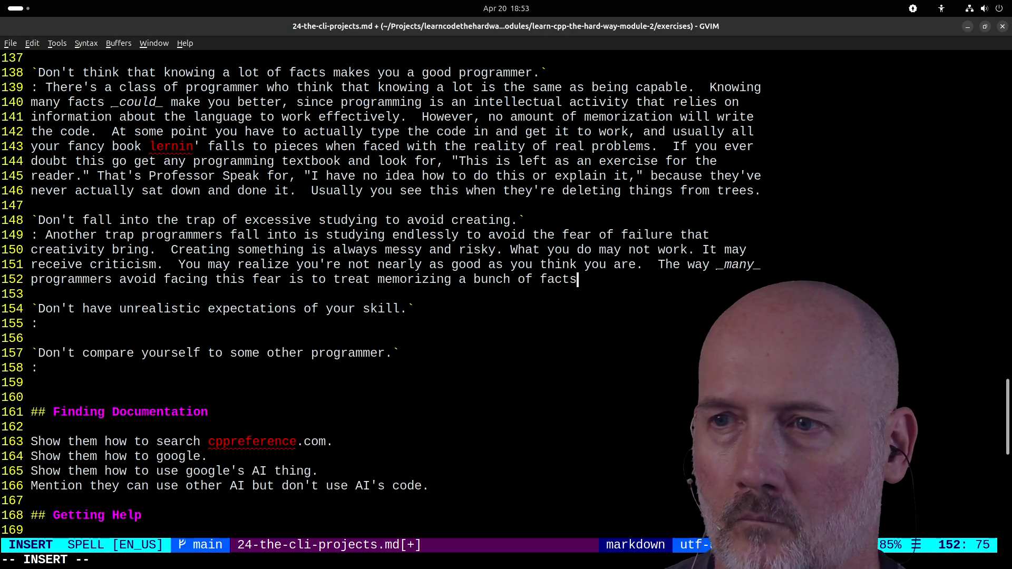
type(" about the language as")
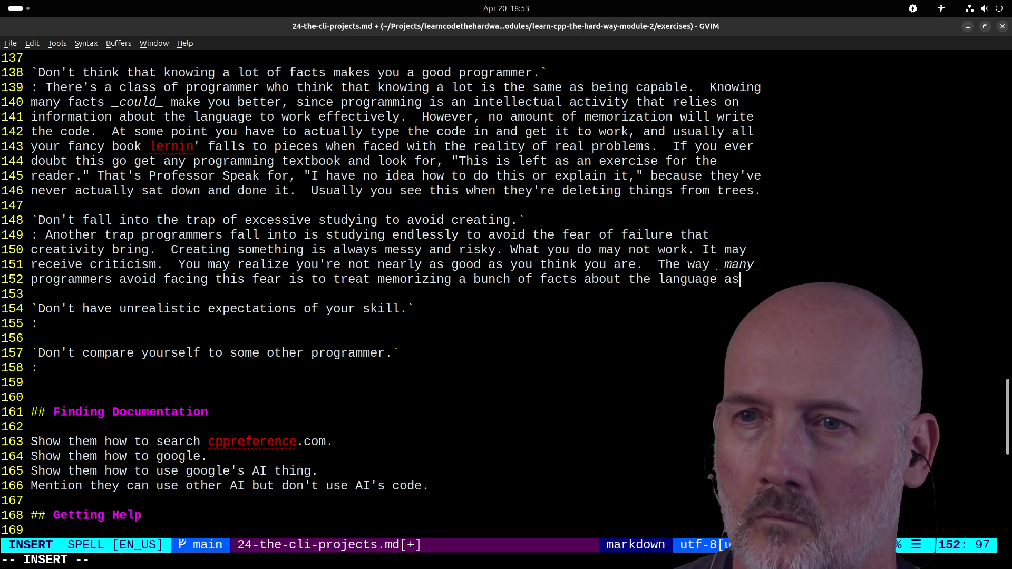
key("Escape")
- Delete 'treat' and change 'memorizing' to 'memorize' on line 152
key("b")
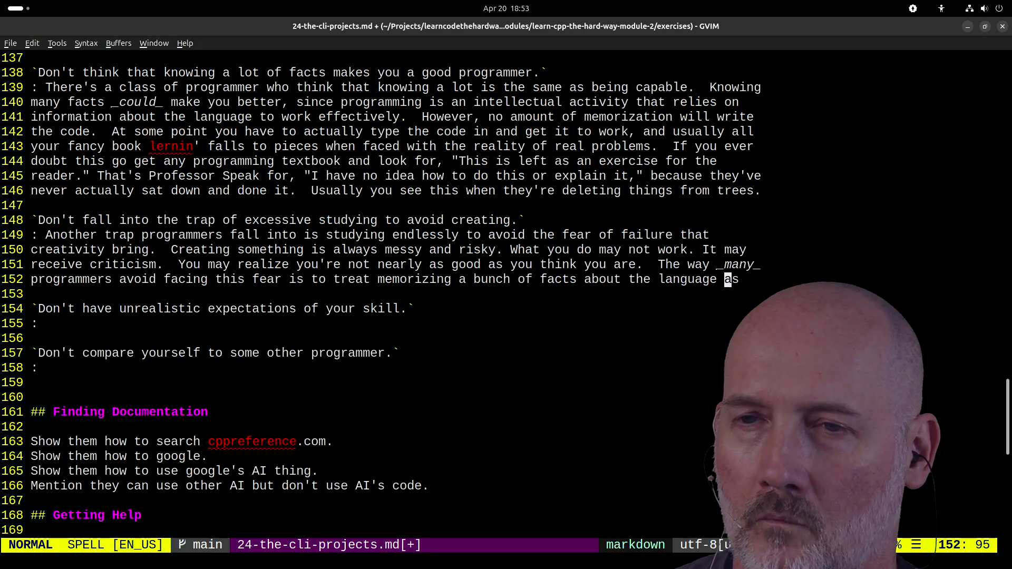
key("h")
key("h")
key("h")
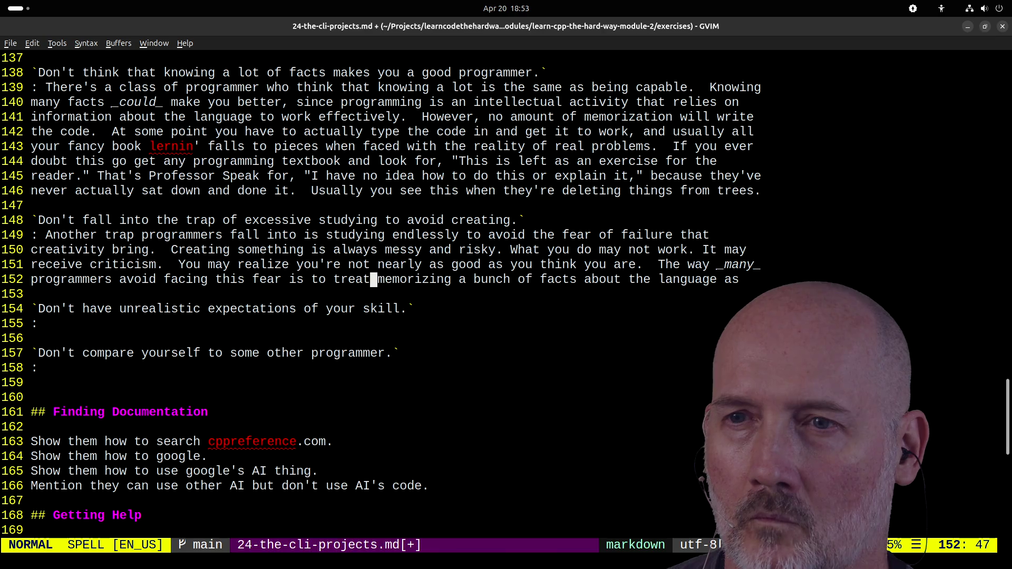
key("h")
key("h")
key("h")
key("v")
key("h")
key("h")
key("Escape")
key("l")
key("l")
key("x")
key("x")
key("x")
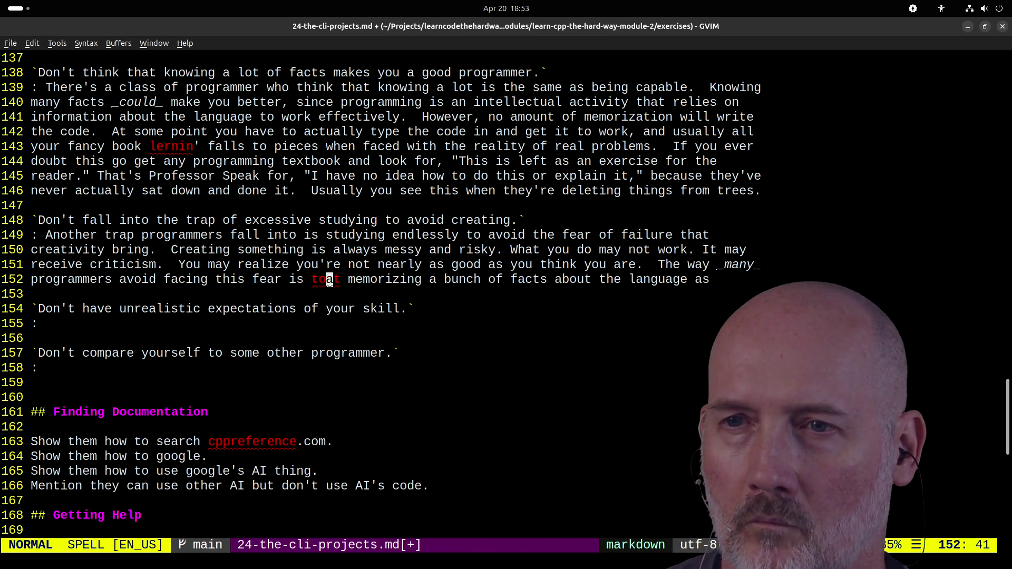
key("w")
key("l")
key("l")
key("l")
type("cwe")
key("Escape")
- Add that they equate memorization with ability and live in code review systems commenting on others' code
key("A")
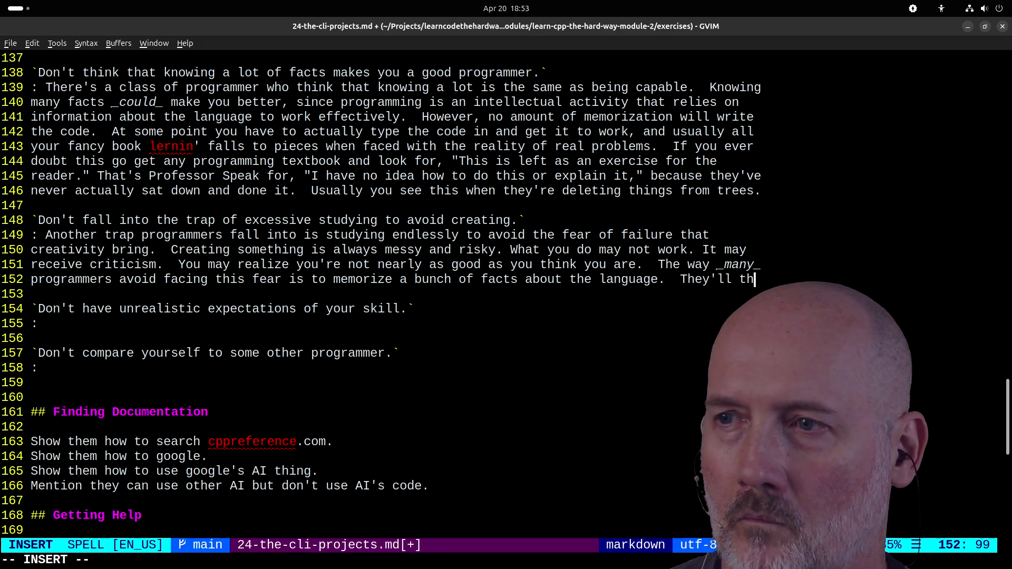
type("en cl")
type("their m")
type("emori")
type("zation")
type("_Ex")
key("BackSpace")
type("exactly ")
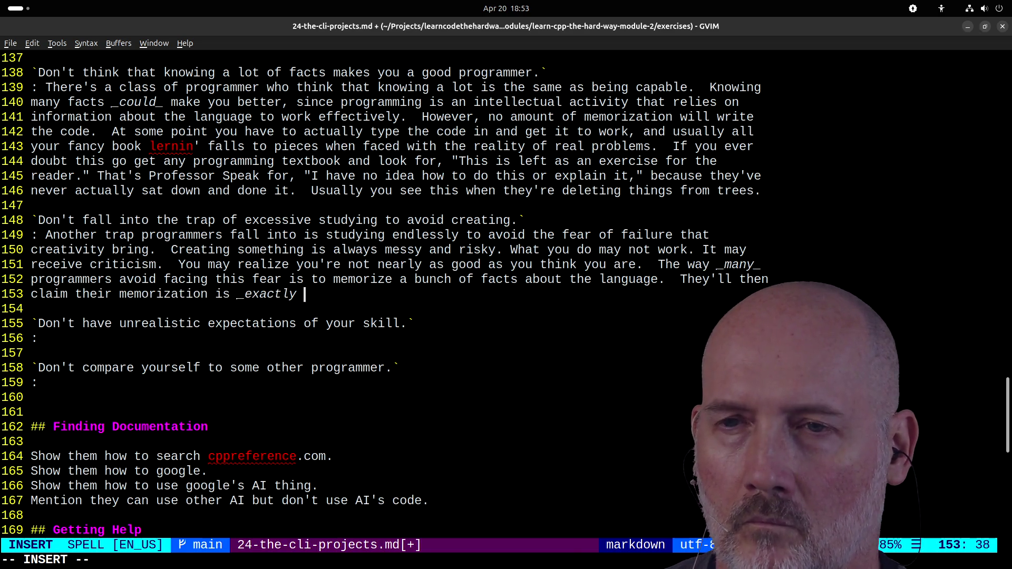
type("the same_ as")
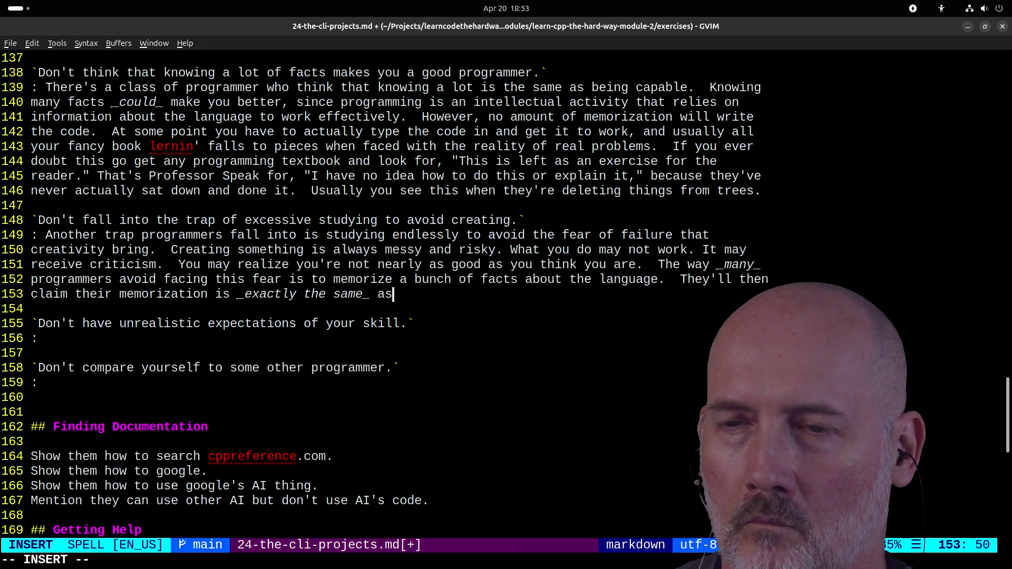
type(" beinb a")
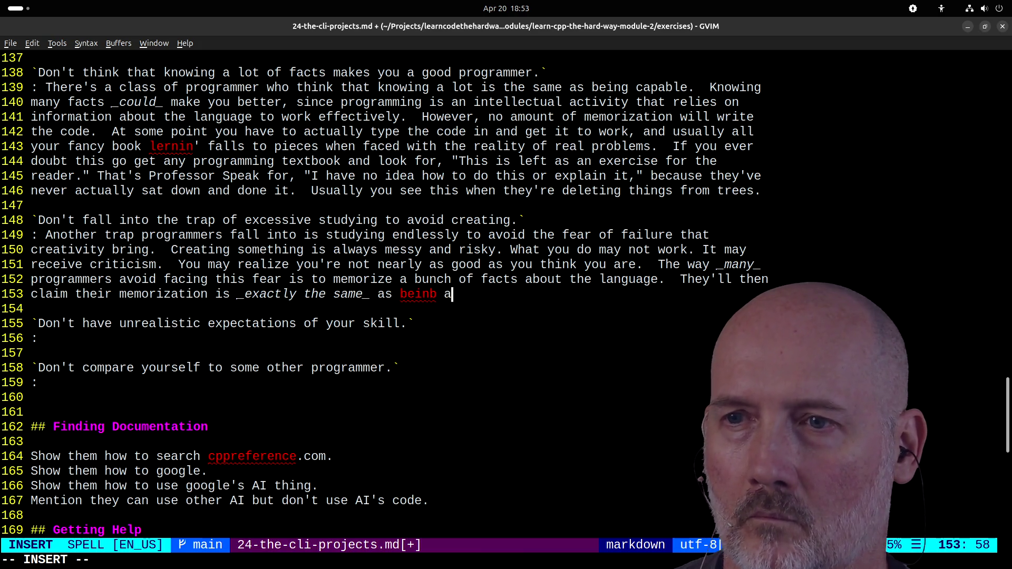
key("BackSpace")
key("BackSpace")
key("BackSpace")
type("g able to use it.")
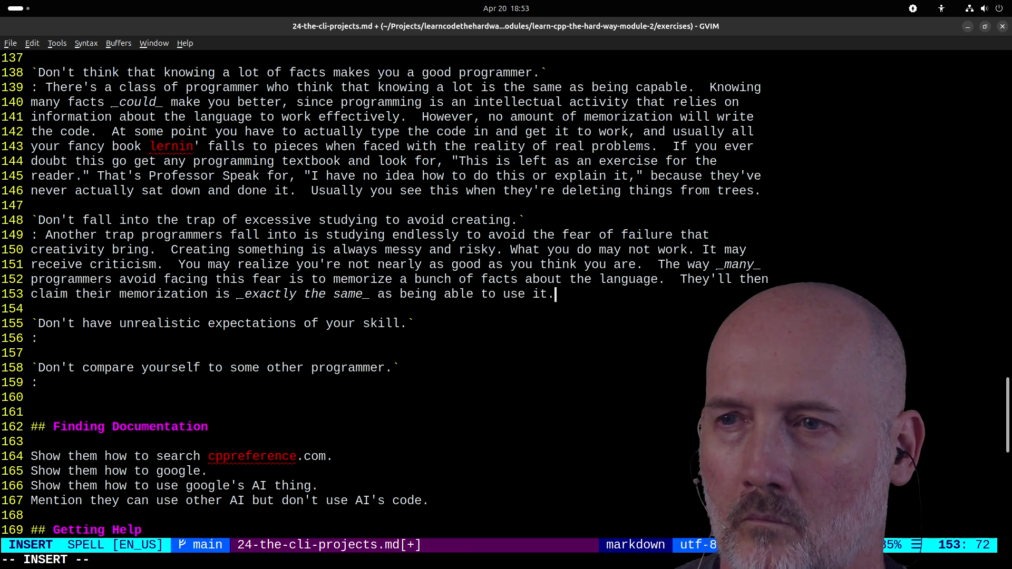
type("  You'll typica")
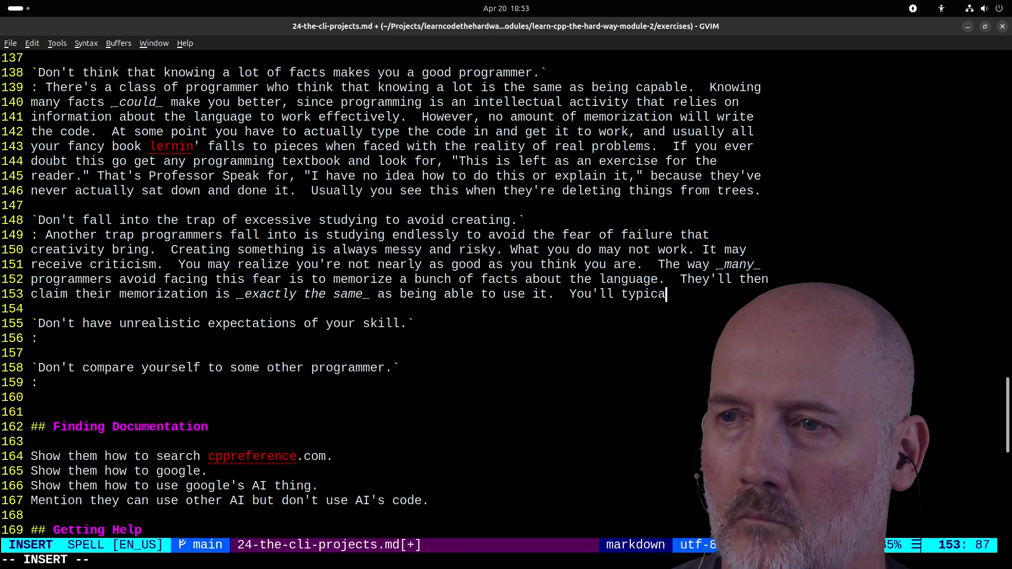
type("lly fise people living in th")
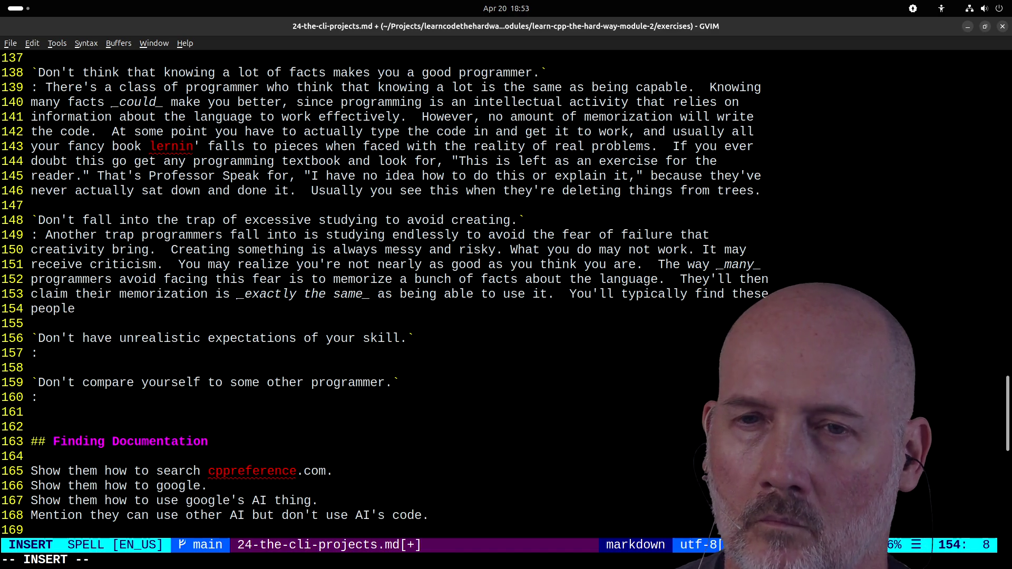
type("code review system\" at companies, writing comments on other people's code")
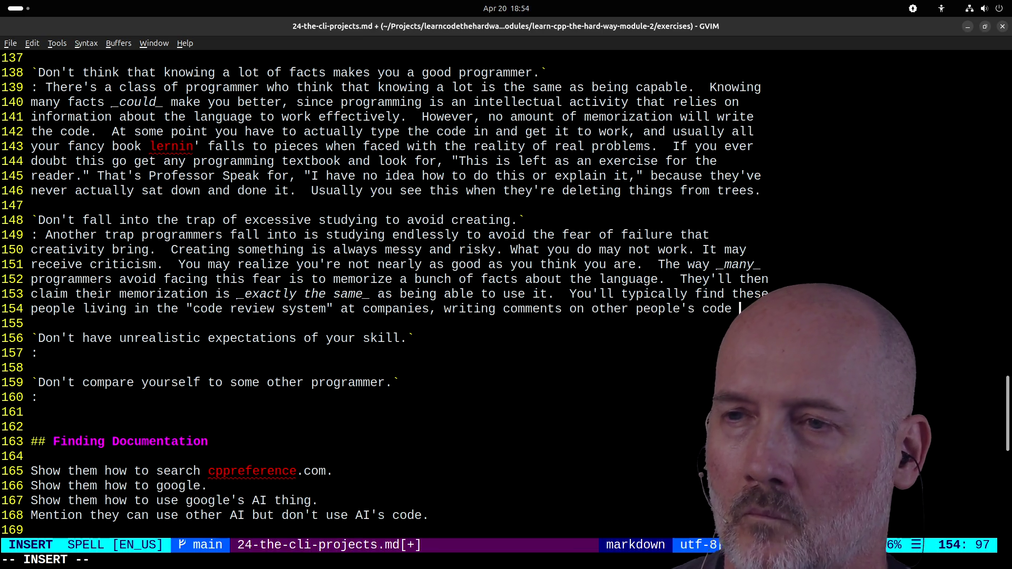
scroll(506, 293, "down", 2)
type("but never ")
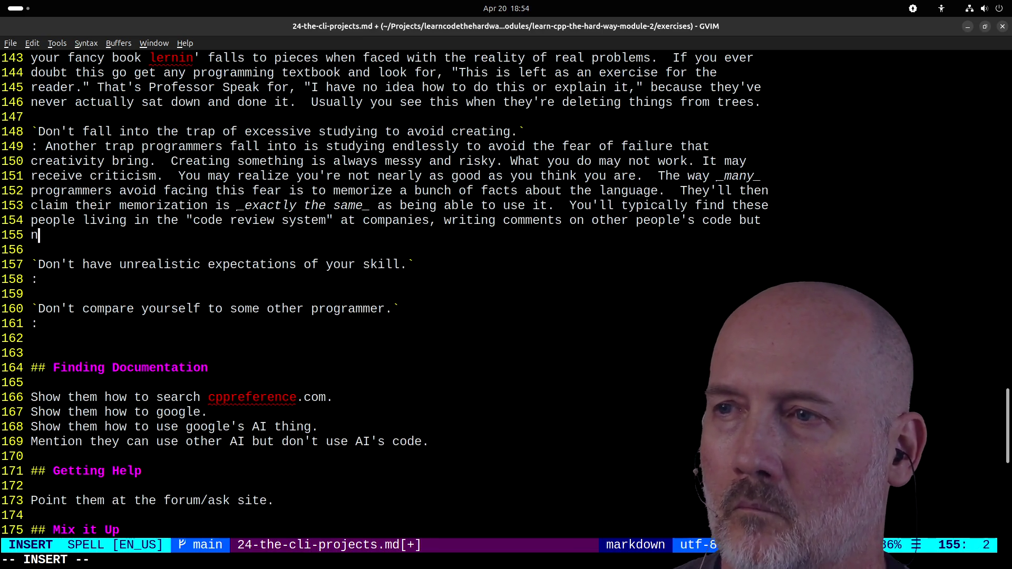
type("actually maki")
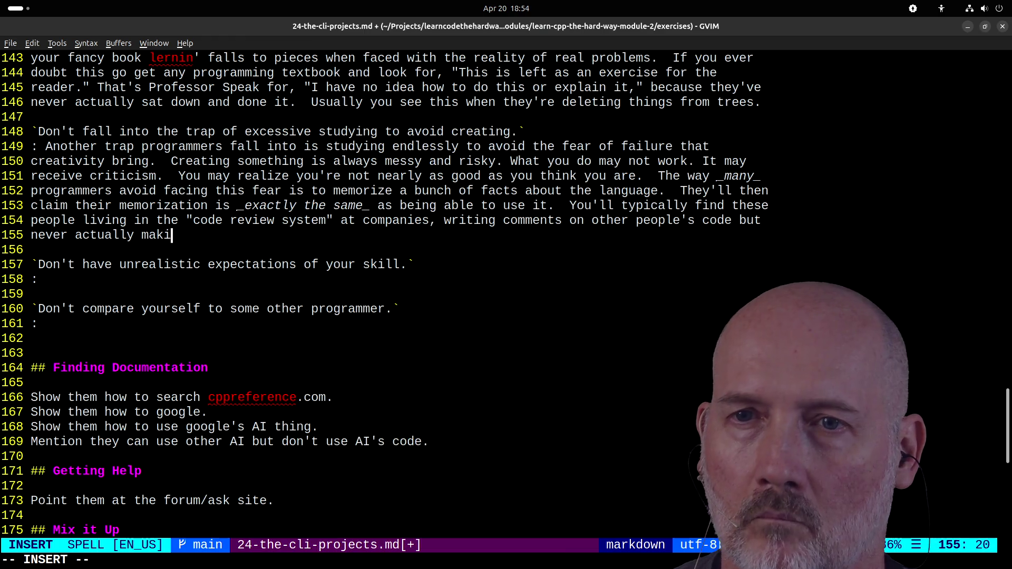
type("ng their own. You")
type("find them in ")
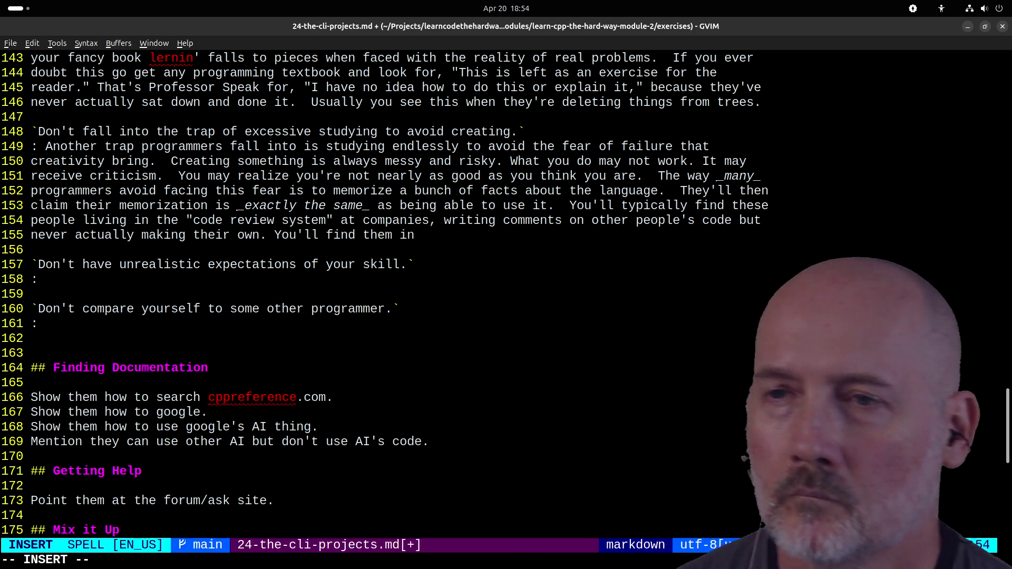
type("chat communit")
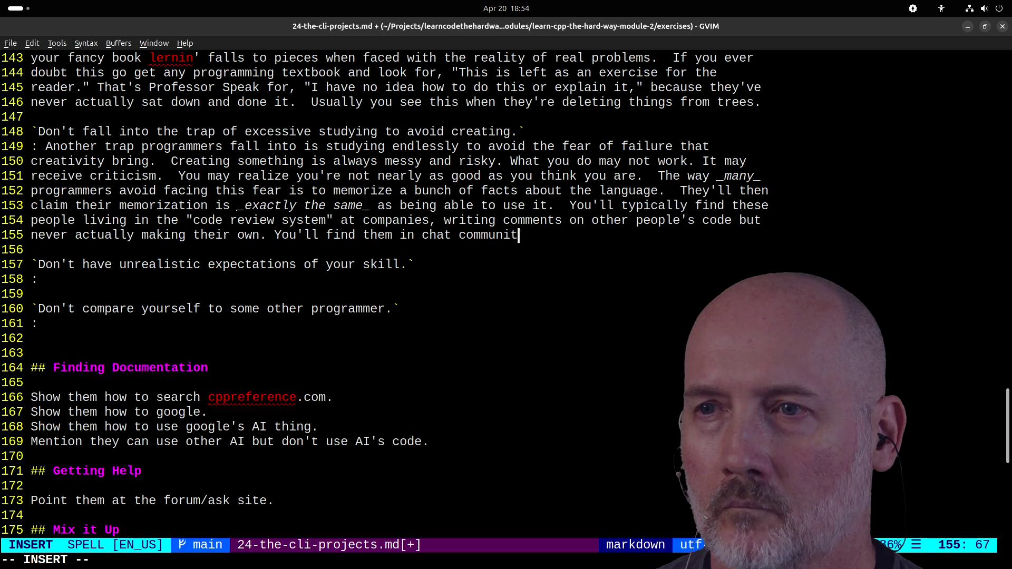
type("ies pontificating on")
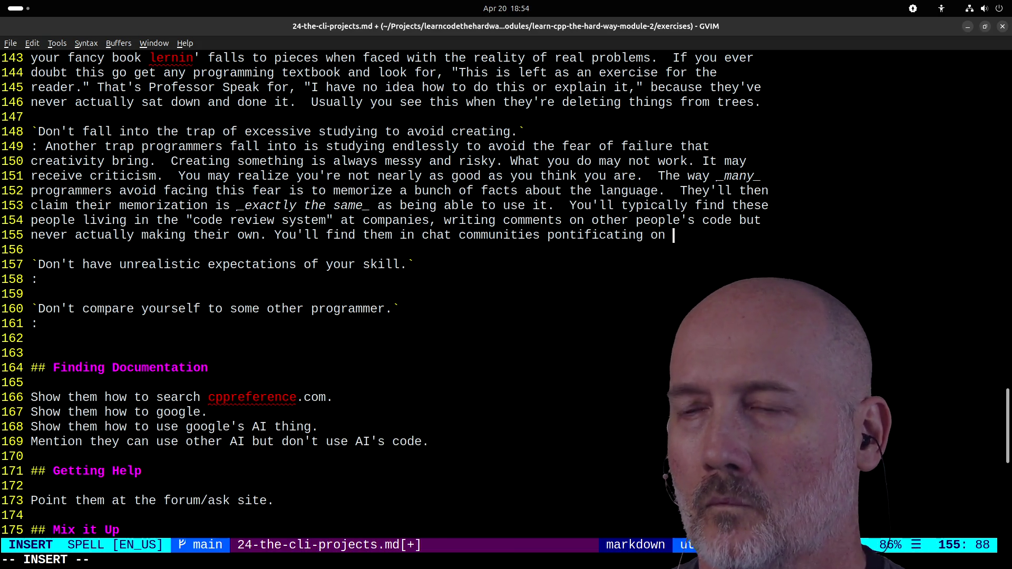
- Describe supposed geniuses who judge others' skill without a single project of their own
type("other peopl")
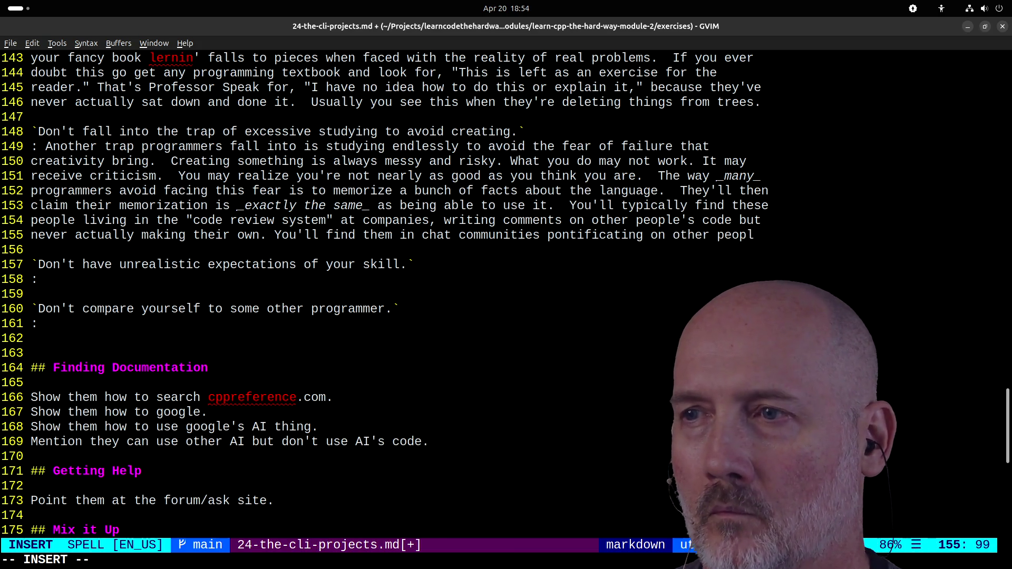
type("e's skill withotu a")
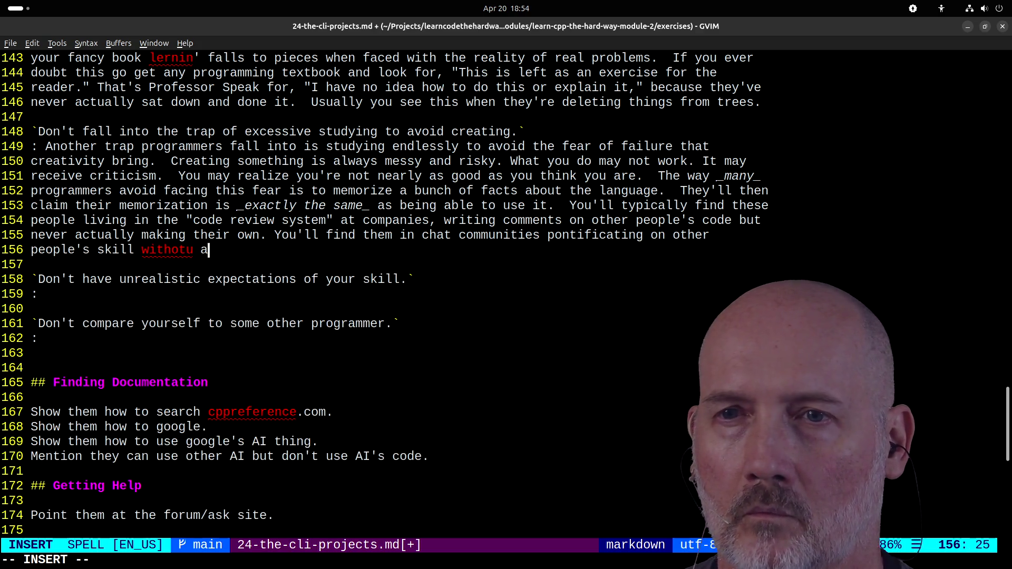
key("BackSpace")
key("BackSpace")
key("BackSpace")
key("BackSpace")
type("ut a singl")
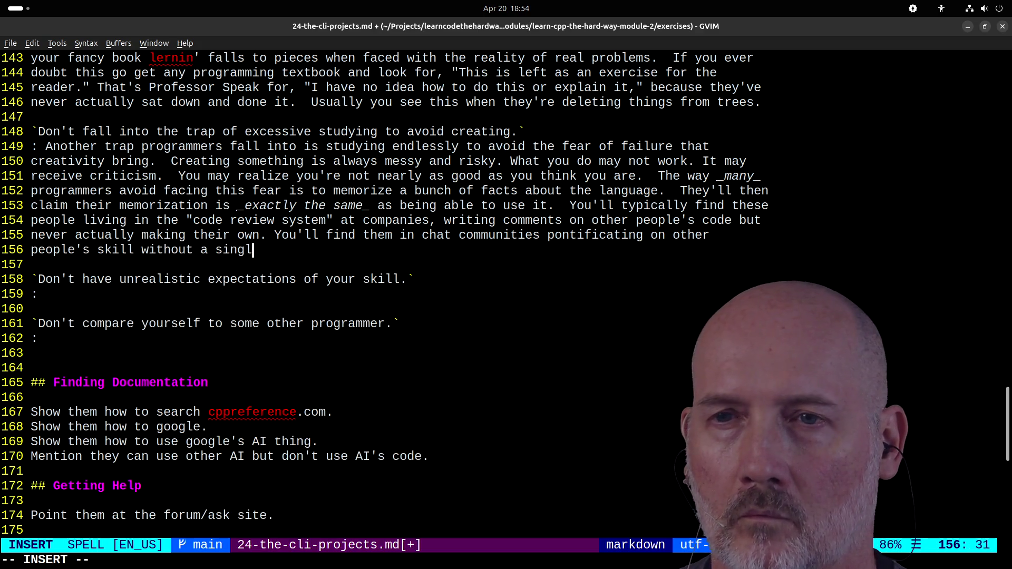
type("e thing you can s")
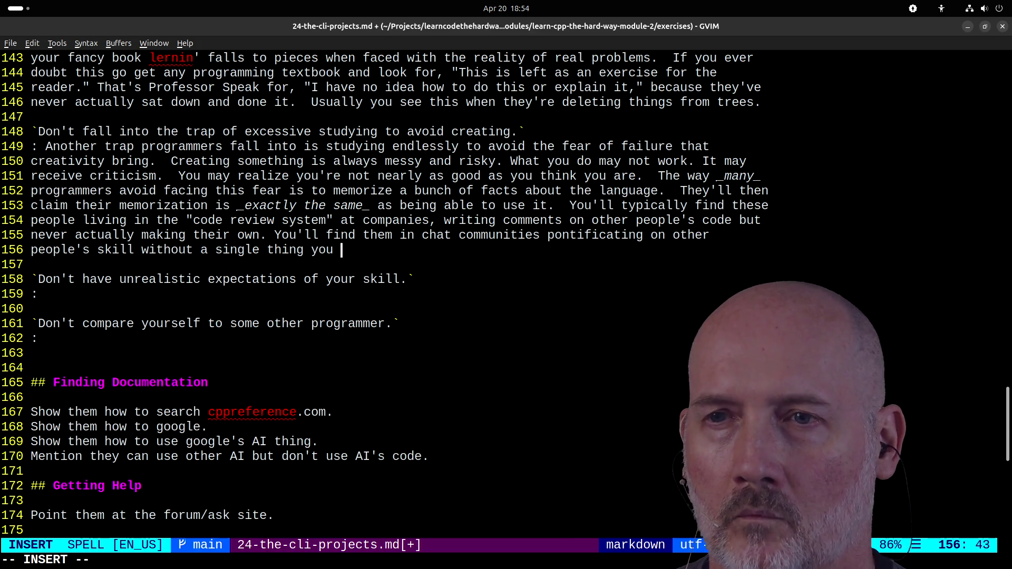
key("BackSpace")
key("BackSpace")
key("BackSpace")
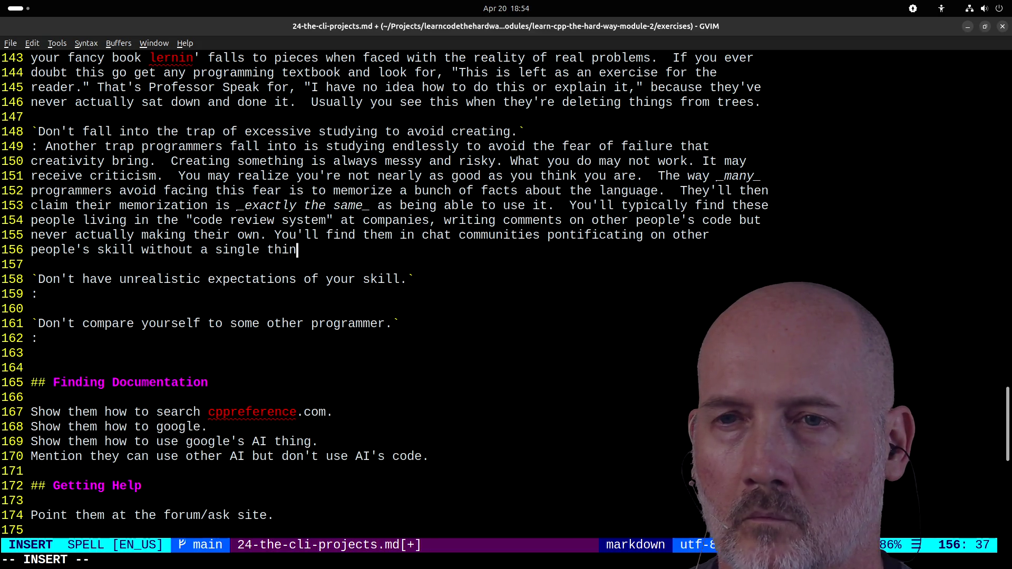
type("project you can view to co")
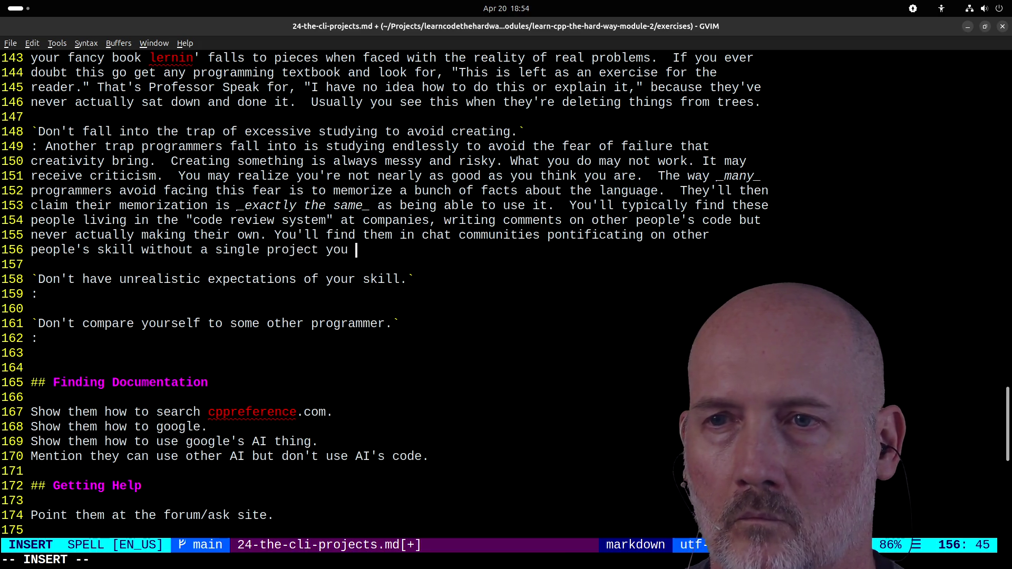
type("nfirm ")
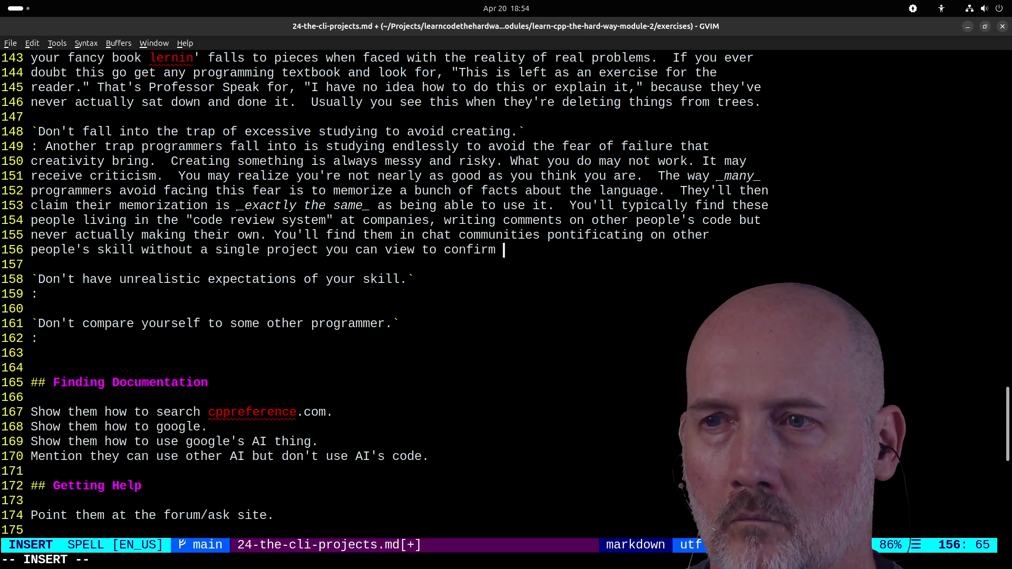
type("their supposed \"genius.")
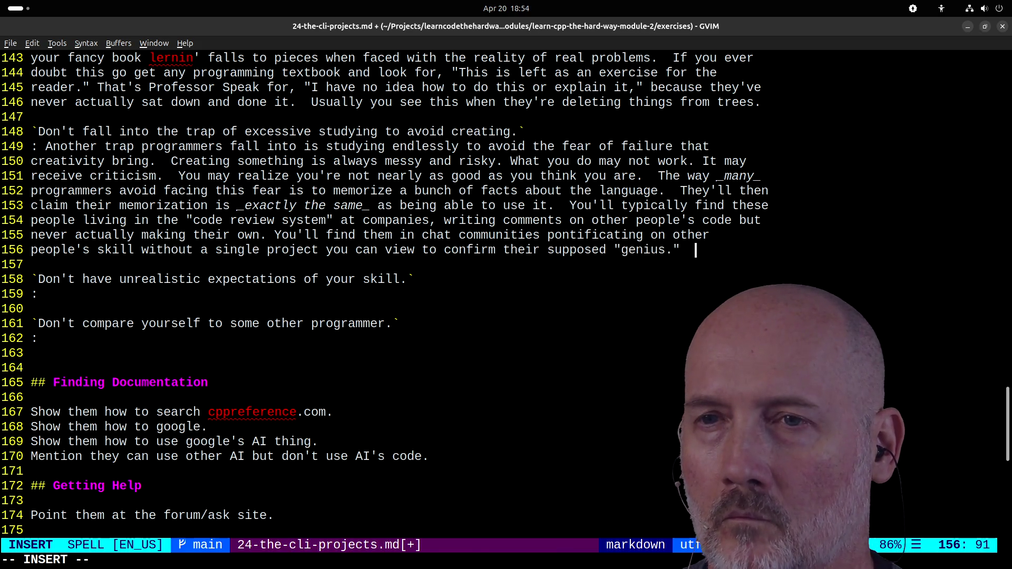
type("They")
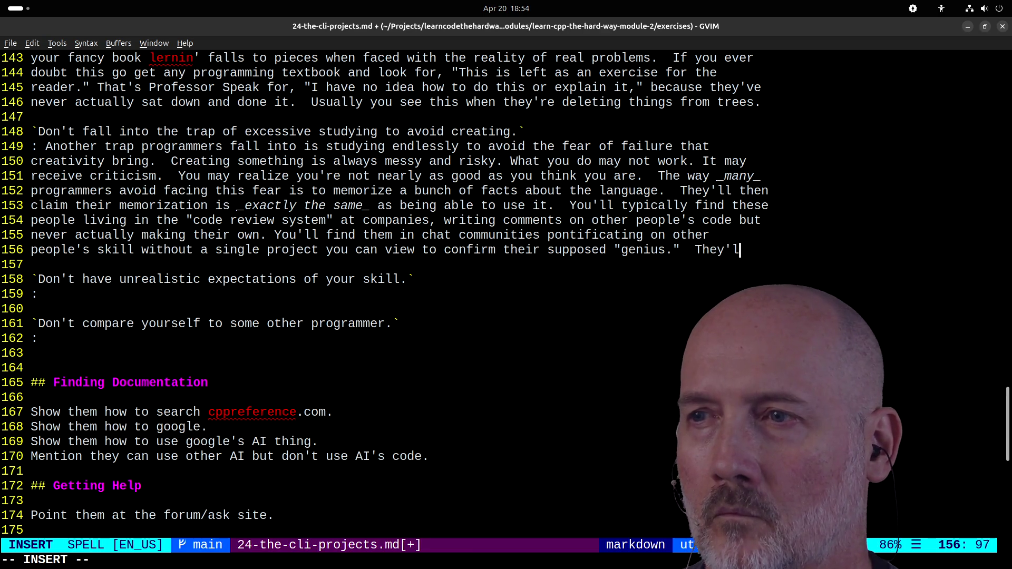
type("l als around, doing t")
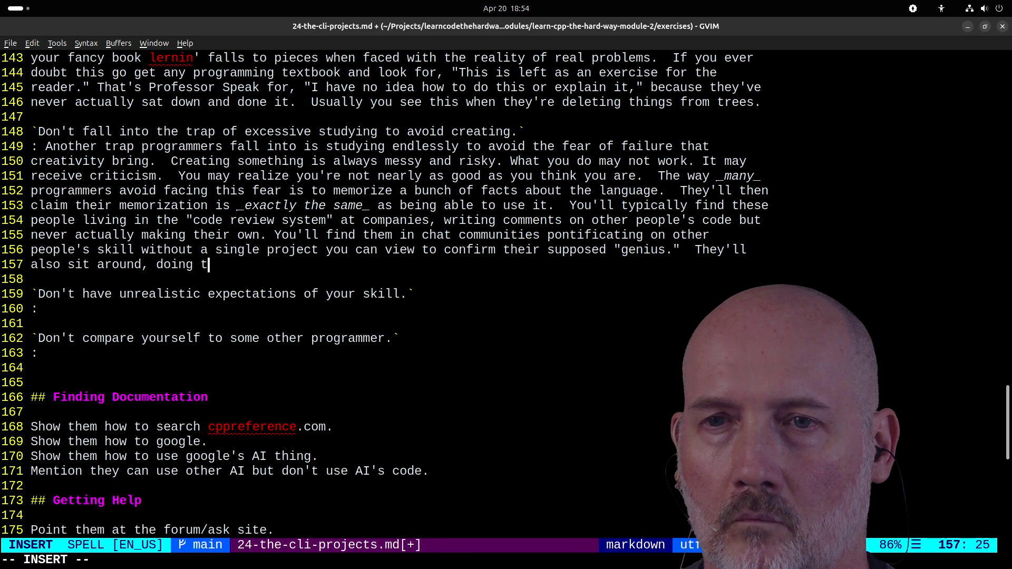
key("BackSpace")
type("nothing")
type("aiting to bec")
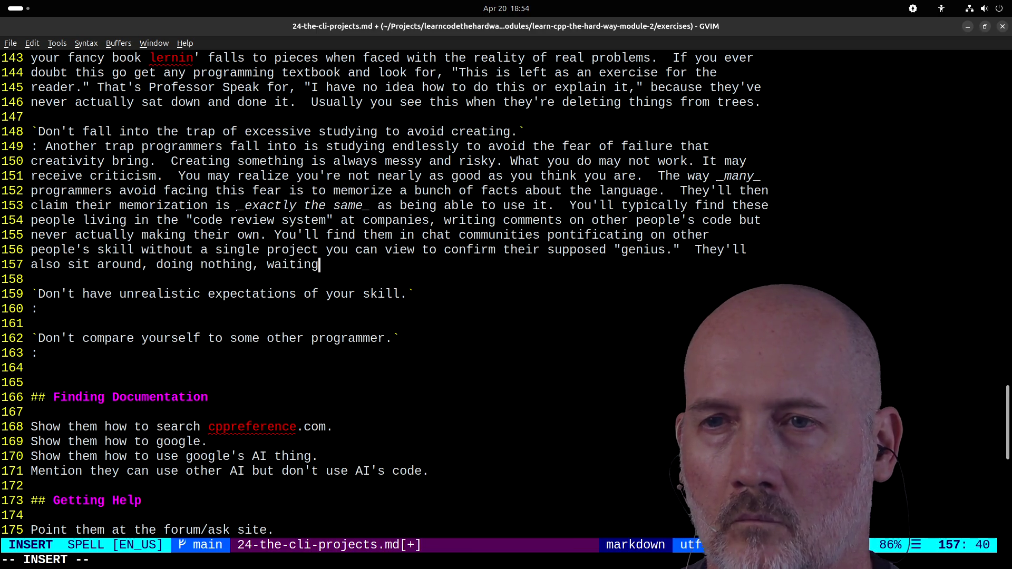
type("di")
type("scovered for")
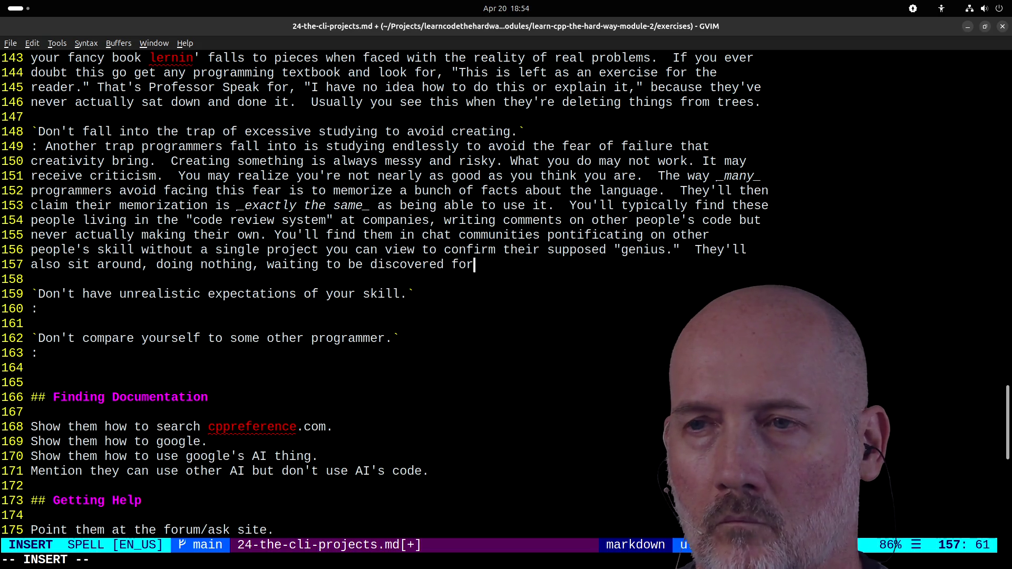
type(" this gen")
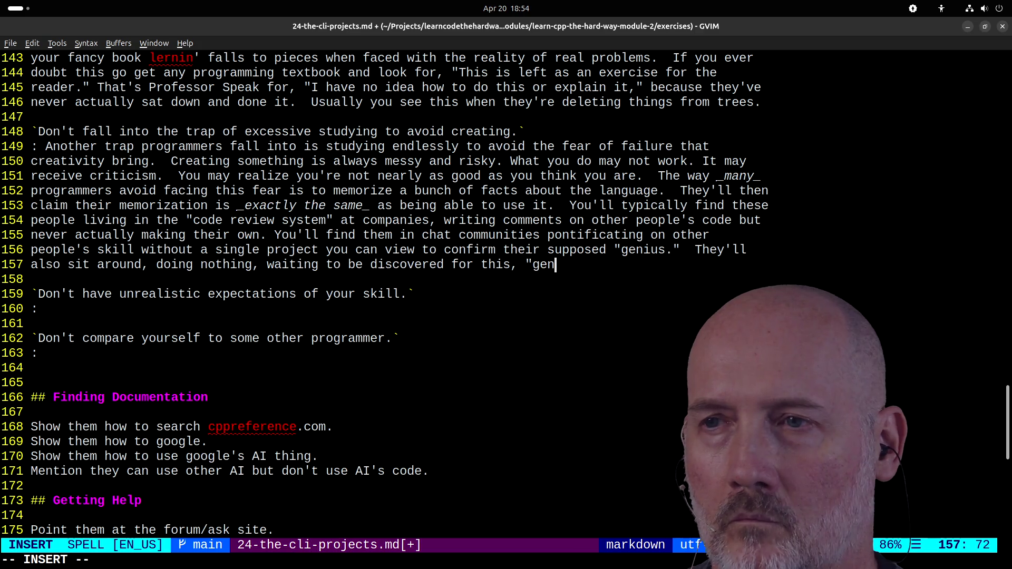
type("iusBut you'll je")
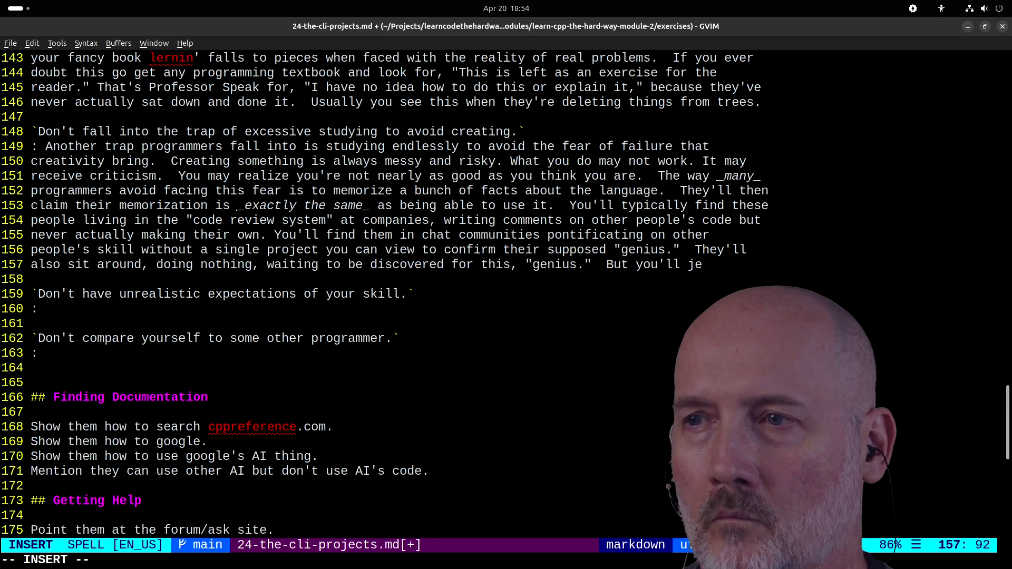
type("e them actually")
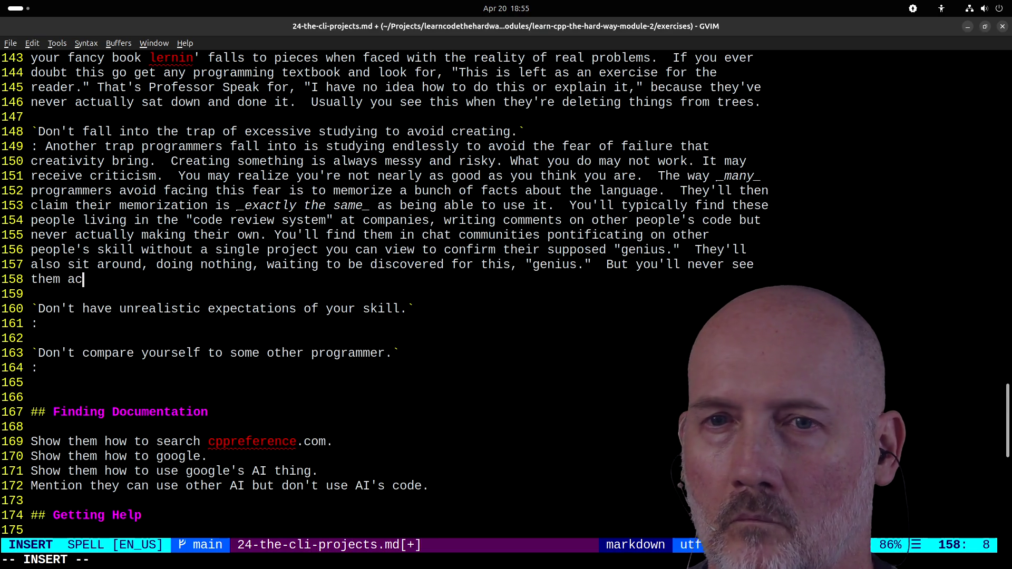
type("d")
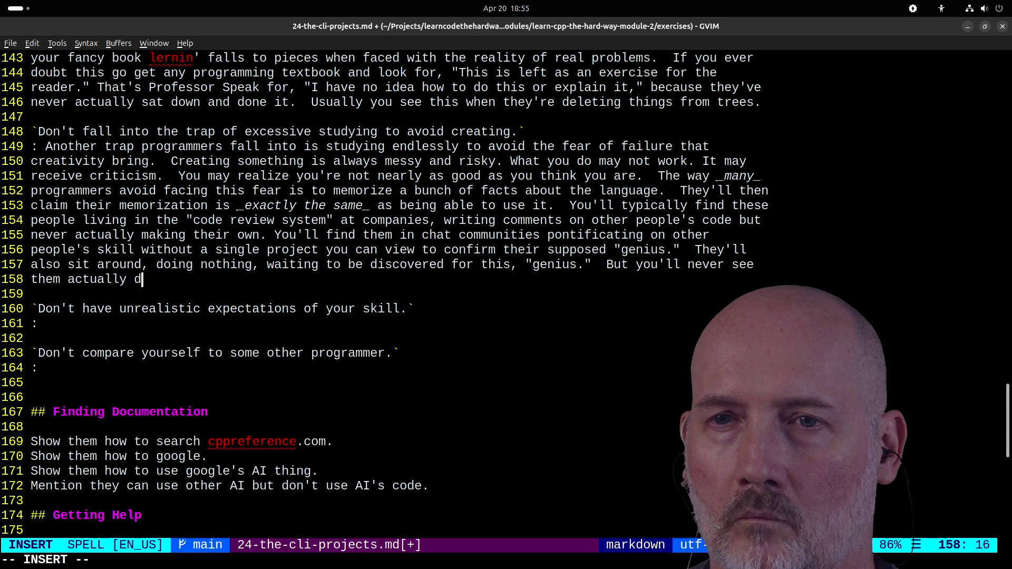
type("emonstrate this supp")
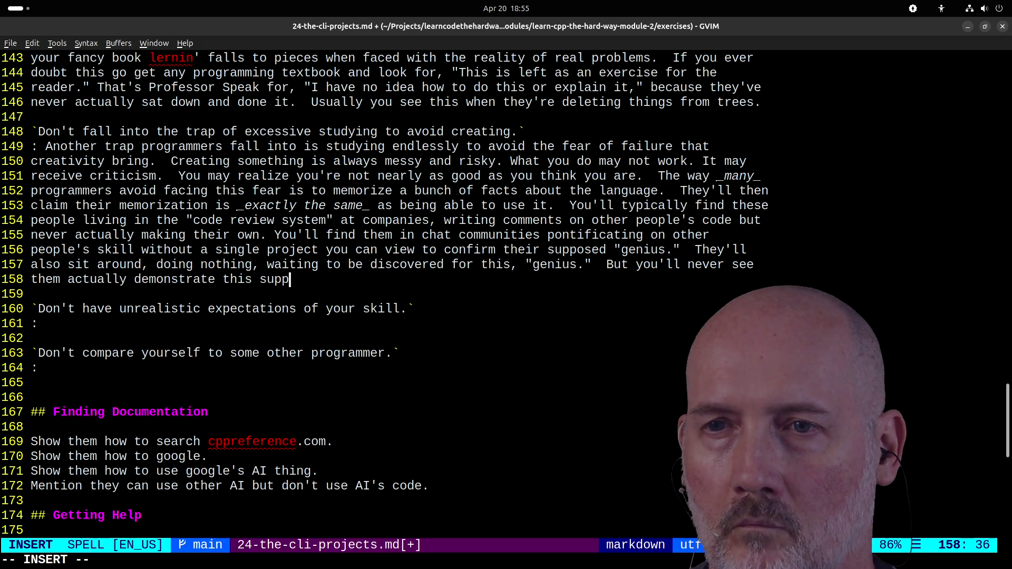
type("osed vasrove o")
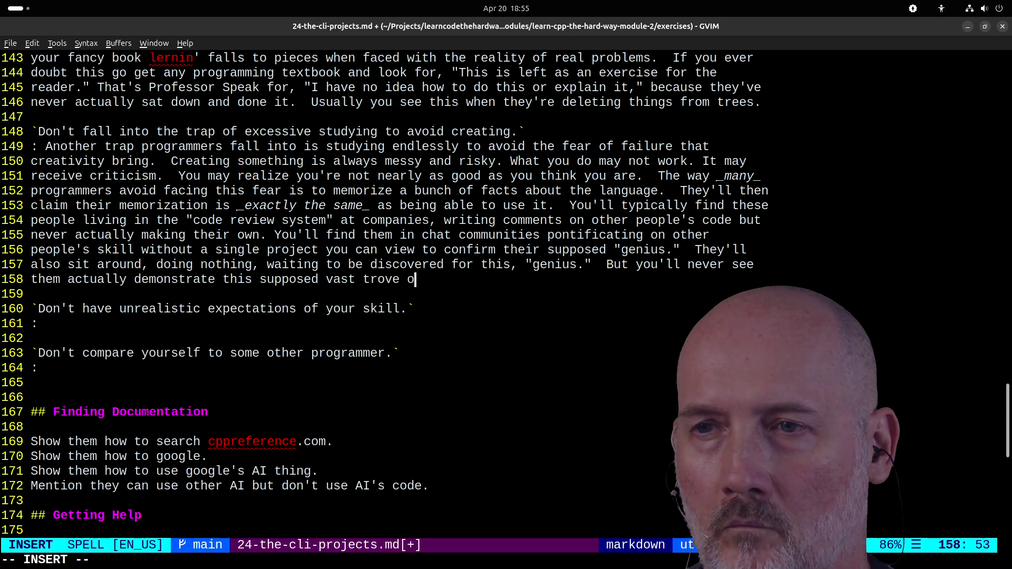
type(" kno")
type("edge by ")
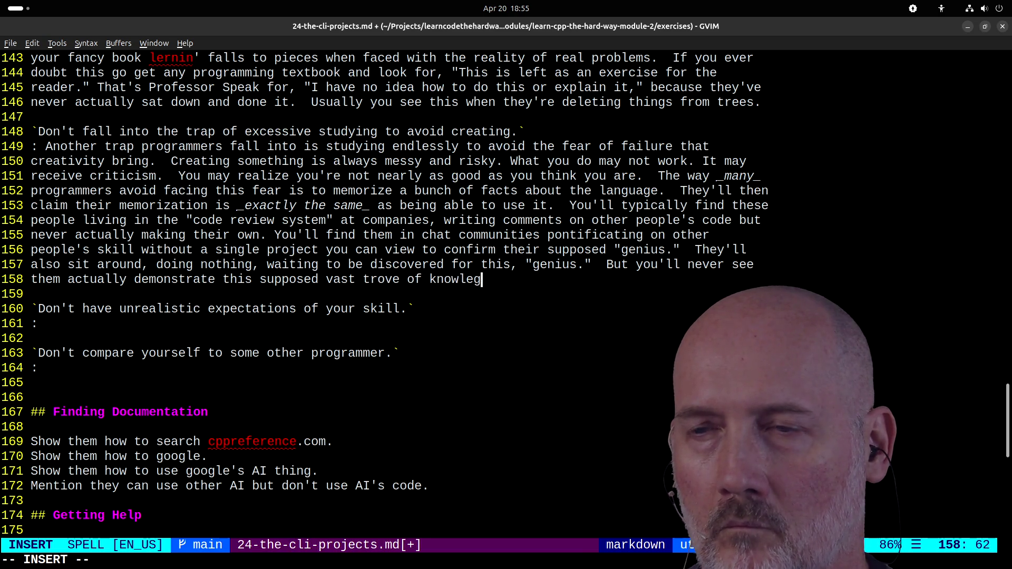
type("actually doing anything with it.")
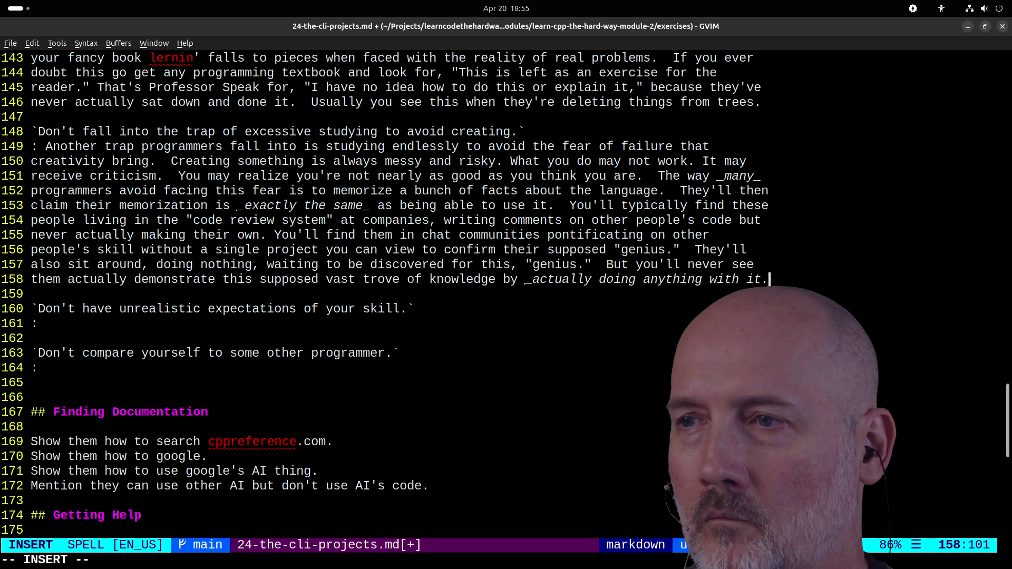
type("_ The way you avo")
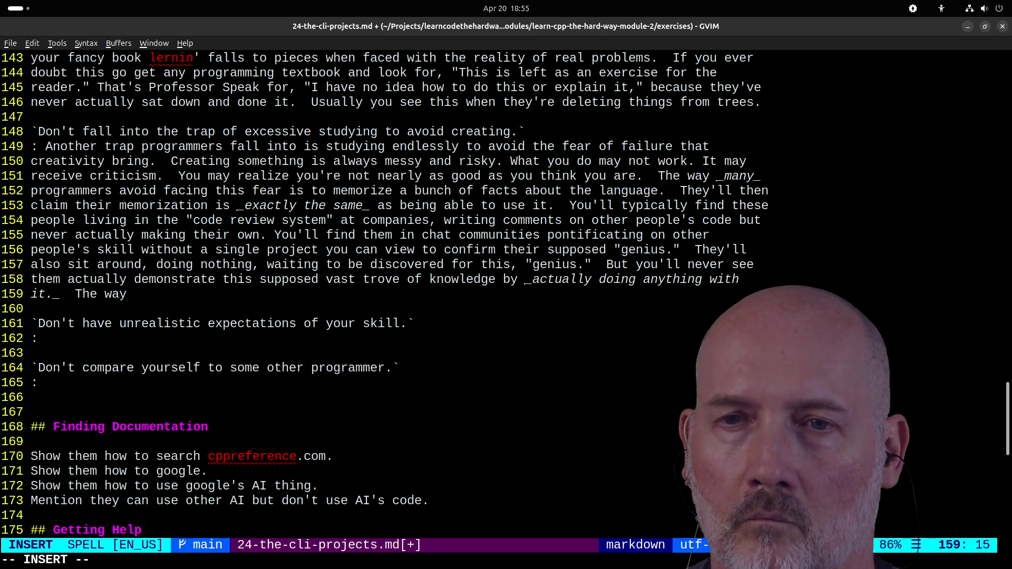
type("id this trap is")
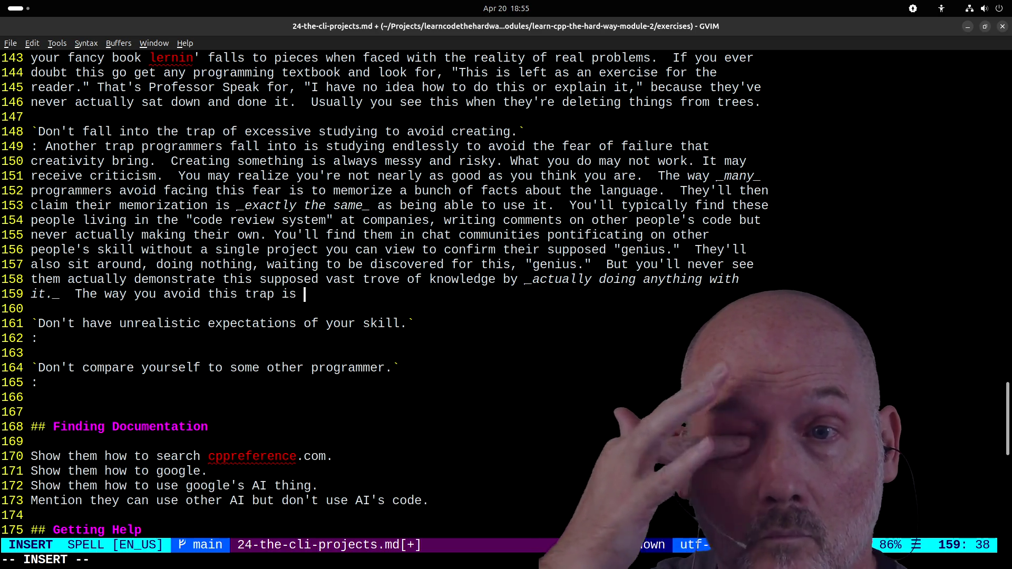
- Advise making as many small projects as possible and critiquing work only after finishing
type("to focus on making as ")
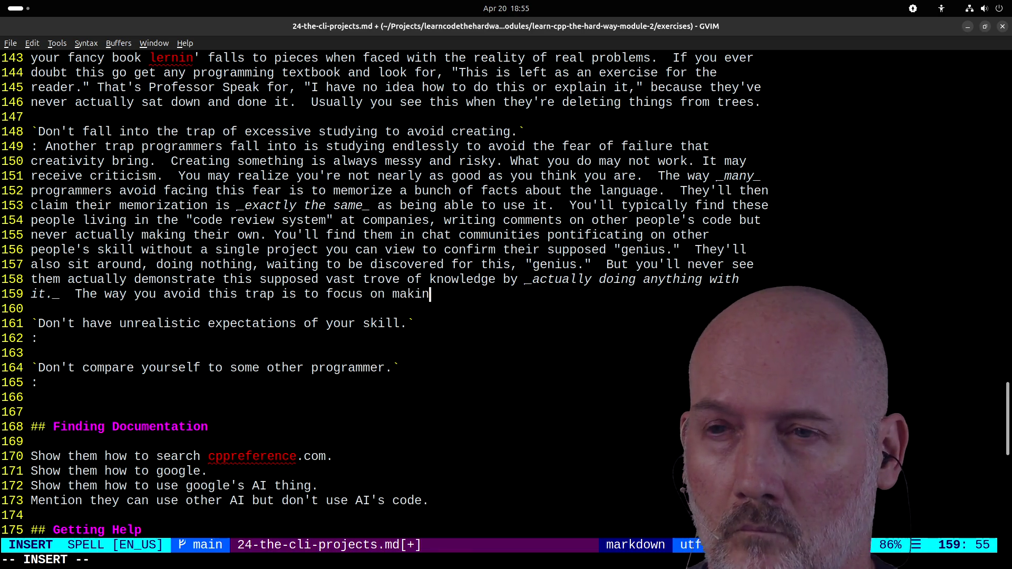
type("much")
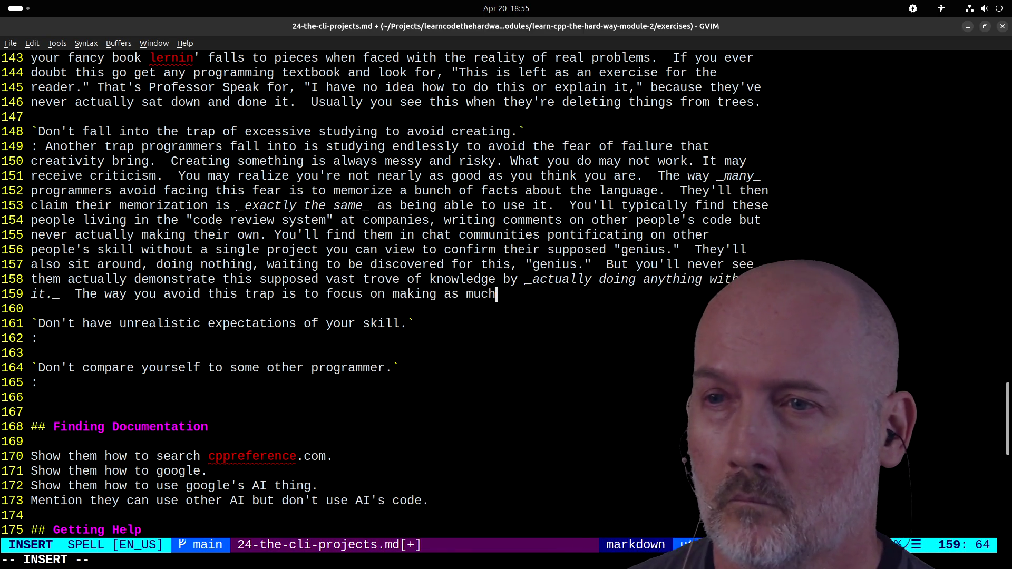
key("BackSpace")
key("BackSpace")
key("BackSpace")
type("any small proje")
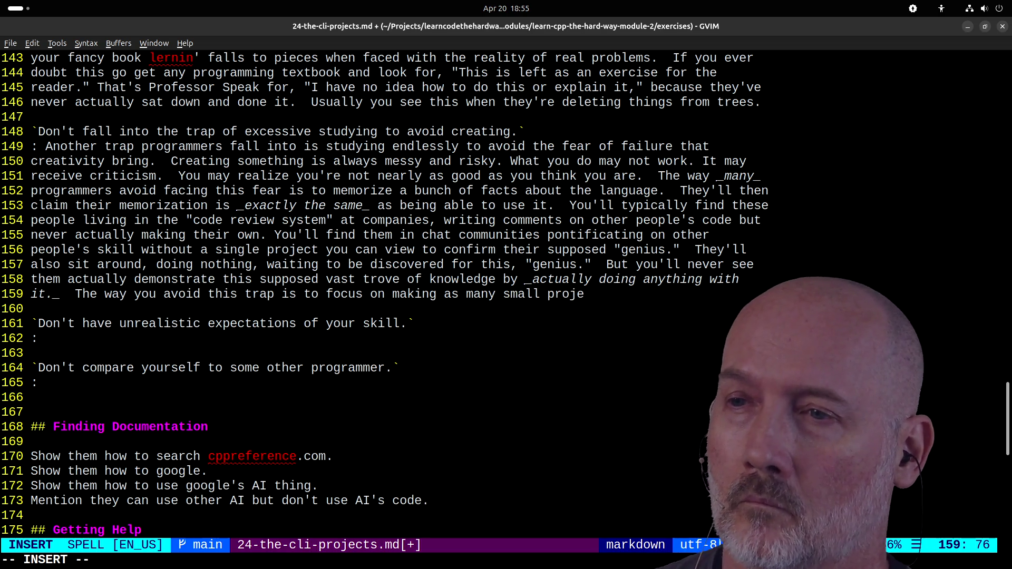
type("cts as you can")
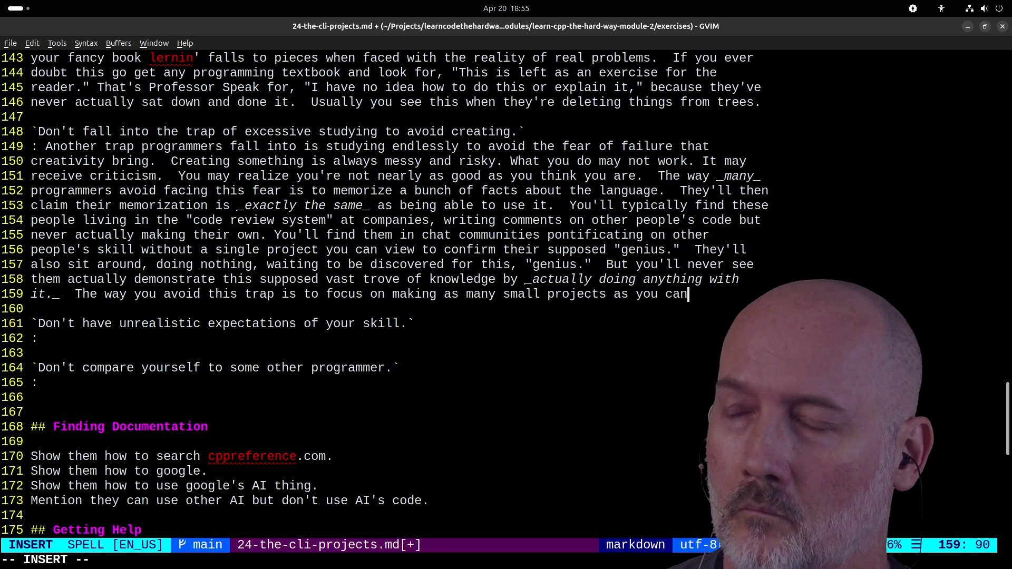
type("g honest w")
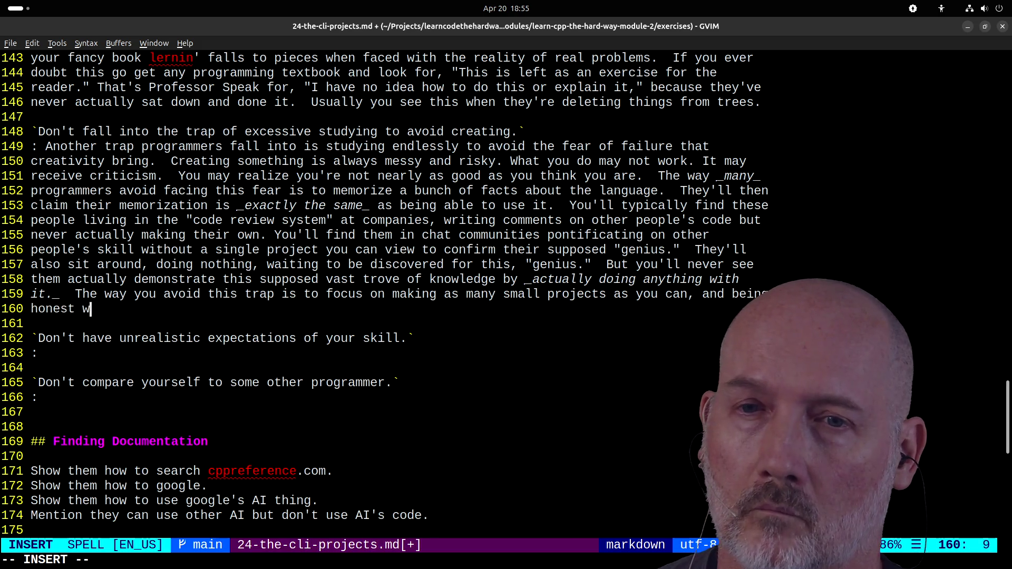
type("ith the")
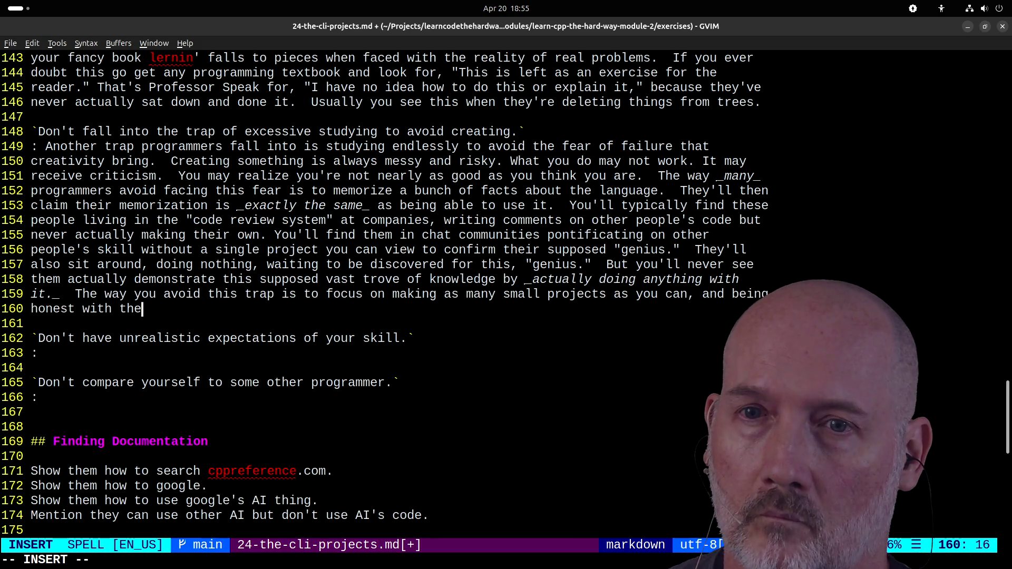
type("ir coquality")
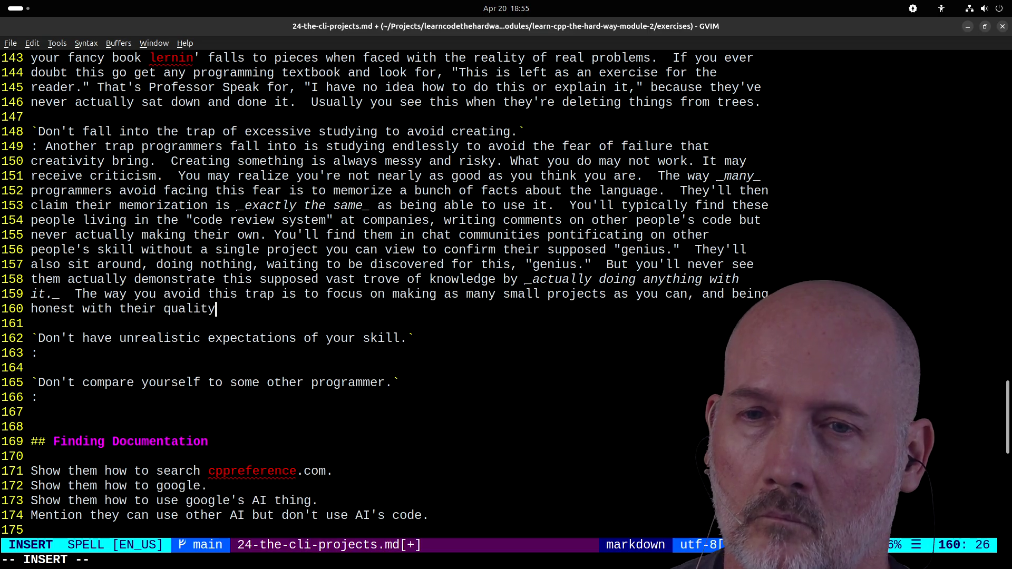
type(".  Just remember to onl")
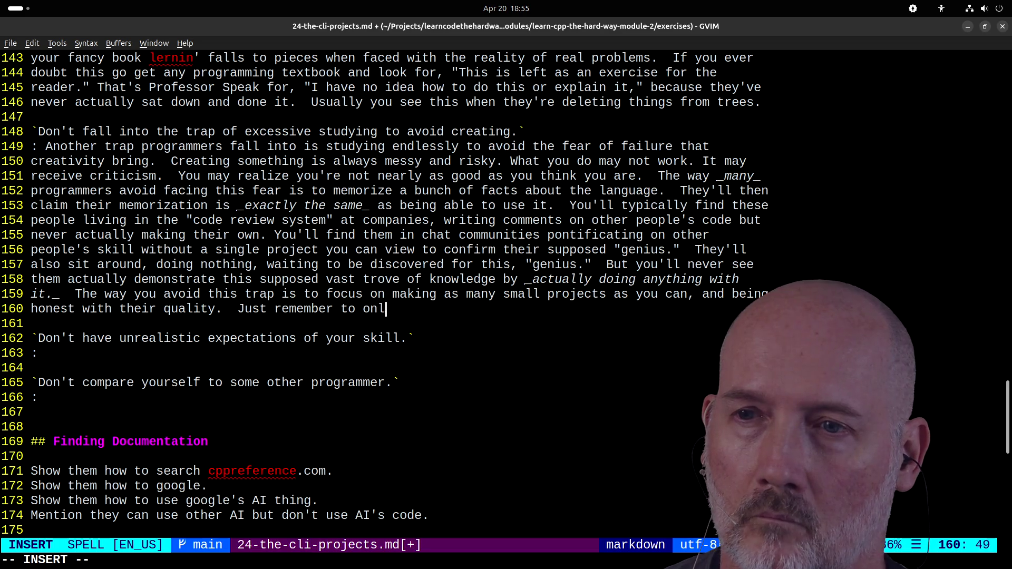
type("y critique your")
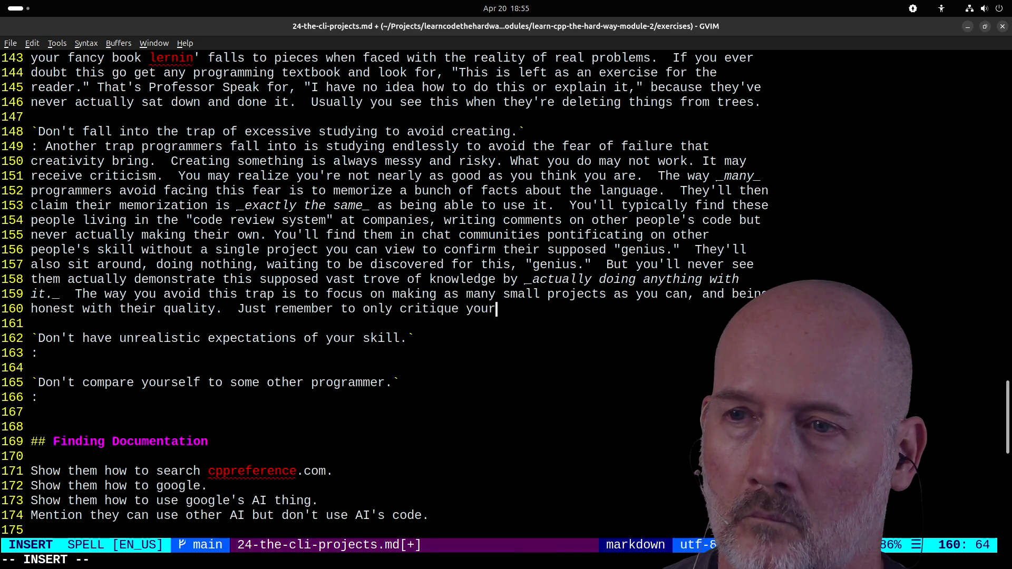
type(" work a")
type("fter your done, not while")
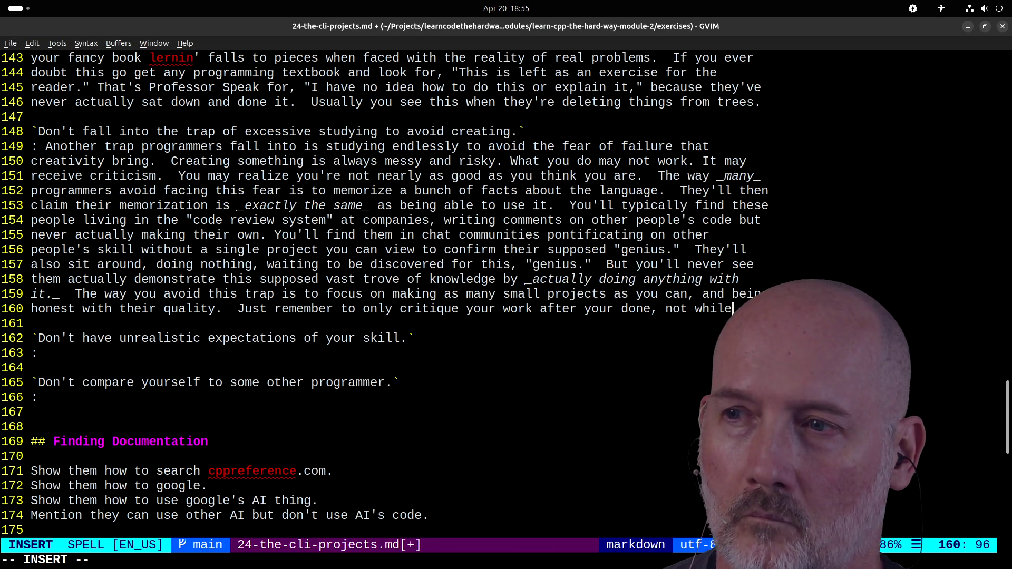
type("'re making it.")
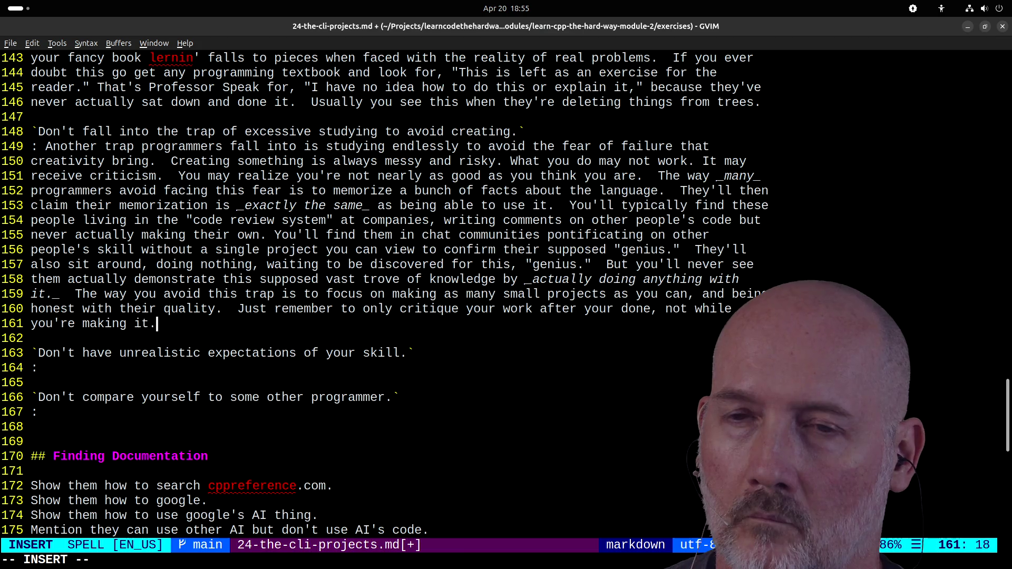
- Save all buffers with :wa
key("Escape")
type(":wa")
key("Return")
scroll(385, 293, "down", 2)
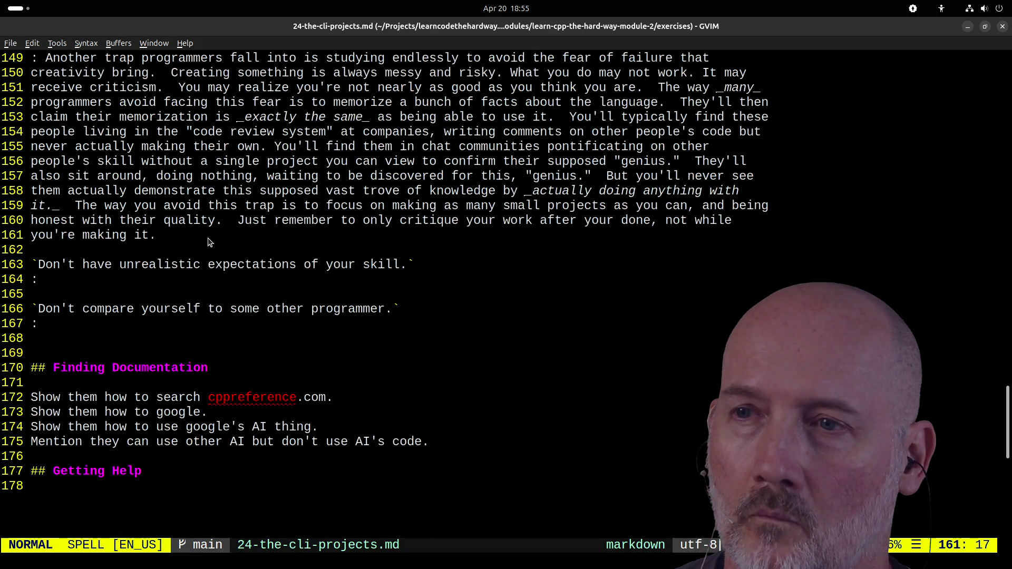
- Begin the unrealistic-expectations note on line 164 with 'If you', then switch to components.hpp
key("j")
key("j")
key("j")
key("A")
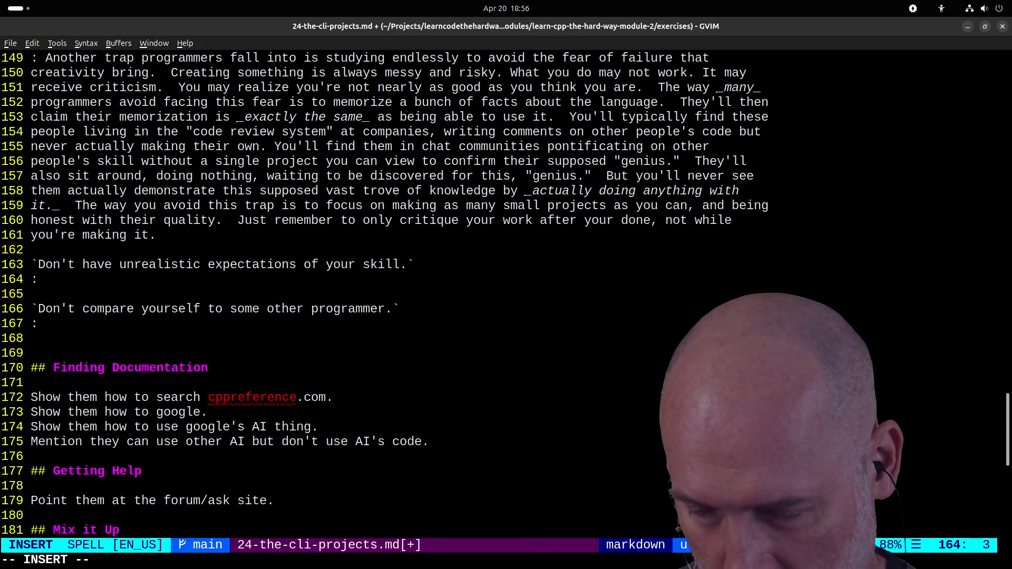
type("If you")
key("Escape")
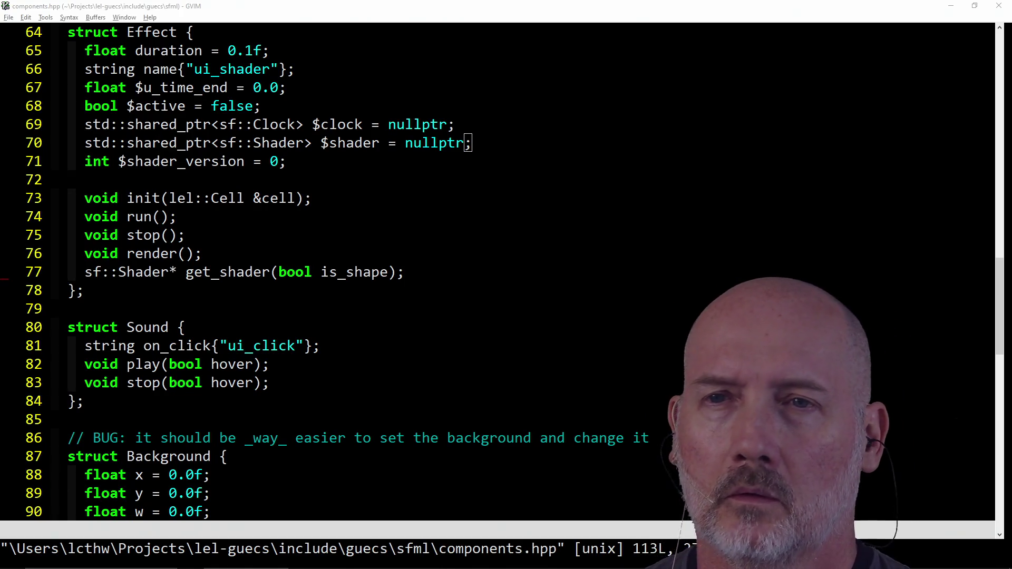
left_click(564, 157)
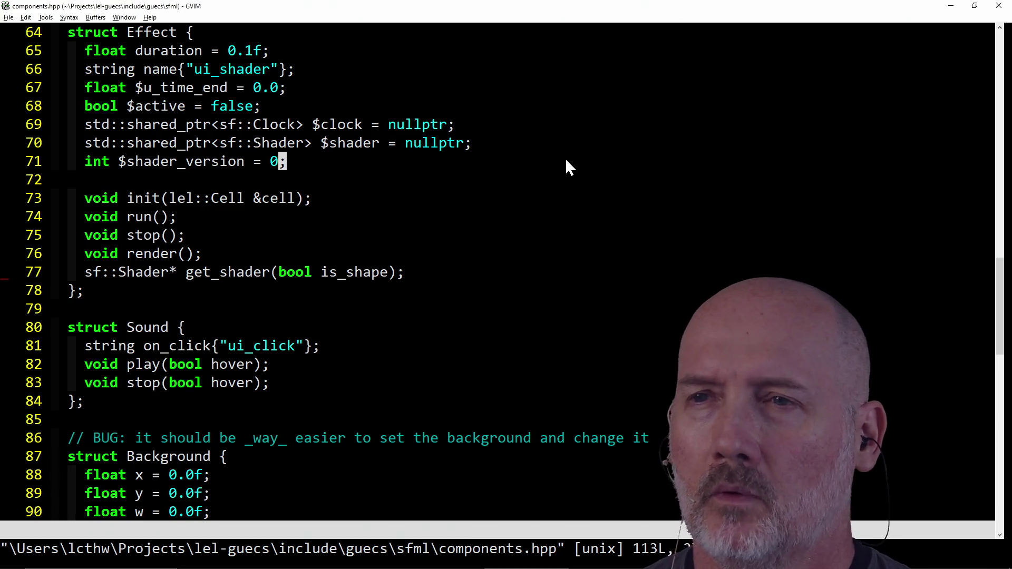
- In Firefox, load the Learn Go the Hard Way course page and scroll its lesson list
key("alt+Tab")
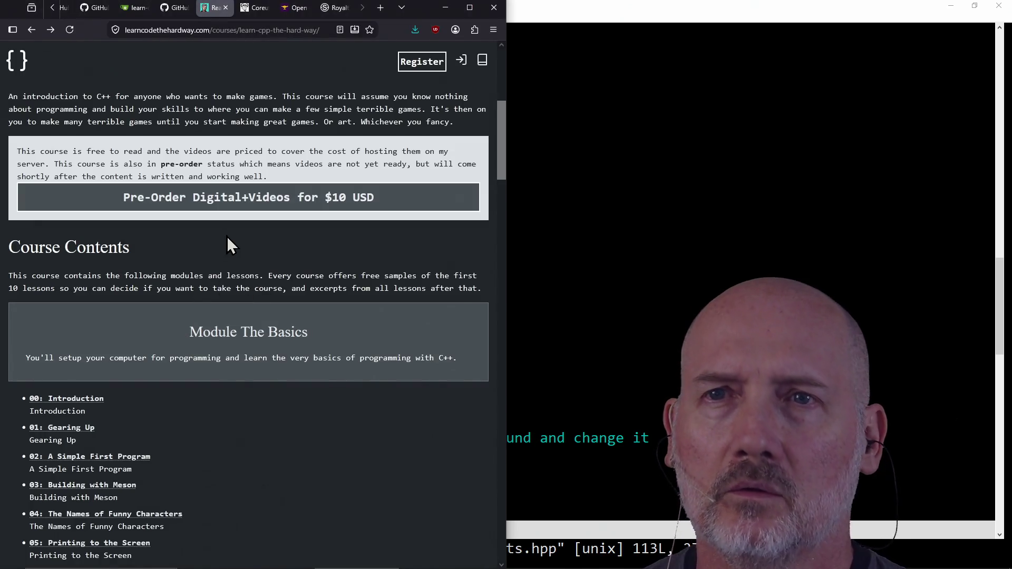
left_click_drag(240, 31, 369, 36)
type(";")
key("BackSpace")
type("learn-go")
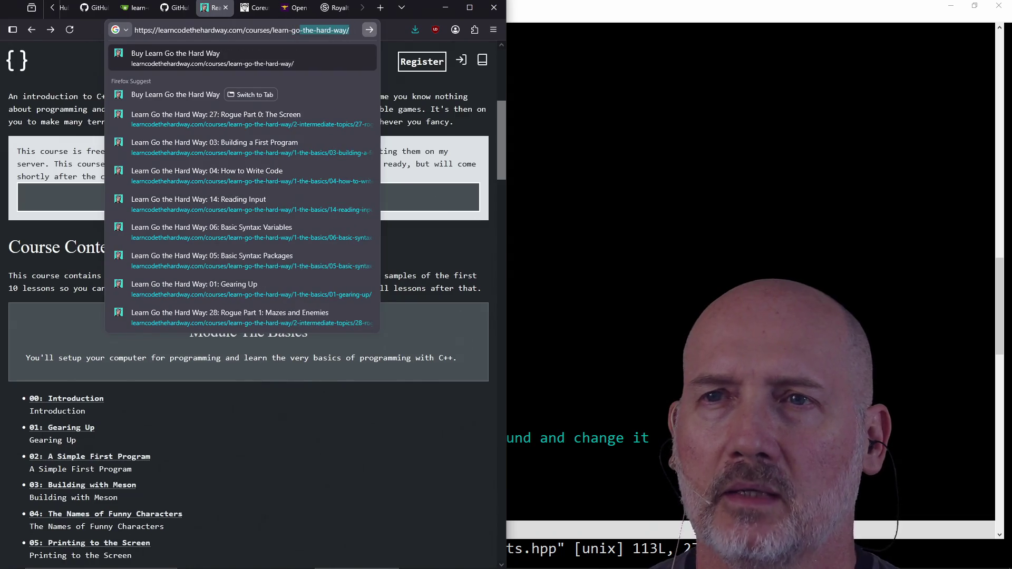
key("Return")
scroll(262, 214, "down", 10)
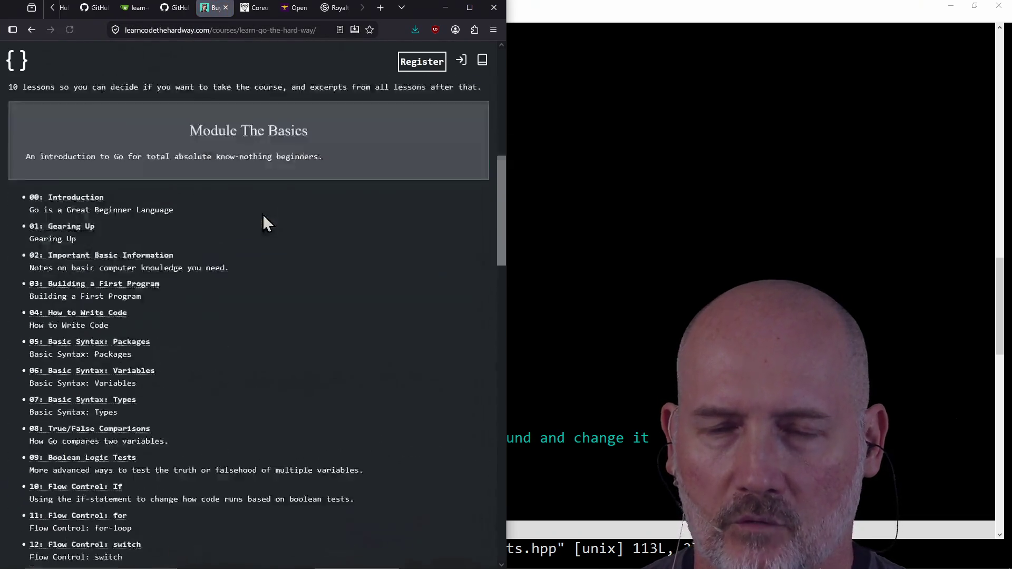
scroll(262, 213, "down", 5)
scroll(236, 326, "down", 5)
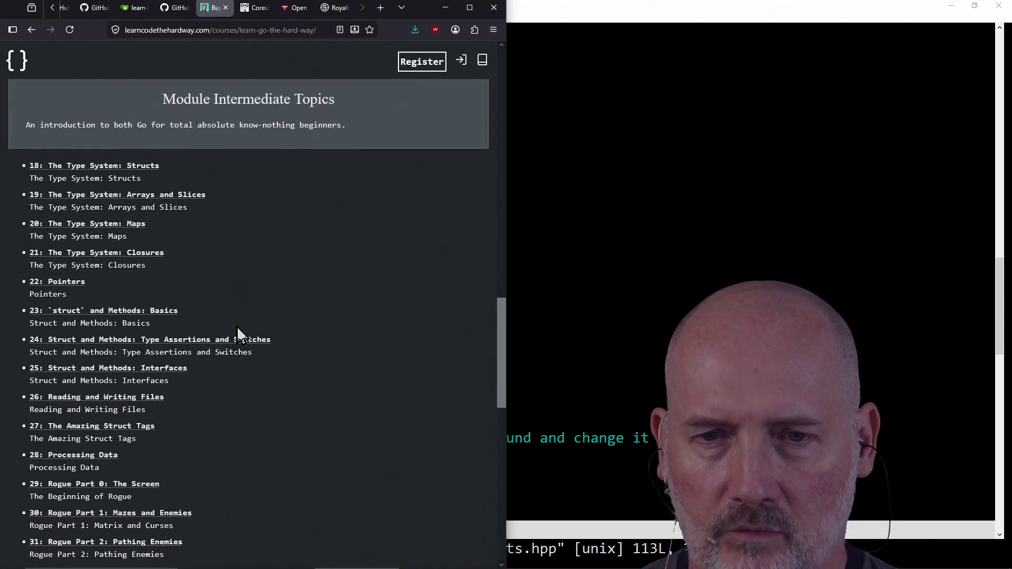
scroll(238, 333, "down", 2)
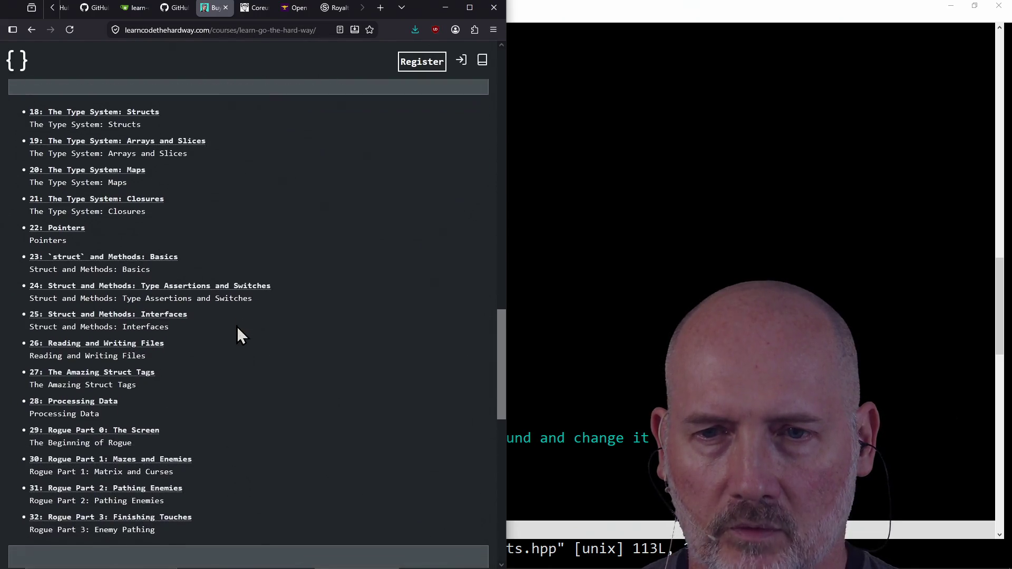
- Open lesson 29, Rogue Part 0: The Screen, and read down to The Setup section
left_click(146, 432)
left_click(272, 29)
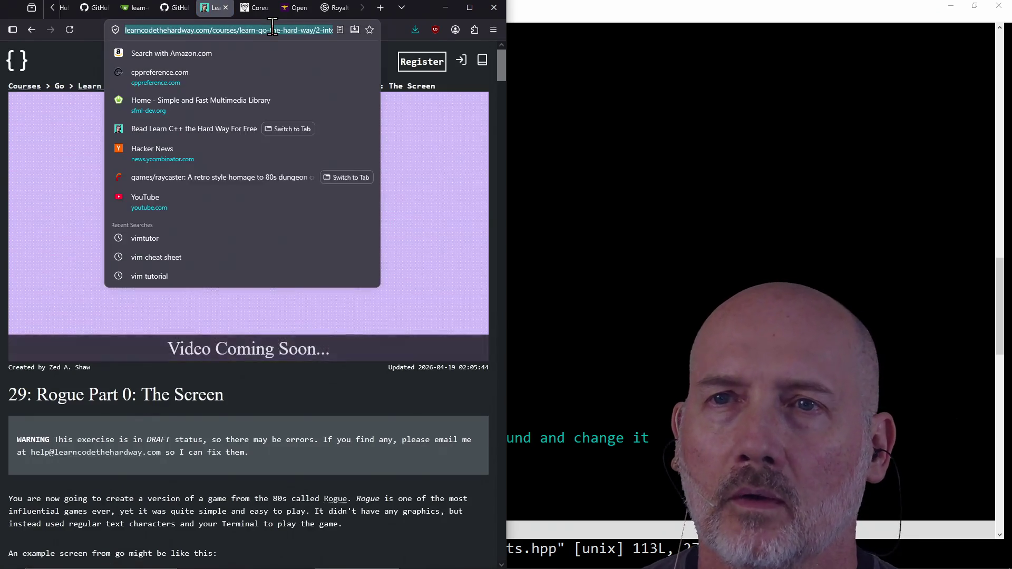
left_click(260, 510)
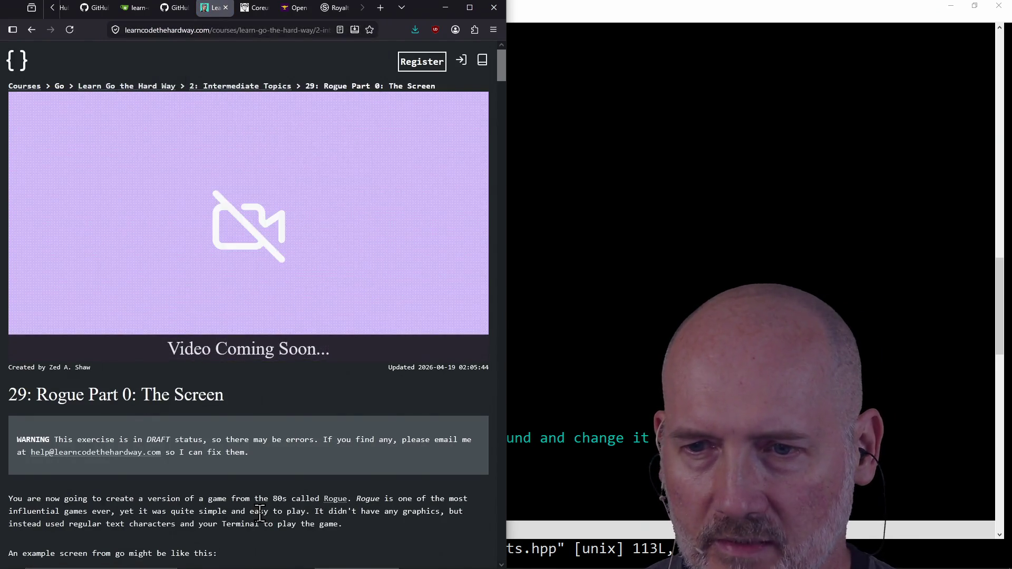
scroll(260, 514, "down", 2)
scroll(260, 514, "down", 3)
scroll(99, 410, "down", 20)
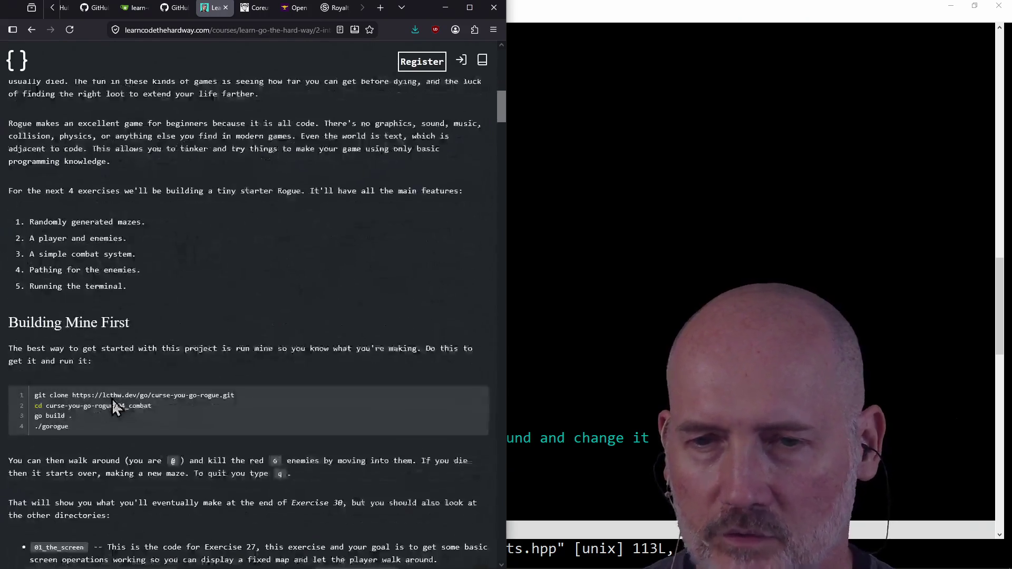
scroll(112, 398, "down", 2)
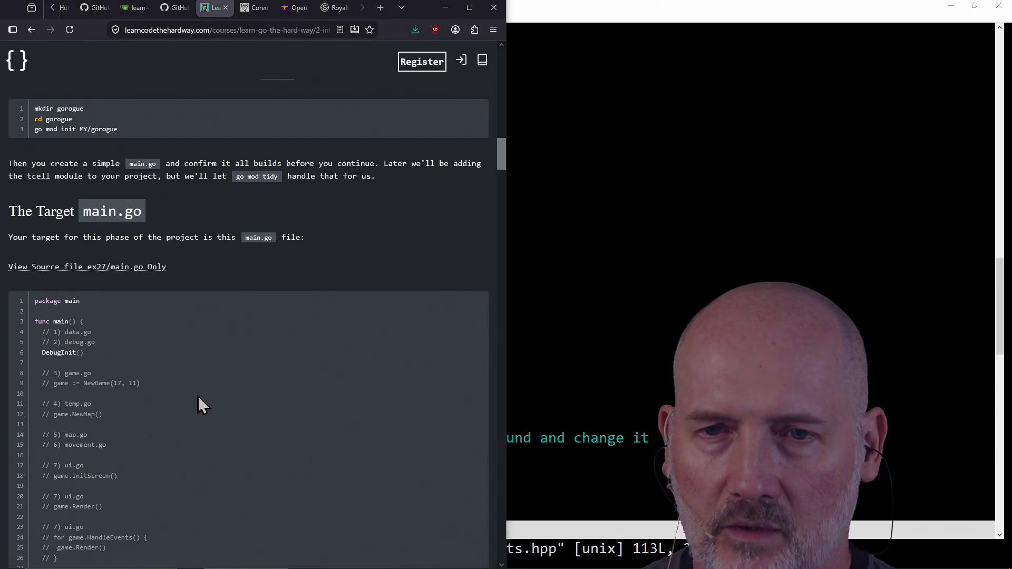
scroll(197, 397, "down", 1)
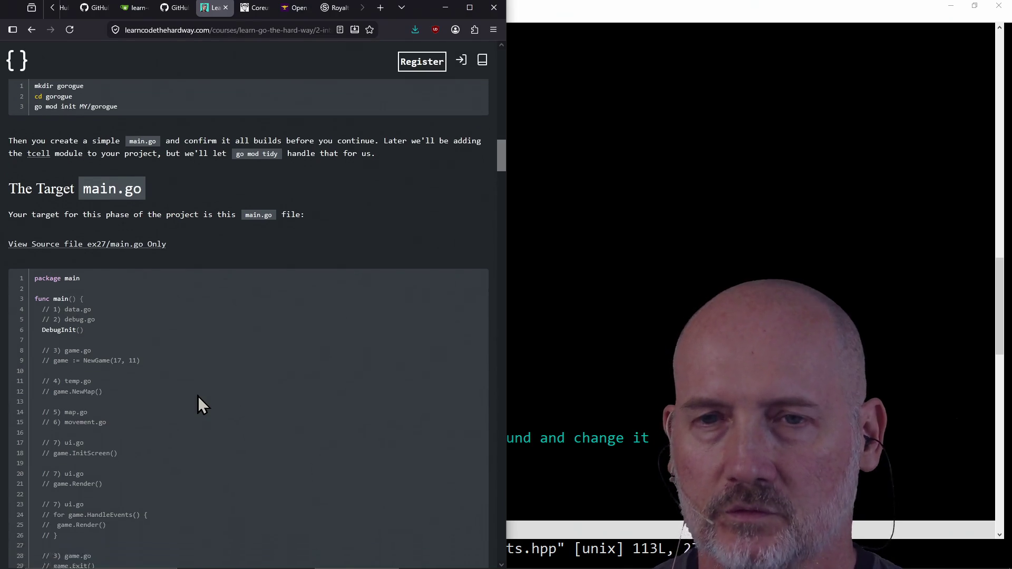
scroll(197, 396, "up", 5)
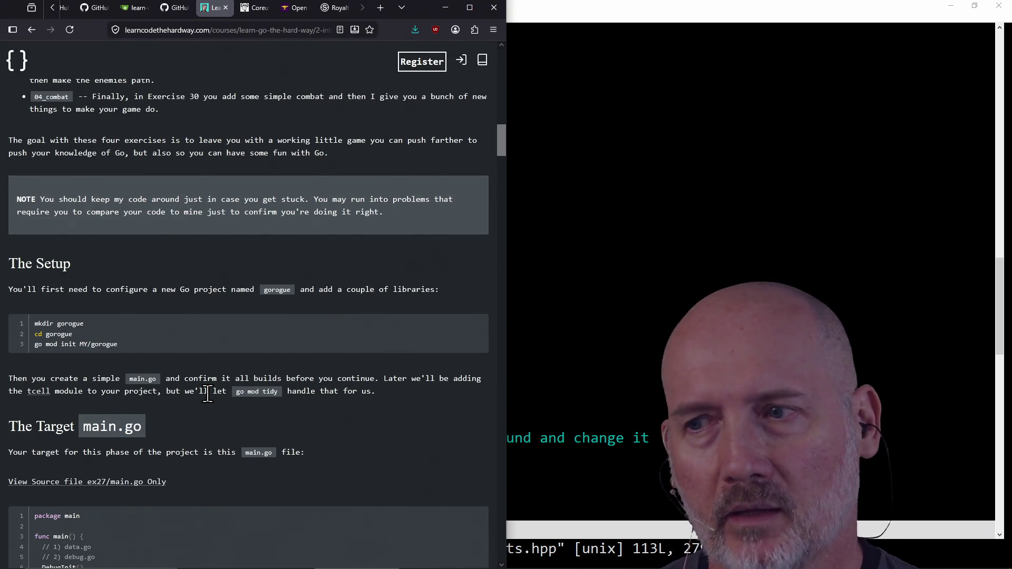
double_click(210, 378)
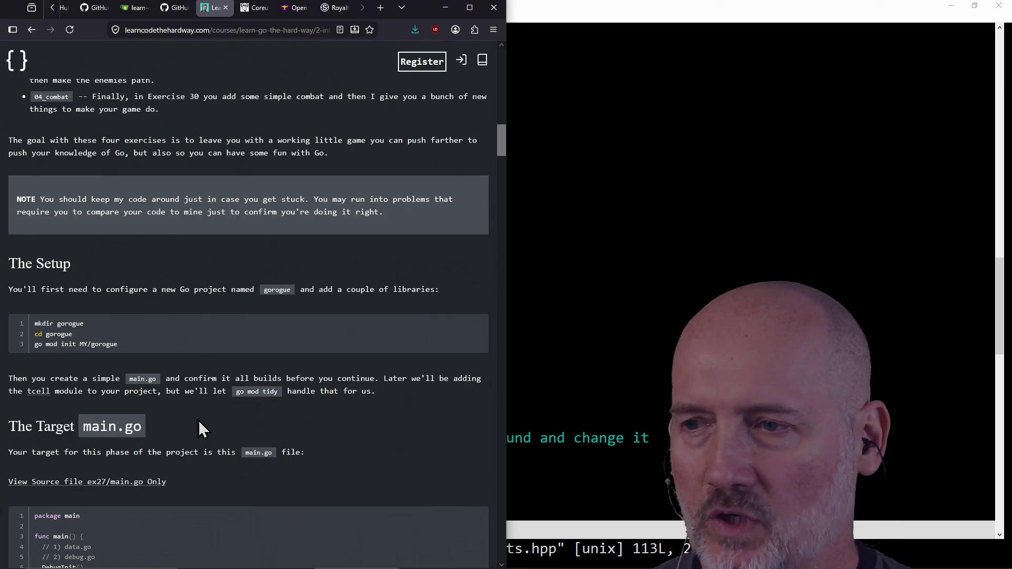
- In PowerShell, change into the curse-you-go-rogue\05_Bigger folder
key("alt+Tab")
key("alt+Tab")
key("alt+Tab")
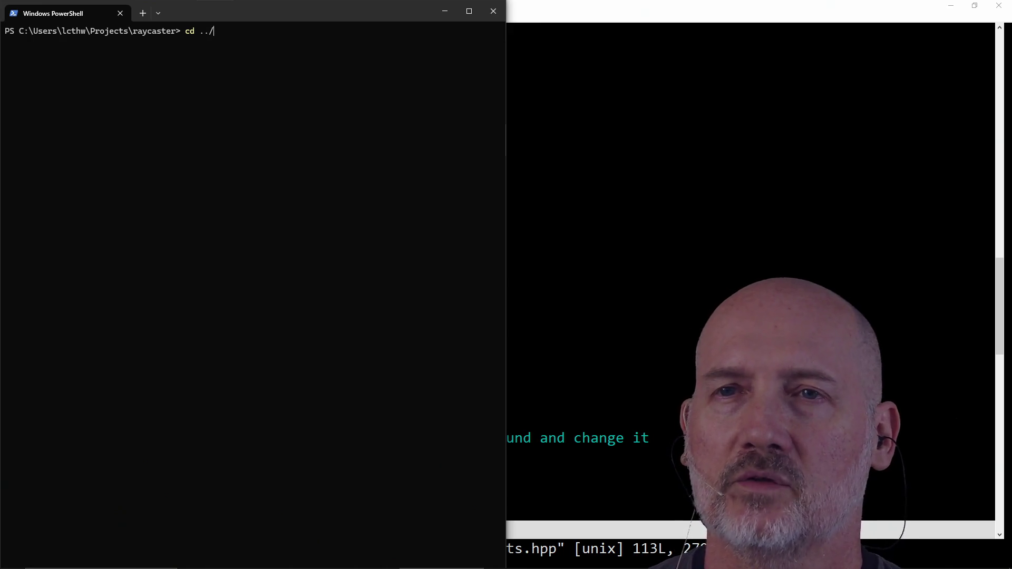
key("Tab")
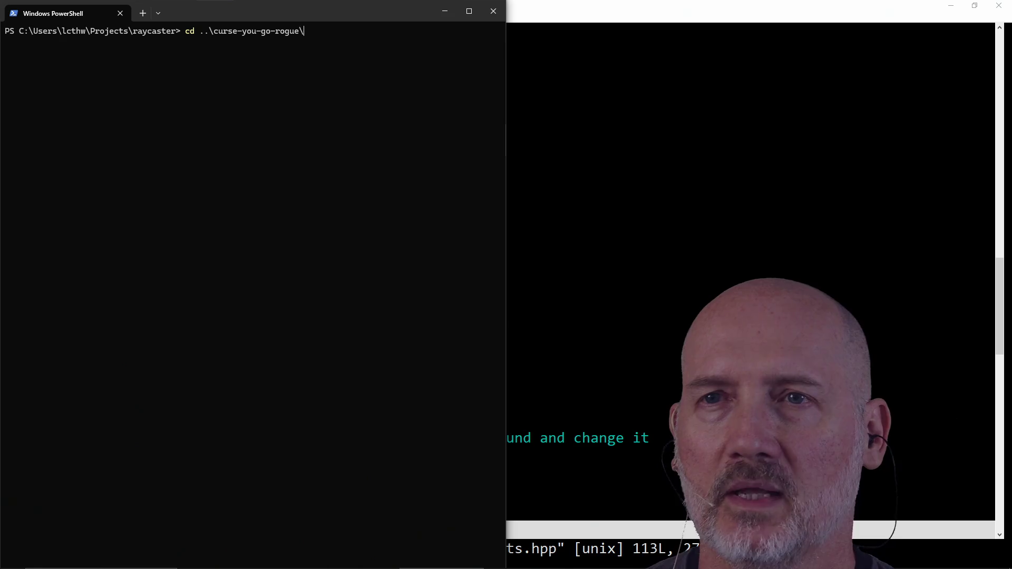
key("Return")
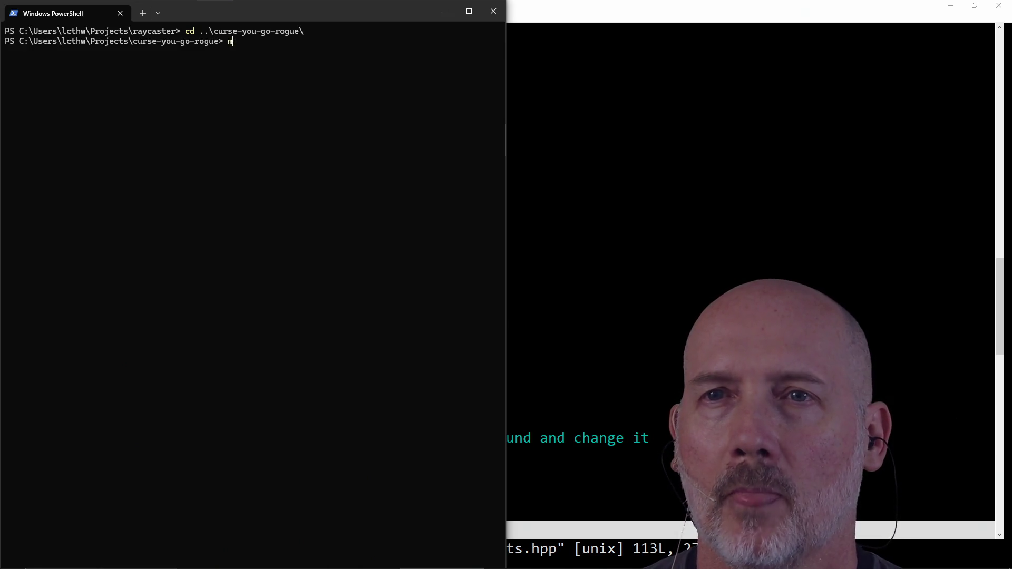
type("05")
key("Tab")
key("Return")
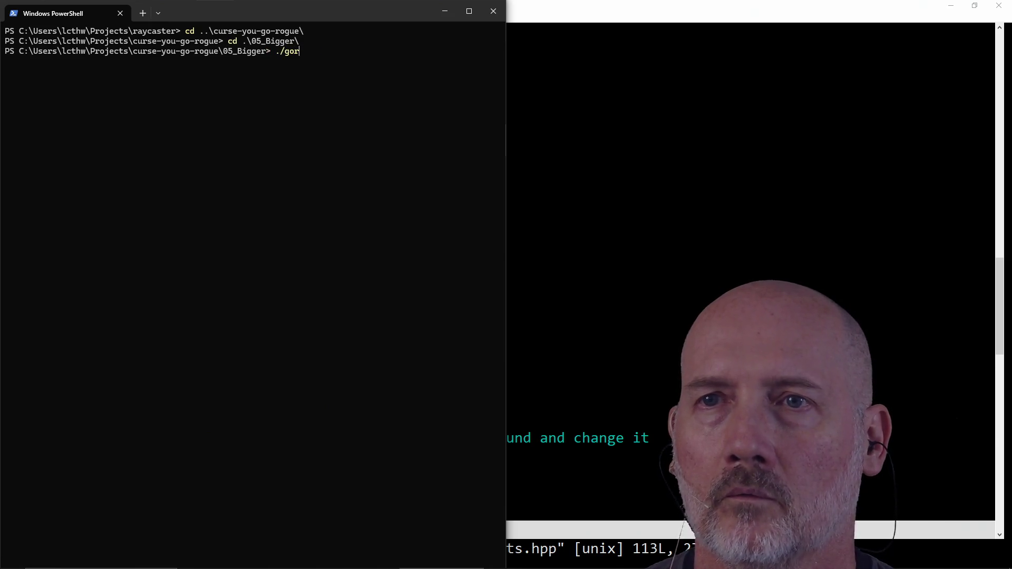
- Run .\gorogue, quit it with q, and relaunch it from history
type("ogue")
key("Return")
key("q")
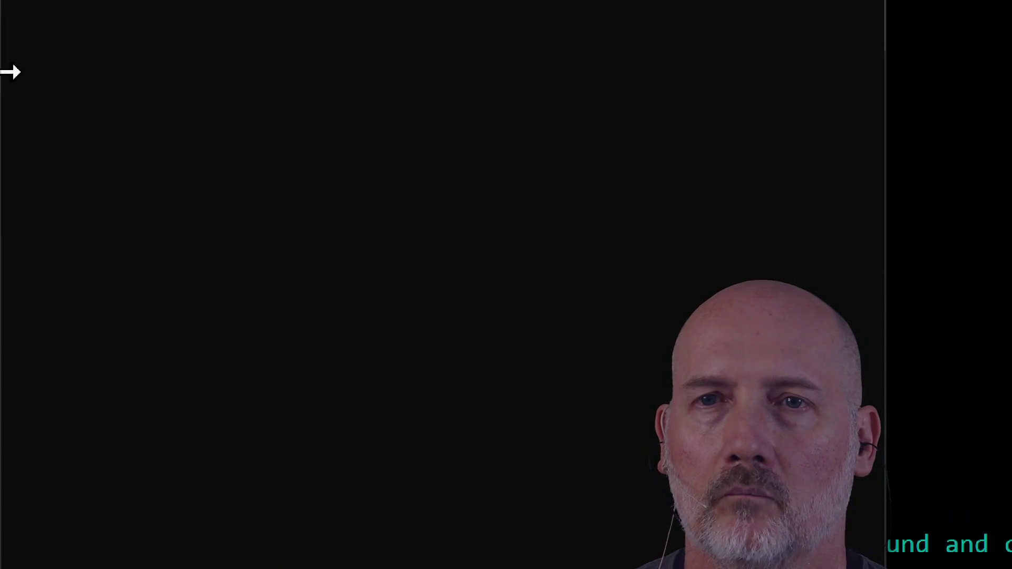
key("Up")
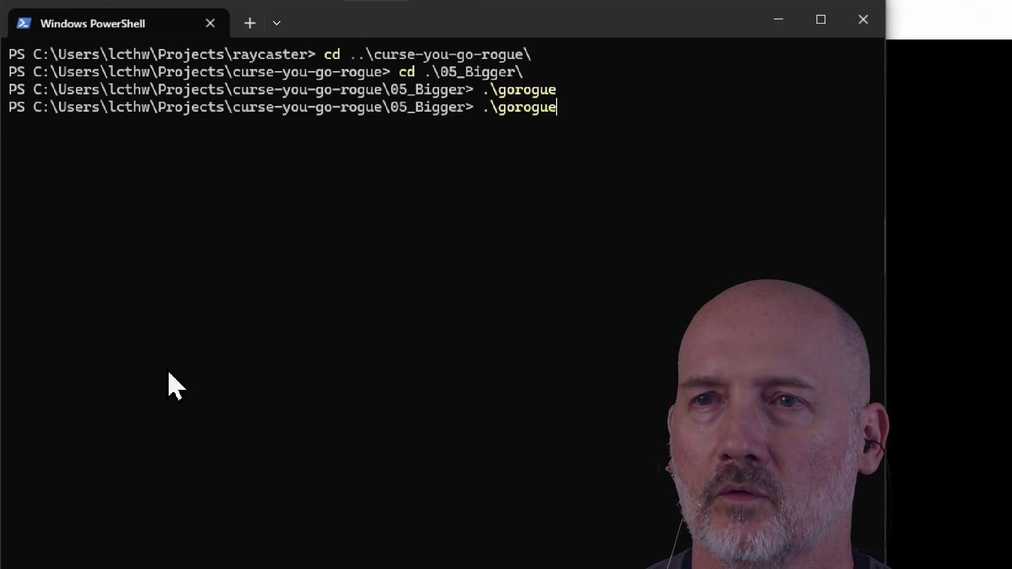
key("Return")
- Fight the G enemies next to the @ player at the start of the gorogue map
key("Down")
key("Down")
key("Down")
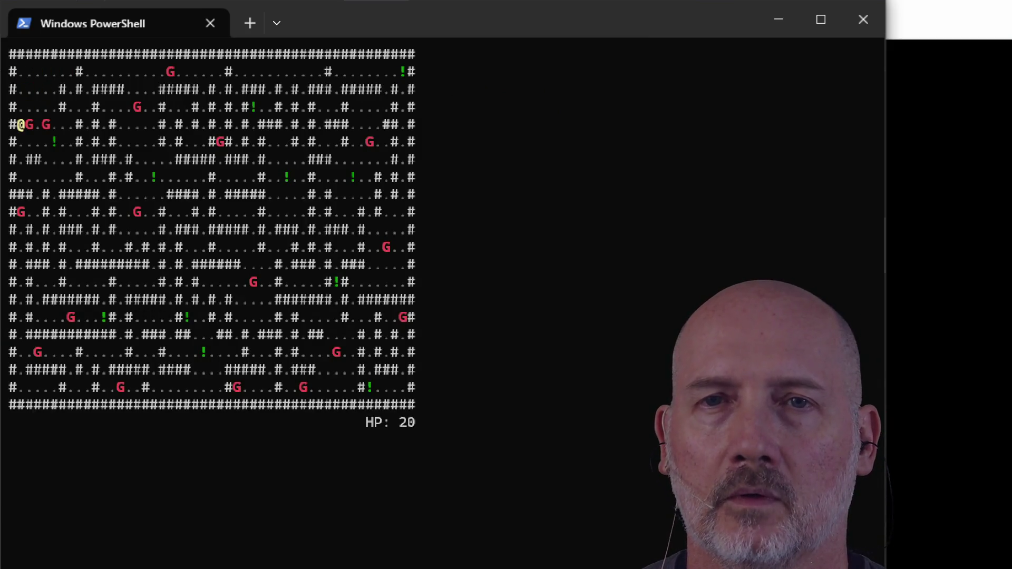
key("Up")
key("Up")
key("Up")
key("Down")
key("Down")
key("Right")
key("Right")
key("Down")
key("Down")
key("Up")
key("Up")
key("Right")
key("Right")
key("Right")
key("Down")
key("Down")
key("Right")
key("Right")
- Explore the dungeon, killing G enemies and collecting the ! potions
key("Right")
key("Right")
key("Down")
key("Down")
key("Down")
key("Down")
key("Up")
key("Right")
key("Right")
key("Down")
key("Right")
key("Right")
key("Right")
key("Right")
key("Right")
key("Right")
key("Right")
key("Right")
key("Down")
key("Down")
key("Down")
key("Down")
key("Left")
key("Left")
key("Left")
key("Left")
key("Left")
key("Left")
key("Left")
key("Down")
key("Down")
key("Down")
key("Down")
key("Right")
key("Right")
key("Right")
key("Right")
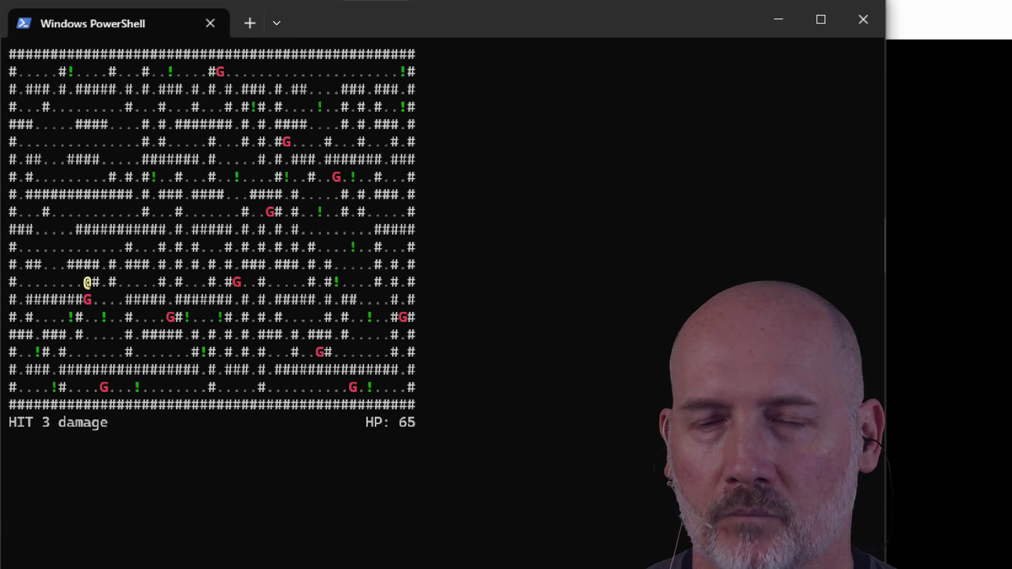
key("Down")
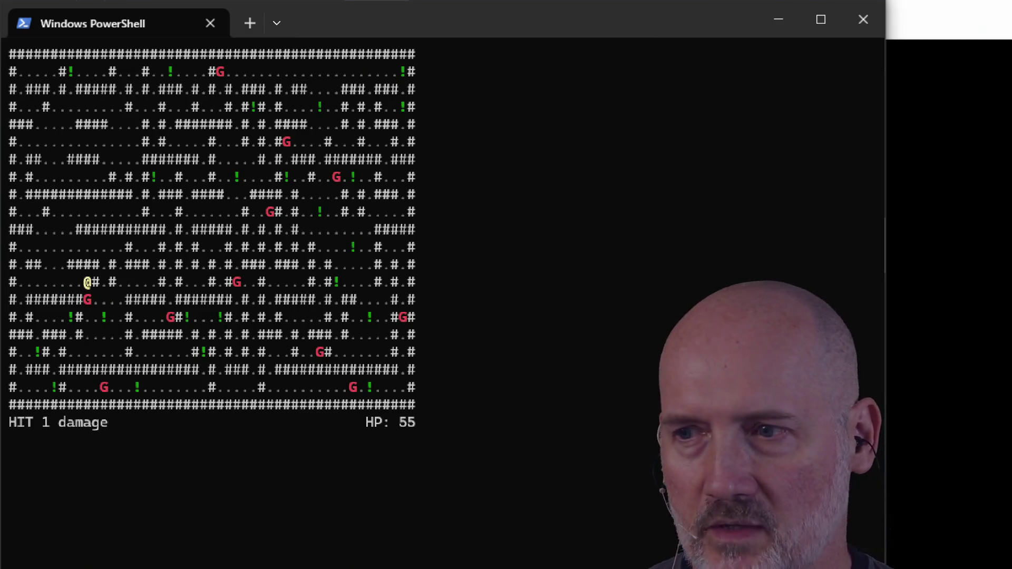
key("Down")
key("Down")
key("Down")
key("Right")
key("Right")
key("Right")
key("Right")
key("Up")
key("Up")
key("Right")
key("Right")
key("Left")
key("Left")
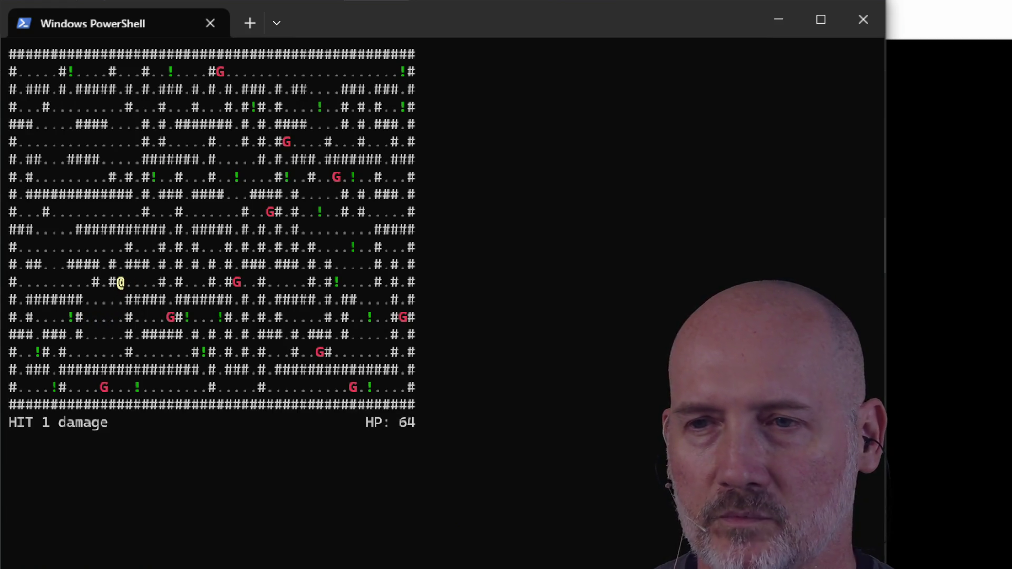
key("Down")
key("Down")
key("Left")
key("Left")
key("Left")
key("Down")
key("Down")
key("Left")
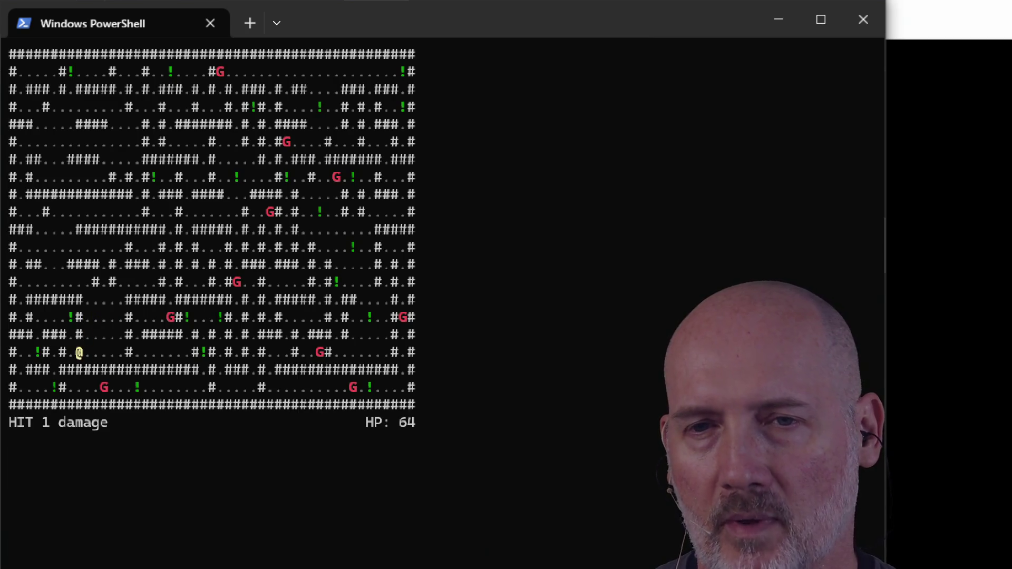
key("Left")
key("Up")
key("Up")
key("Left")
key("Left")
key("Left")
key("Down")
key("Down")
key("Up")
key("Up")
key("Right")
key("Left")
key("Down")
key("Down")
key("Left")
key("Right")
key("Up")
key("Up")
key("Right")
key("Right")
key("Right")
key("Down")
key("Down")
key("Right")
key("Right")
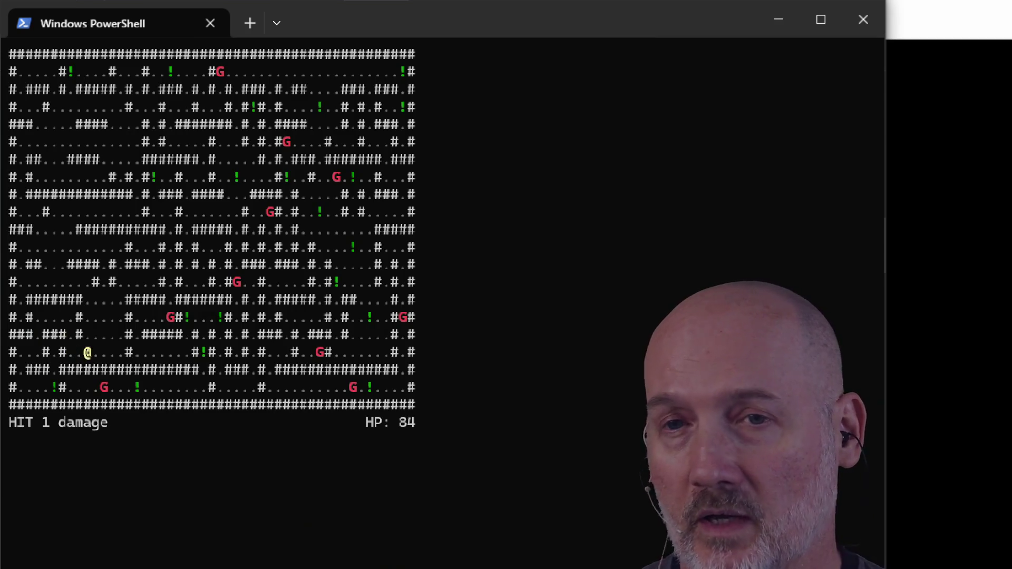
key("Right")
key("Right")
key("Right")
key("Up")
key("Up")
key("Up")
key("Up")
key("Up")
key("Left")
key("Left")
key("Left")
key("Up")
key("Up")
key("Right")
key("Right")
key("Right")
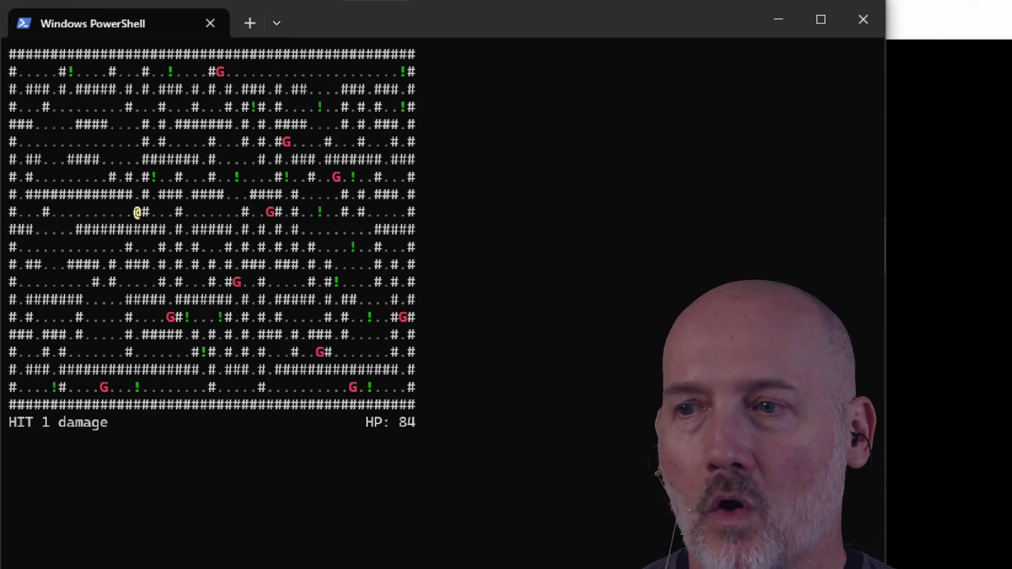
key("Up")
key("Up")
key("Up")
key("Right")
key("Right")
key("Up")
key("Up")
key("Right")
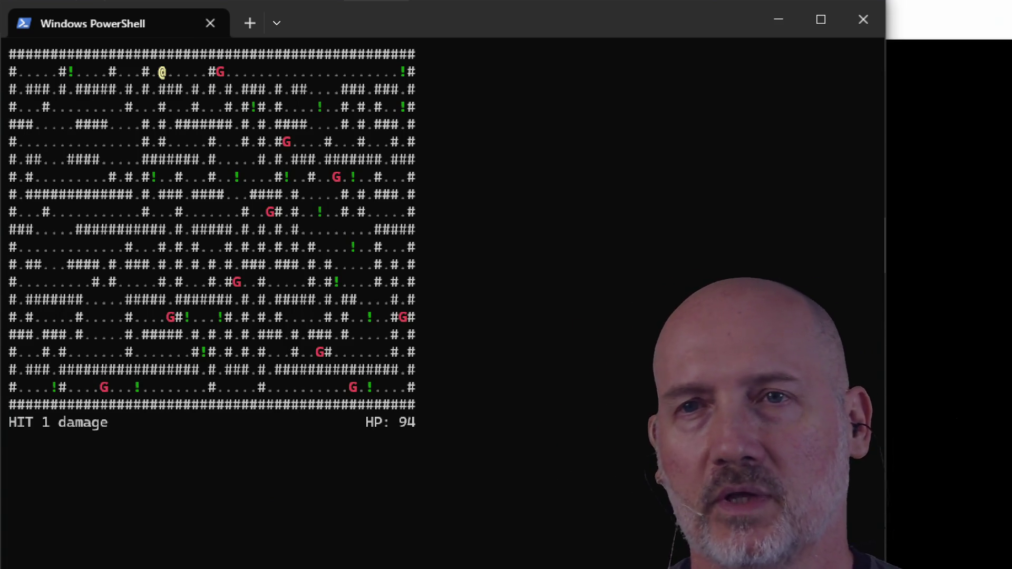
- Walk the rest of the maze along the top corridor and down through the rows
key("Left")
key("Down")
key("Down")
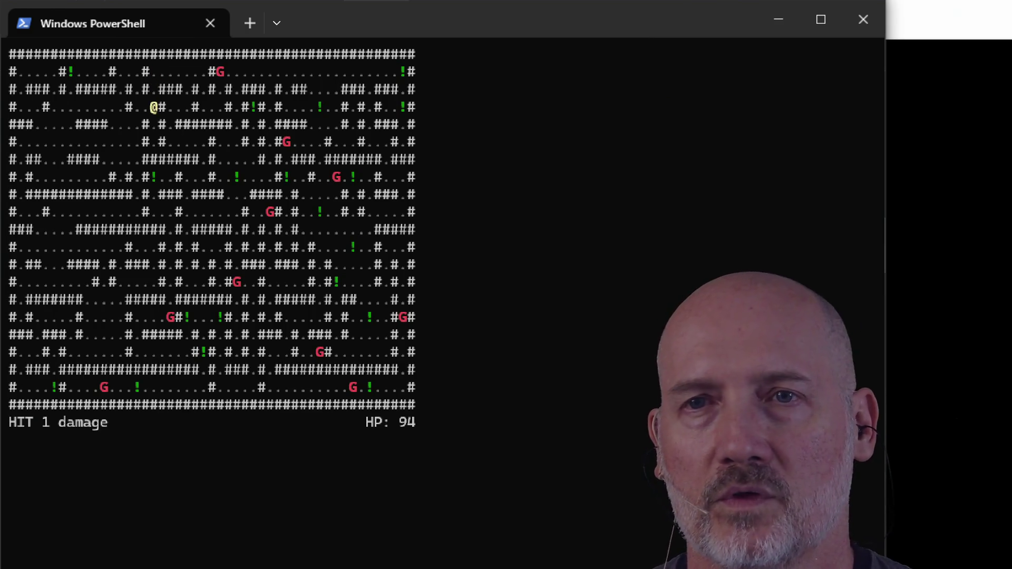
key("Left")
key("Left")
key("Down")
key("Left")
key("Left")
key("Up")
key("Left")
key("Left")
key("Left")
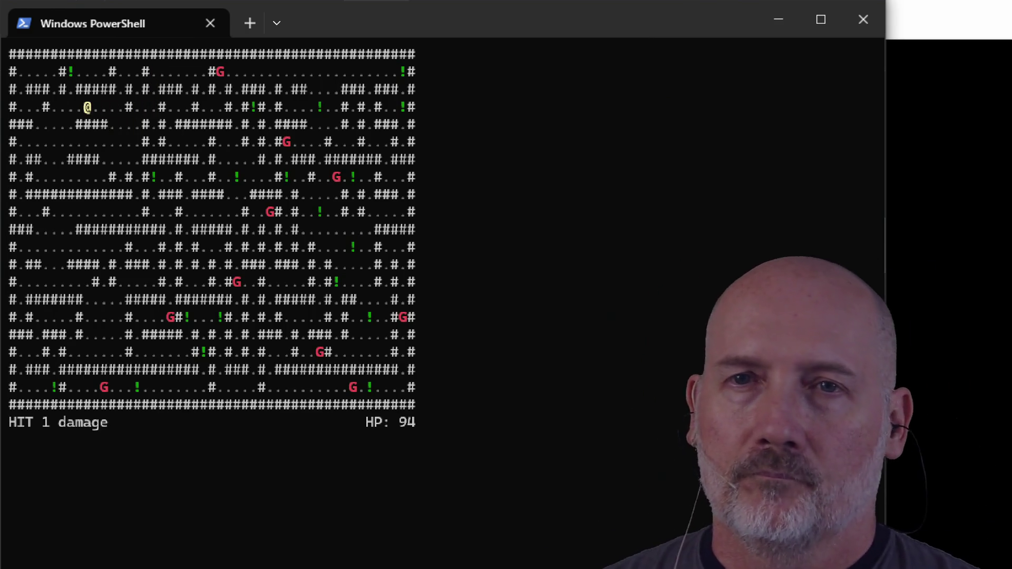
key("Up")
key("Up")
key("Down")
key("Down")
key("Right")
key("Right")
key("Right")
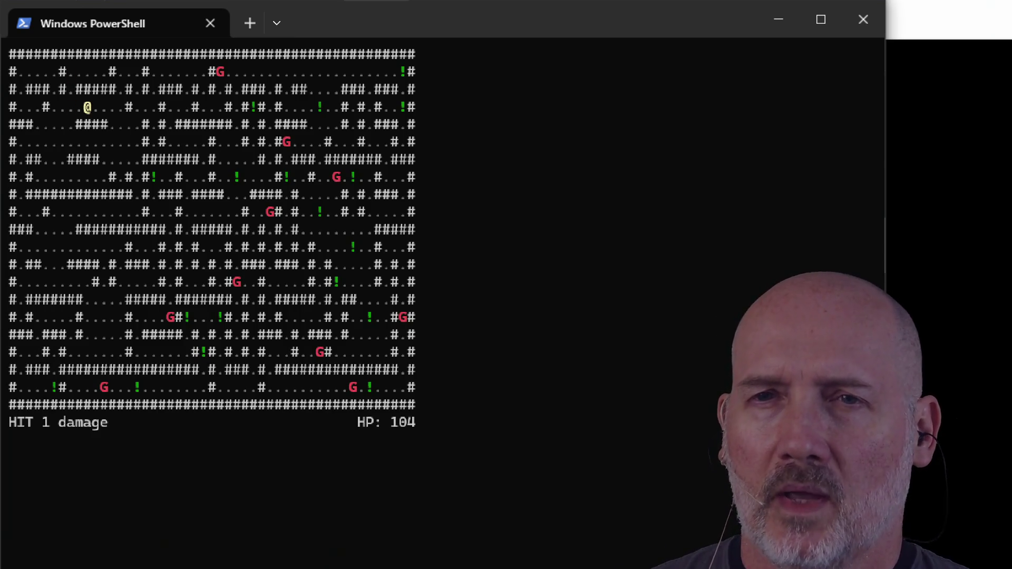
key("Right")
key("Right")
key("Down")
key("Down")
key("Right")
key("Right")
key("Up")
key("Up")
key("Up")
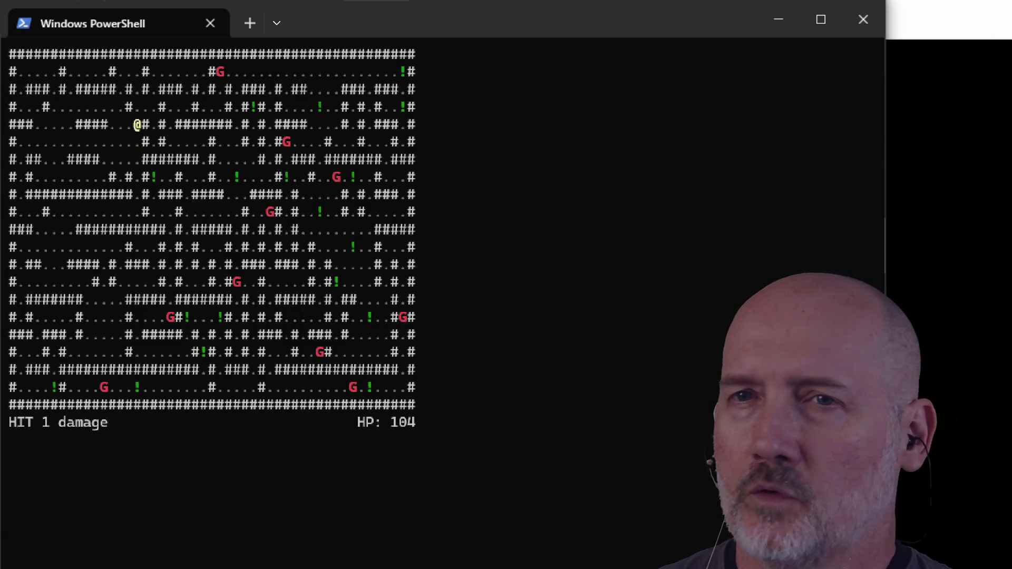
key("Down")
key("Right")
key("Right")
key("Up")
key("Up")
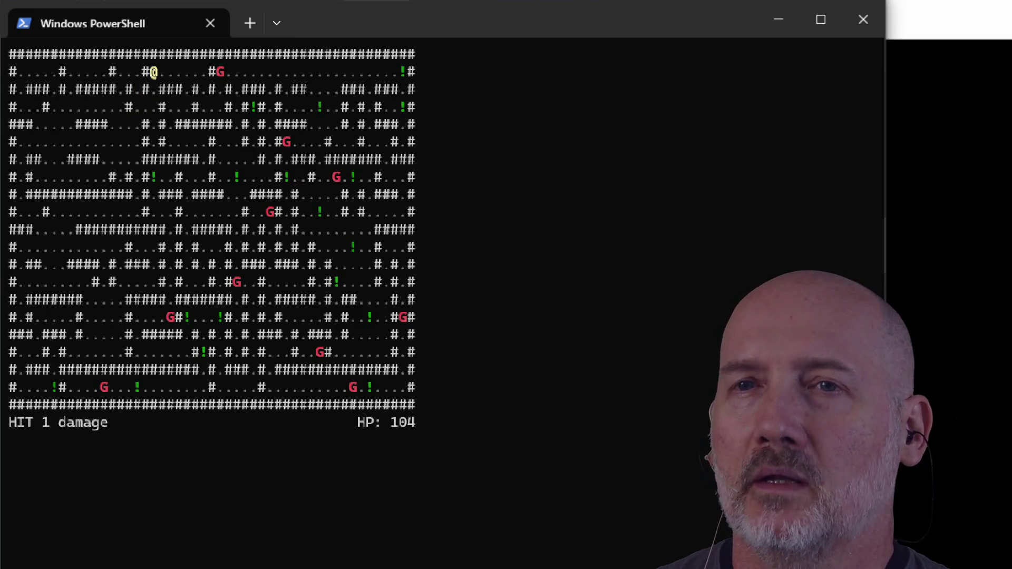
key("Right")
key("Right")
key("Right")
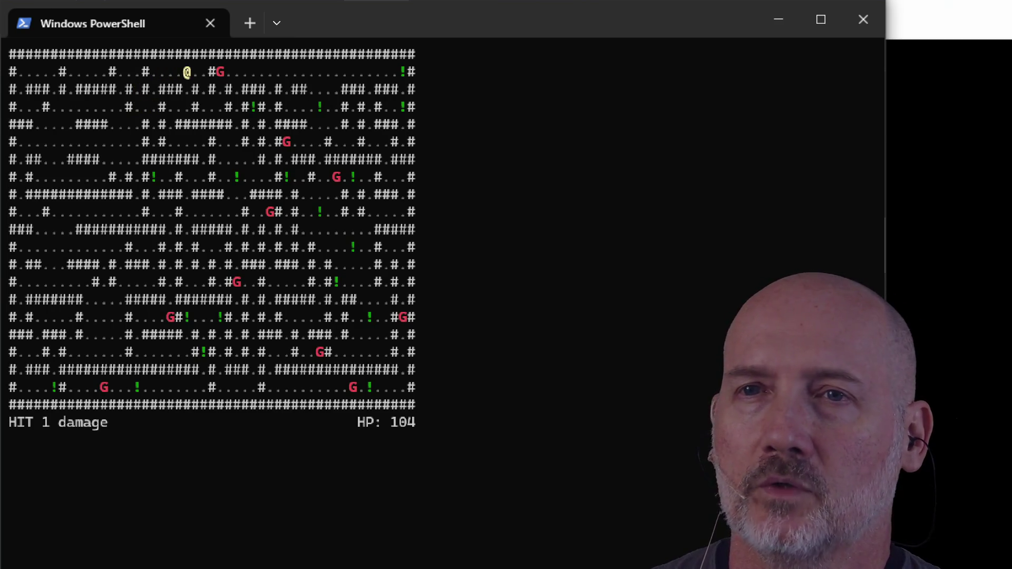
key("Left")
key("Down")
key("Down")
key("Left")
key("Left")
key("Down")
key("Down")
key("Right")
key("Right")
key("Right")
key("Down")
key("Down")
key("Left")
key("Left")
key("Down")
key("Down")
key("Down")
key("Up")
key("Up")
key("Up")
key("Up")
key("Up")
key("Right")
key("Right")
key("Up")
key("Up")
key("Left")
key("Left")
key("Left")
key("Up")
key("Up")
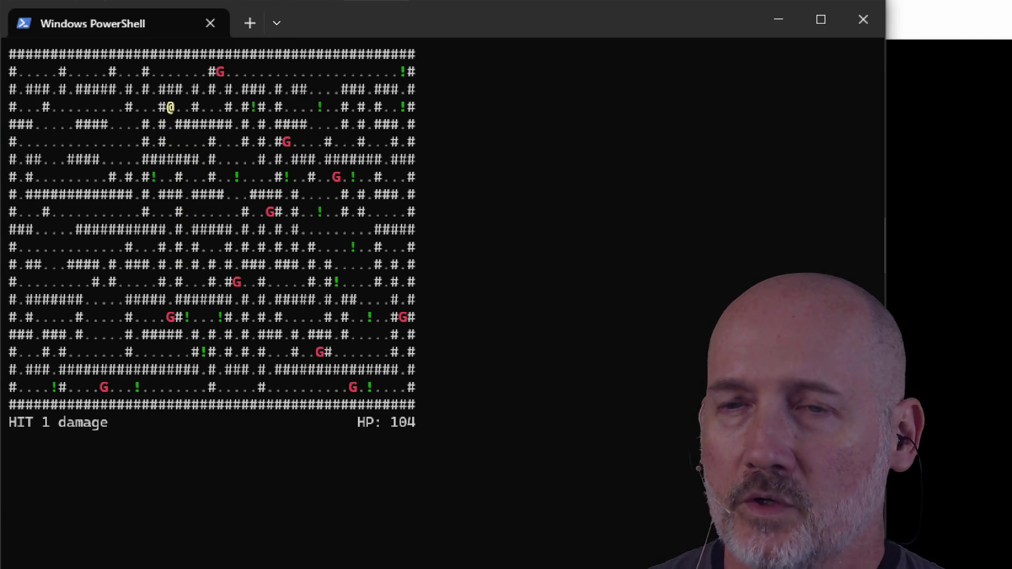
key("Right")
key("Right")
key("Up")
key("Up")
key("Left")
key("Left")
key("Left")
key("Left")
key("Down")
key("Down")
key("Down")
key("Up")
key("Left")
key("Left")
key("Down")
key("Down")
key("Down")
key("Down")
key("Down")
key("Down")
key("Left")
key("Left")
key("Left")
key("Left")
key("Left")
key("Left")
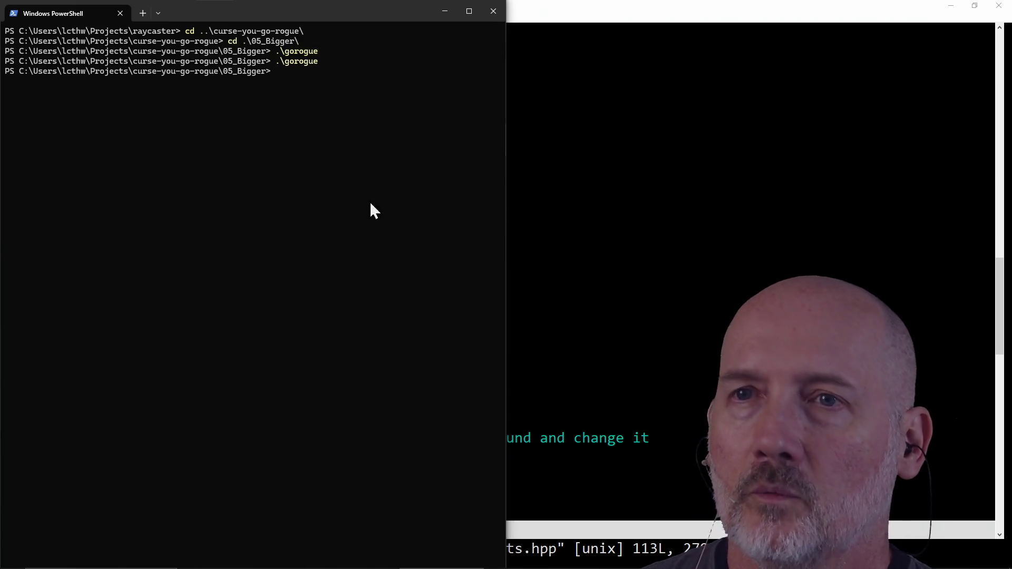
- Load the lcthw.dev curseyou-python-rogue repository page in a new Firefox tab
key("alt+Tab")
key("alt+Tab")
key("Tab")
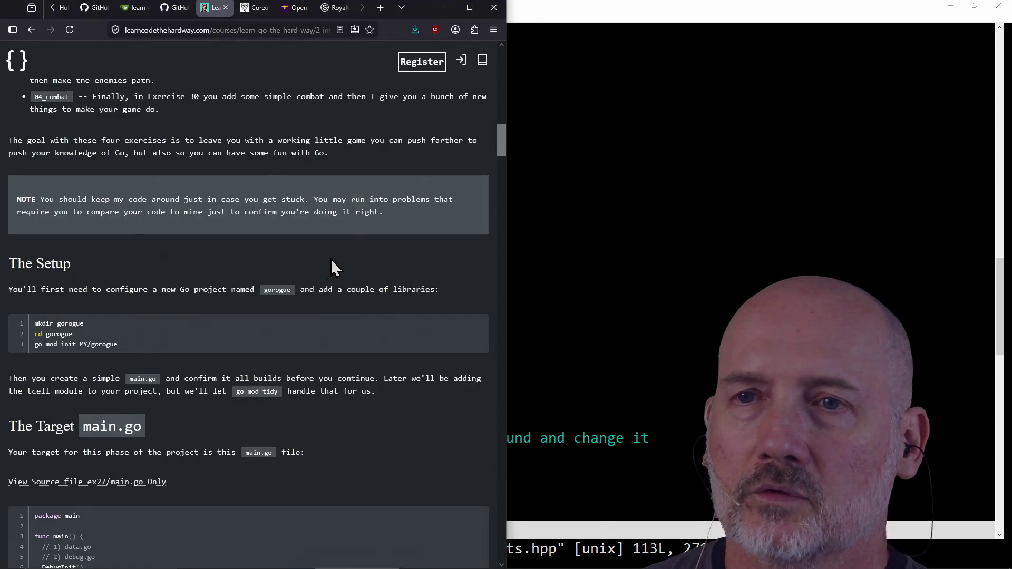
key("ctrl+t")
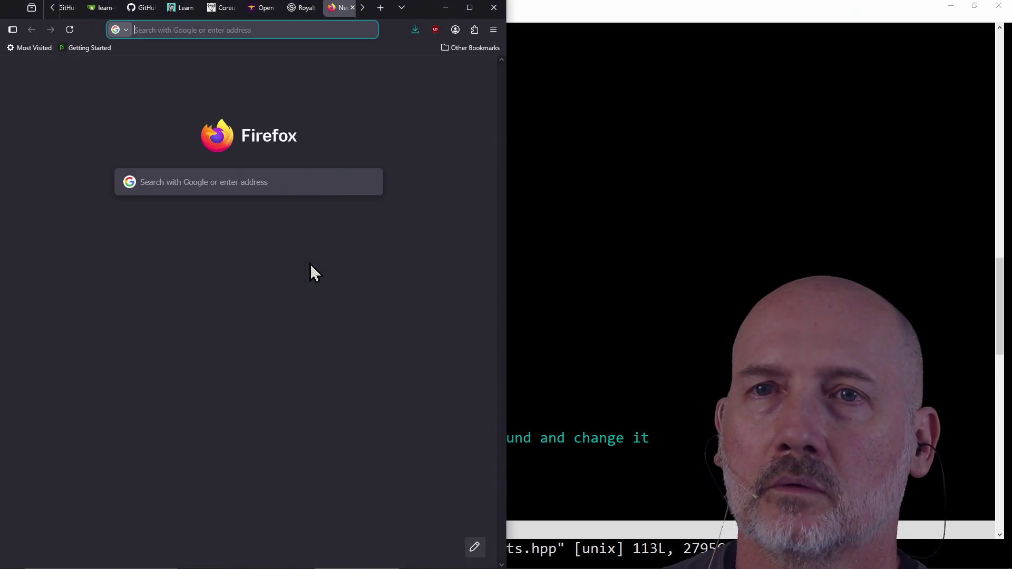
type("lcthw.dev/")
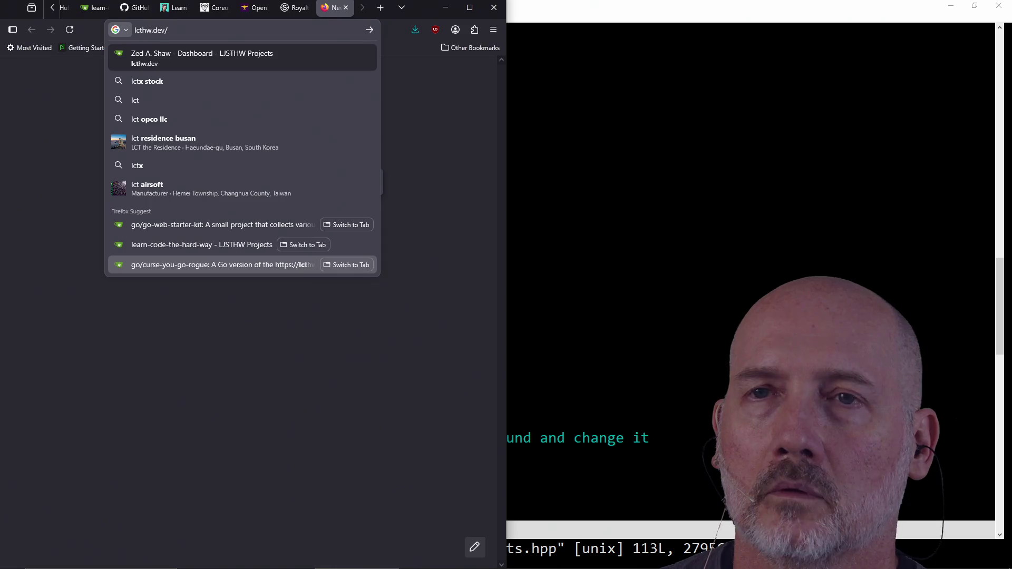
type("l")
key("Right")
type("cu")
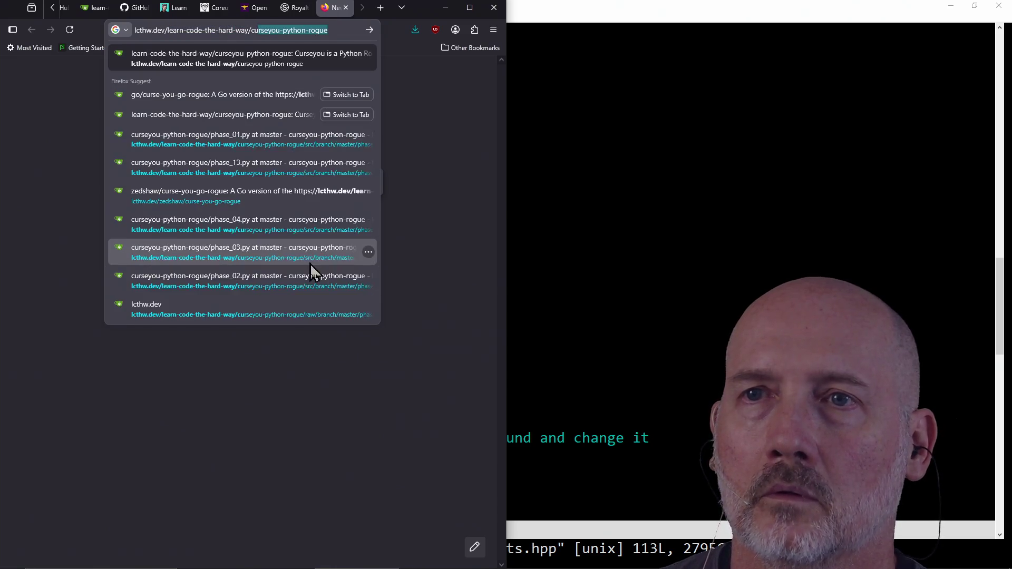
key("Return")
- Go to the learn-code-the-hard-way organization page and scroll through its repositories
key("ctrl+l")
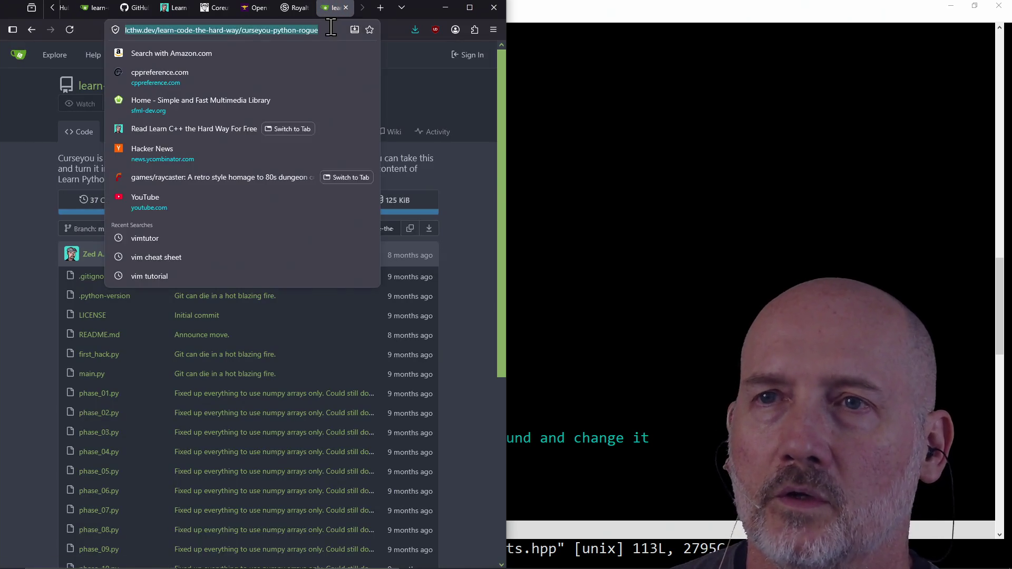
left_click(446, 276)
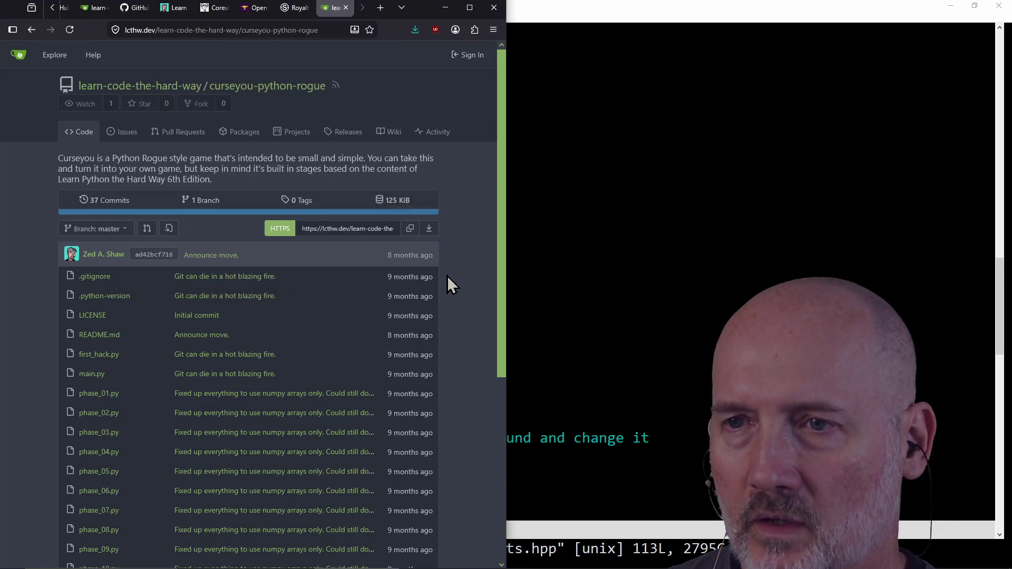
left_click(644, 501)
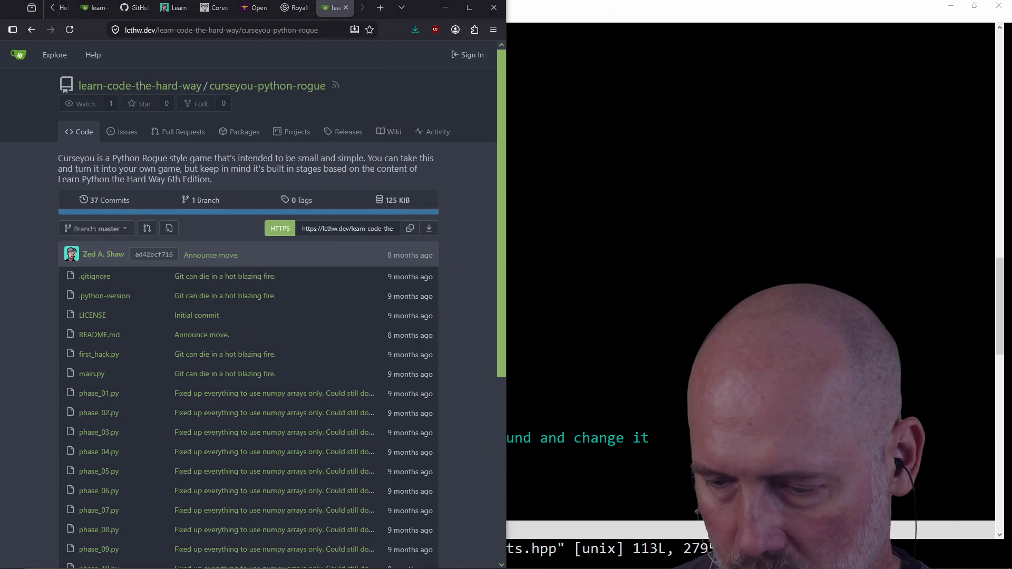
left_click(179, 78)
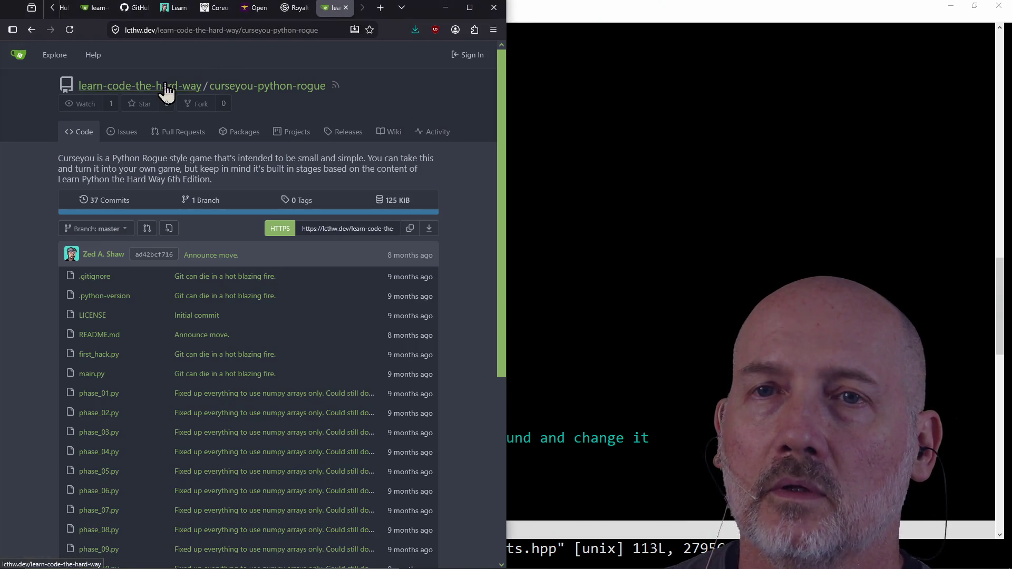
left_click(174, 86)
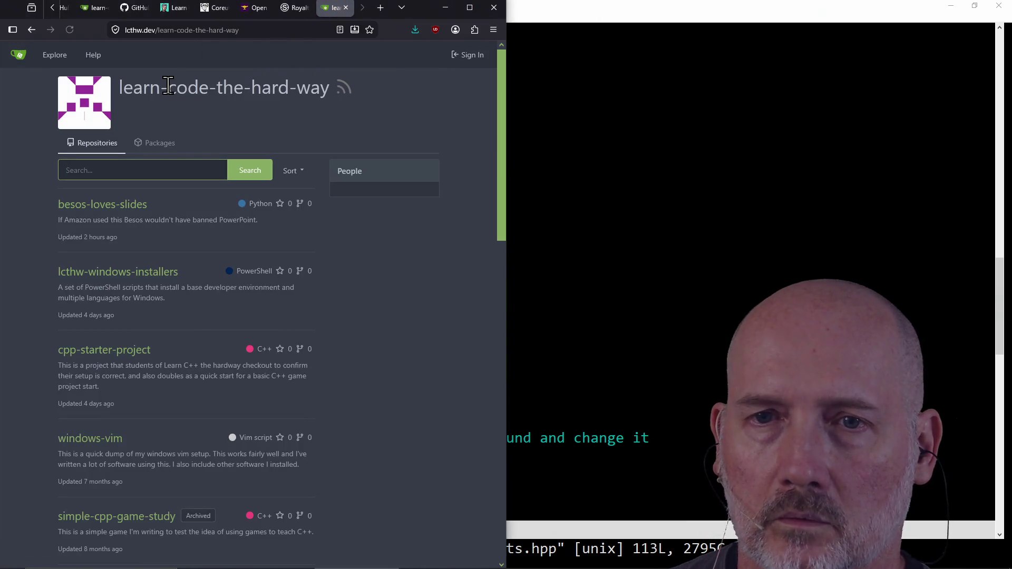
scroll(381, 331, "down", 5)
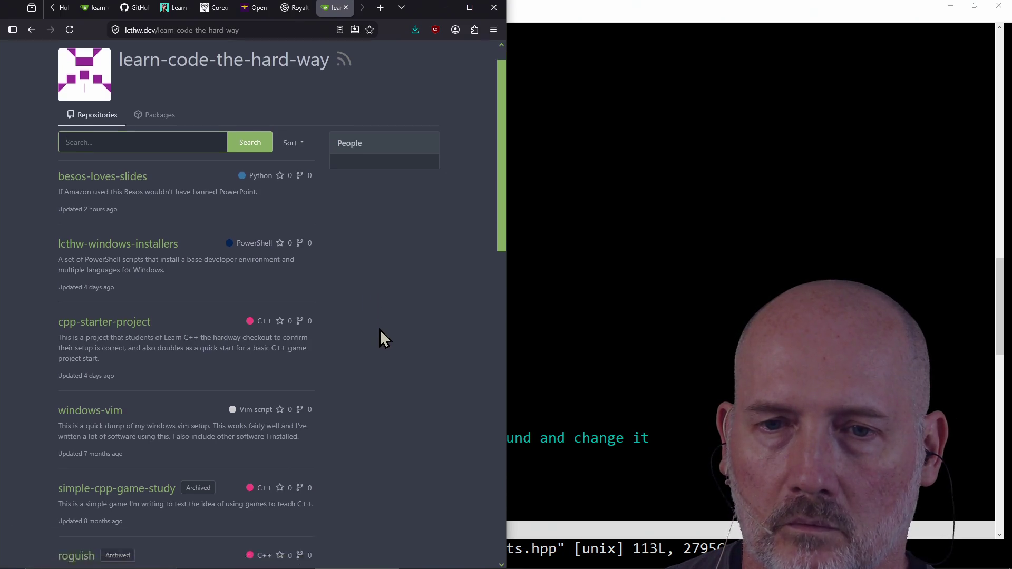
scroll(381, 331, "down", 9)
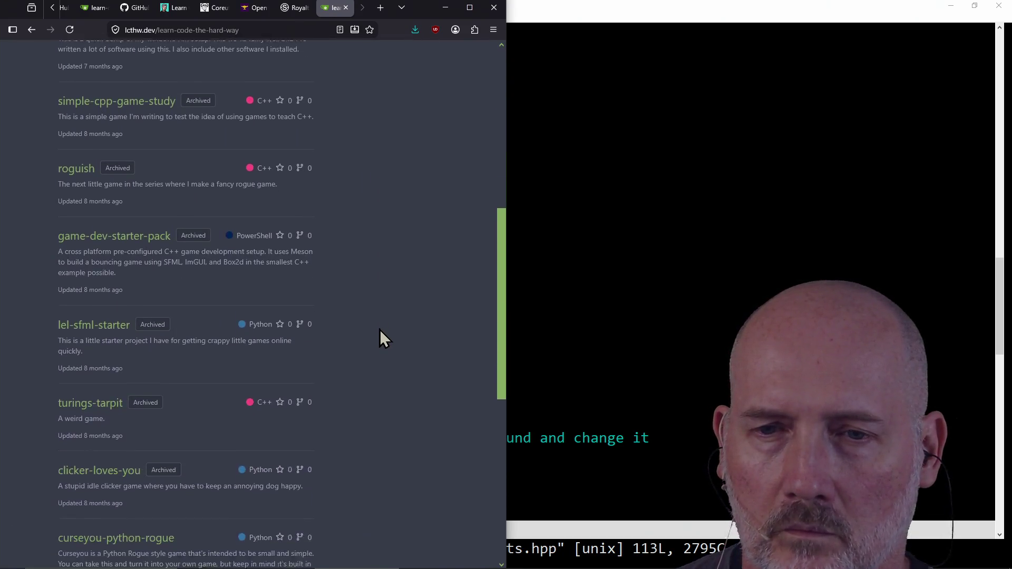
scroll(380, 331, "down", 2)
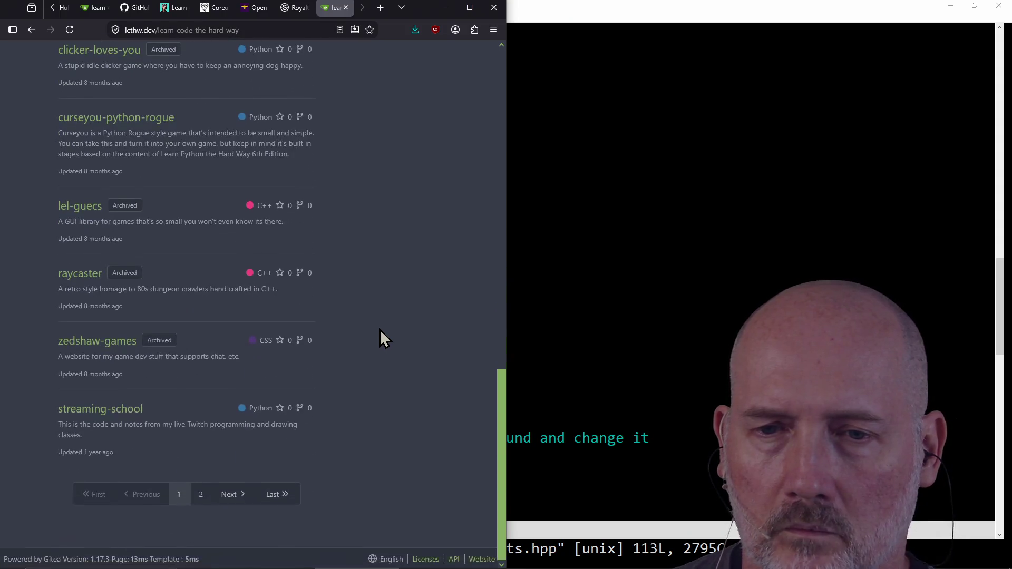
scroll(380, 331, "up", 15)
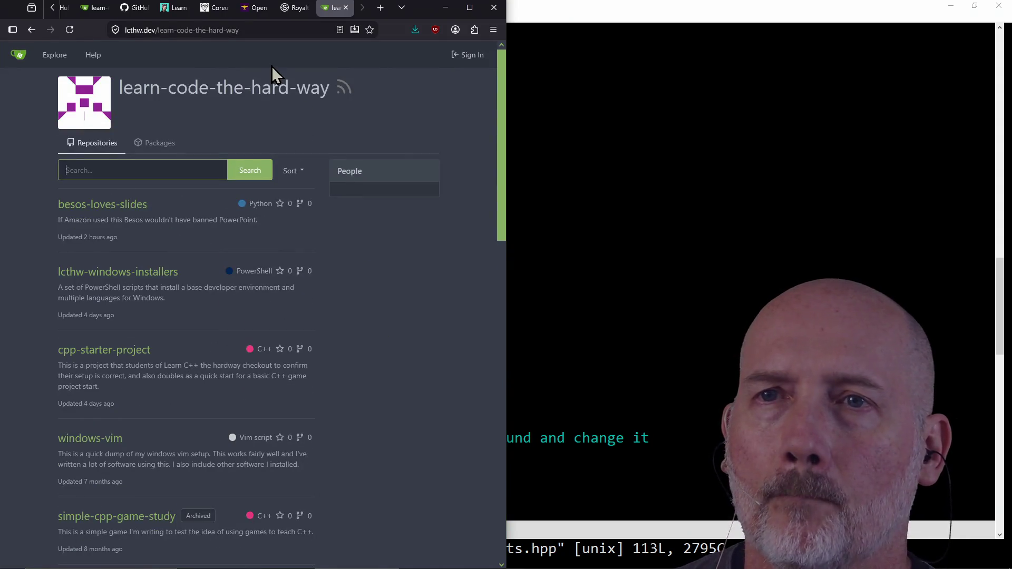
left_click(277, 30)
- Try a guessed curse-you-go-rogue repository address, which returns a 404
type("/learn-go")
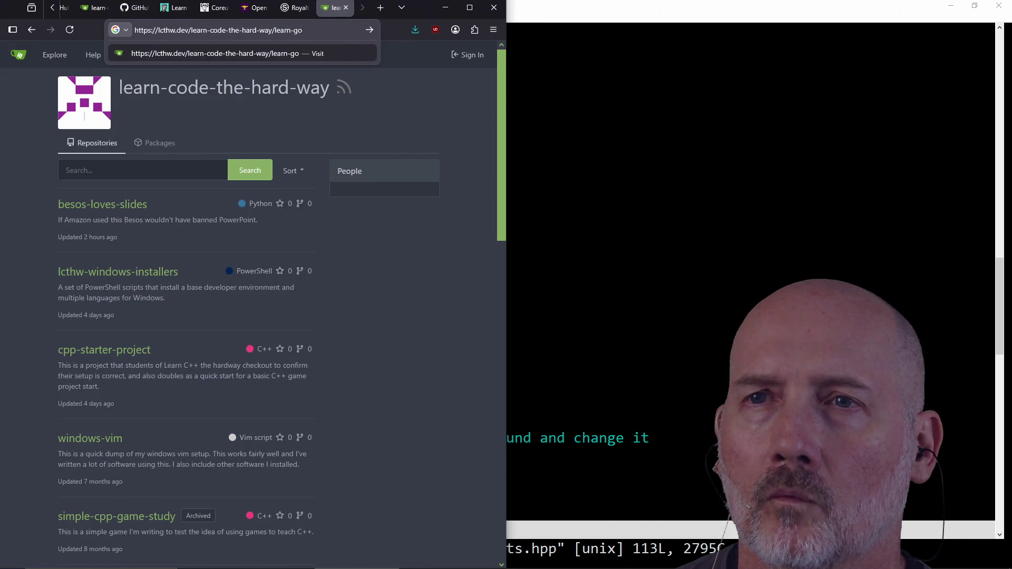
key("BackSpace")
key("BackSpace")
key("BackSpace")
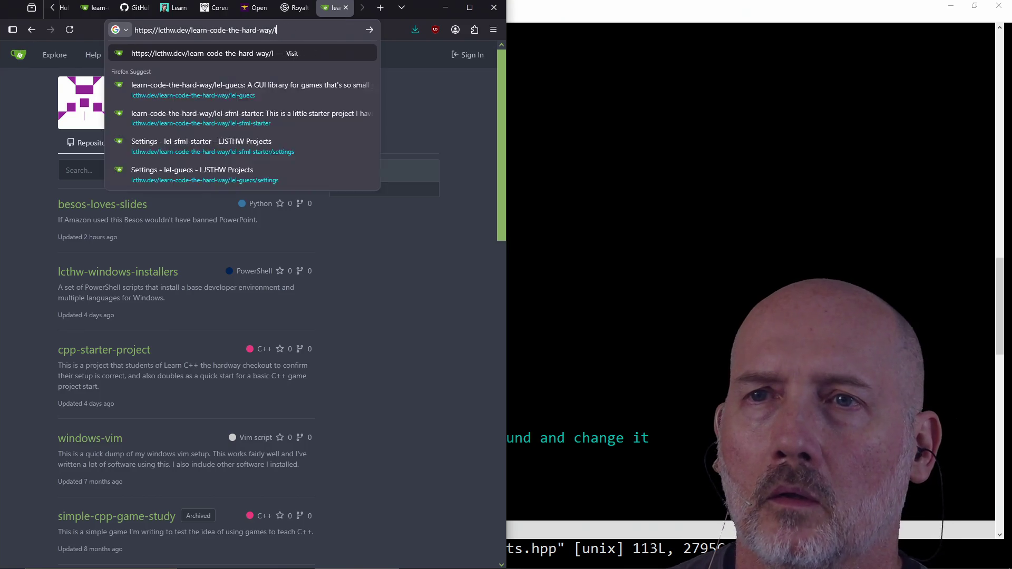
type("cur")
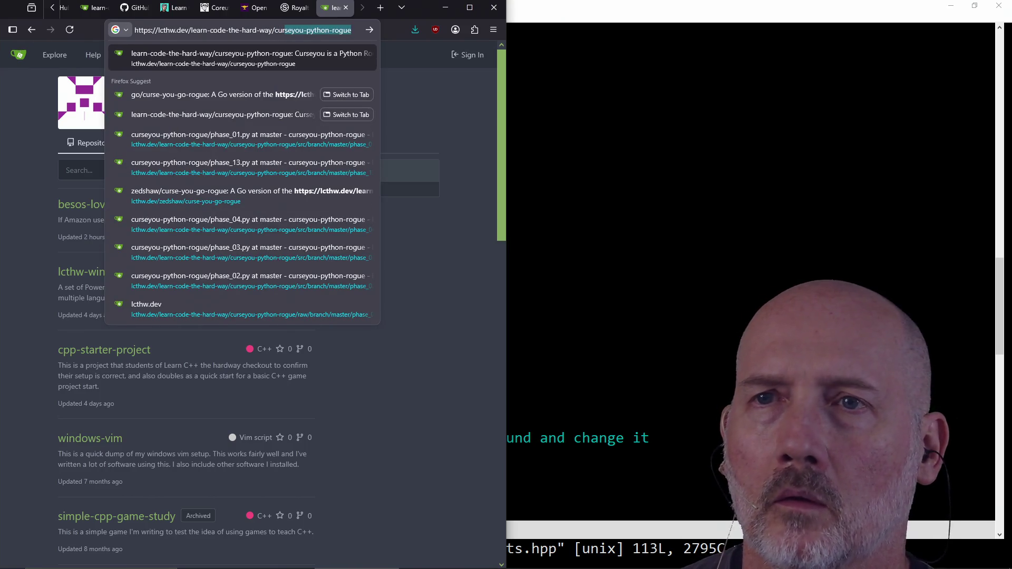
type("se-you-go-rogue")
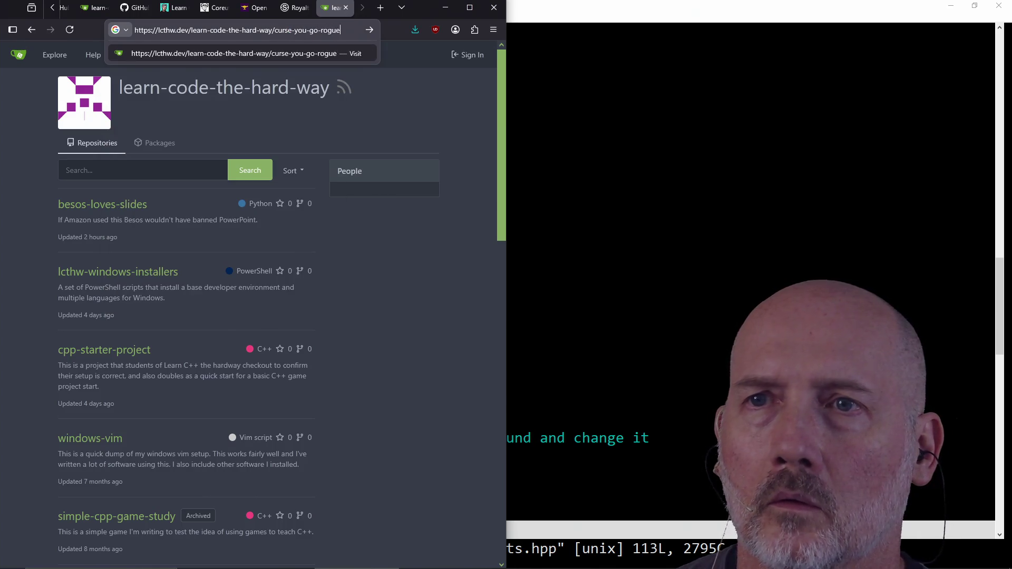
key("Return")
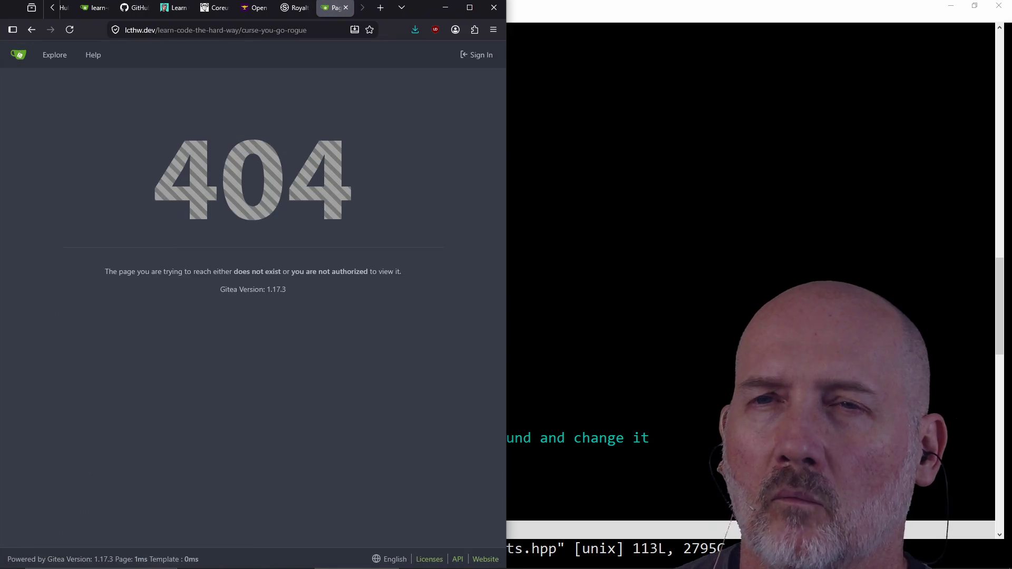
- Fix the address to lcthw.dev/go/ to load the go organization page
left_click(306, 30)
double_click(312, 30)
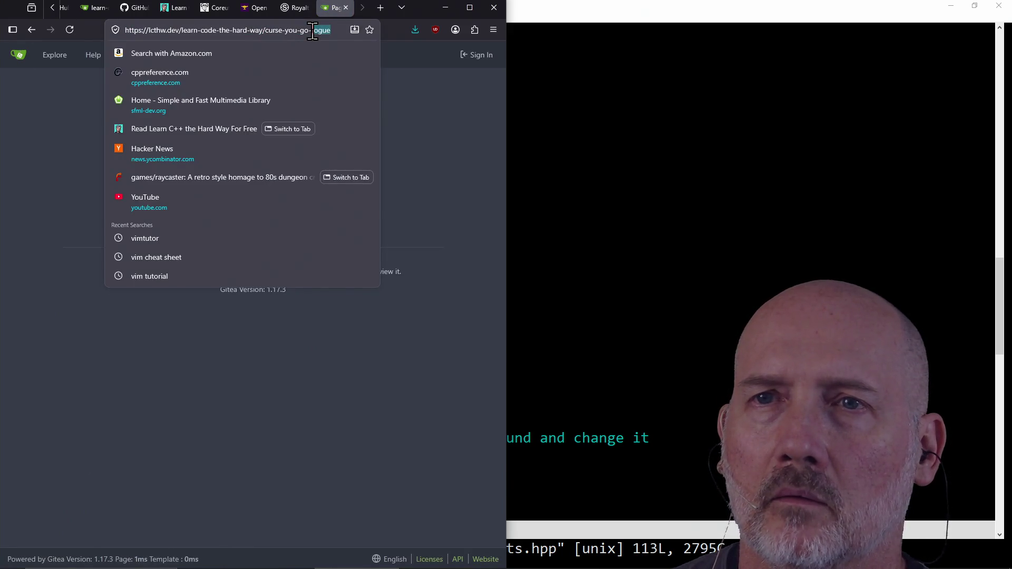
key("BackSpace")
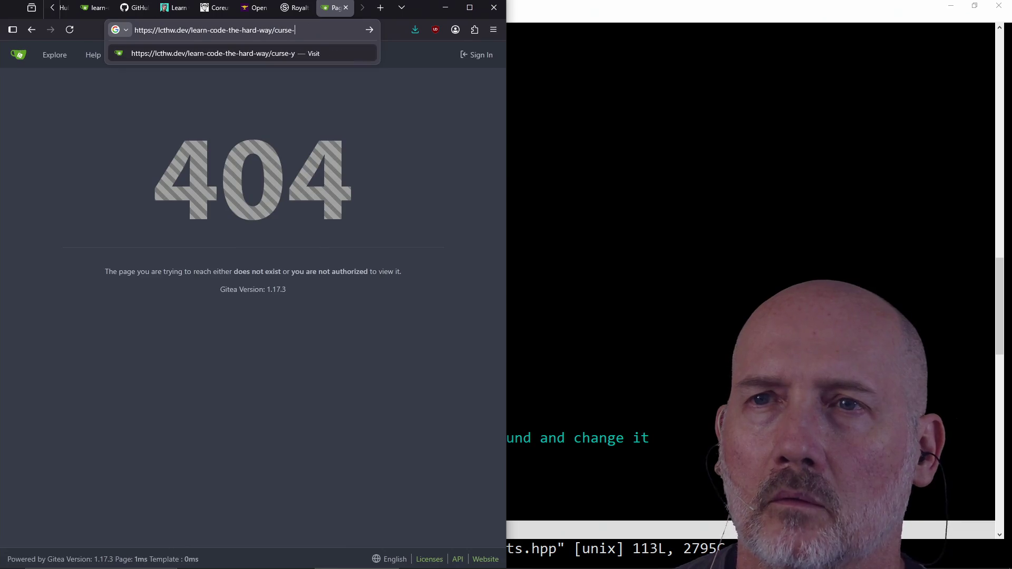
key("BackSpace")
key("BackSpace")
key("BackSpace")
type("go/")
key("Return")
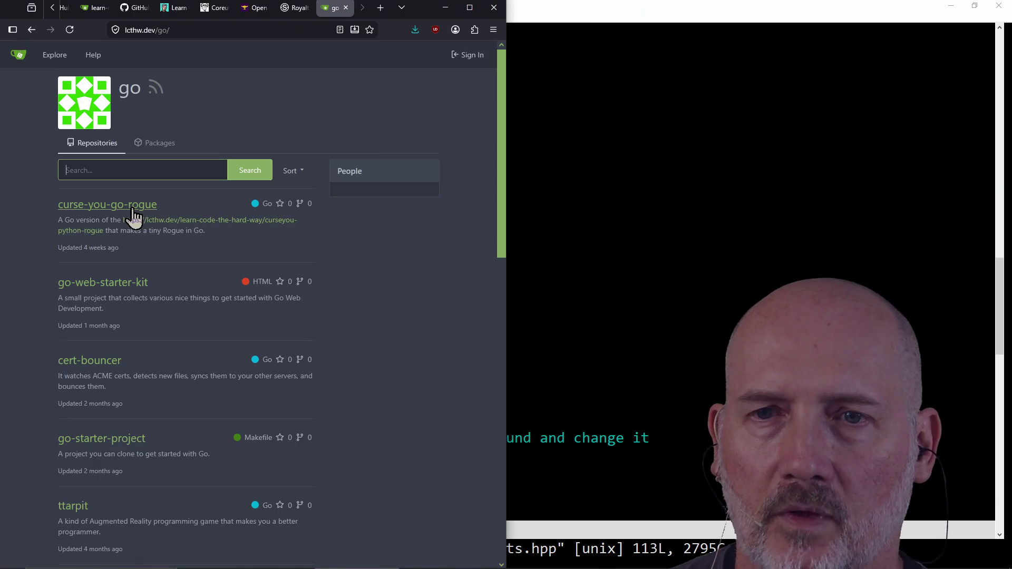
- Open the curse-you-go-rogue repository, showing folders 00_first_hack through 06_MazeWorld
left_click(132, 206)
left_click(268, 27)
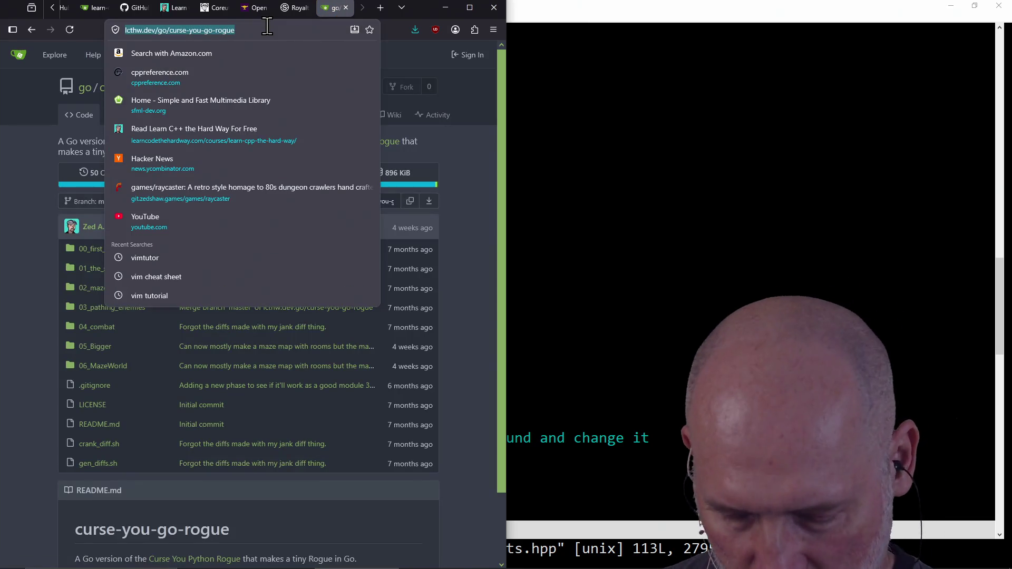
left_click(474, 347)
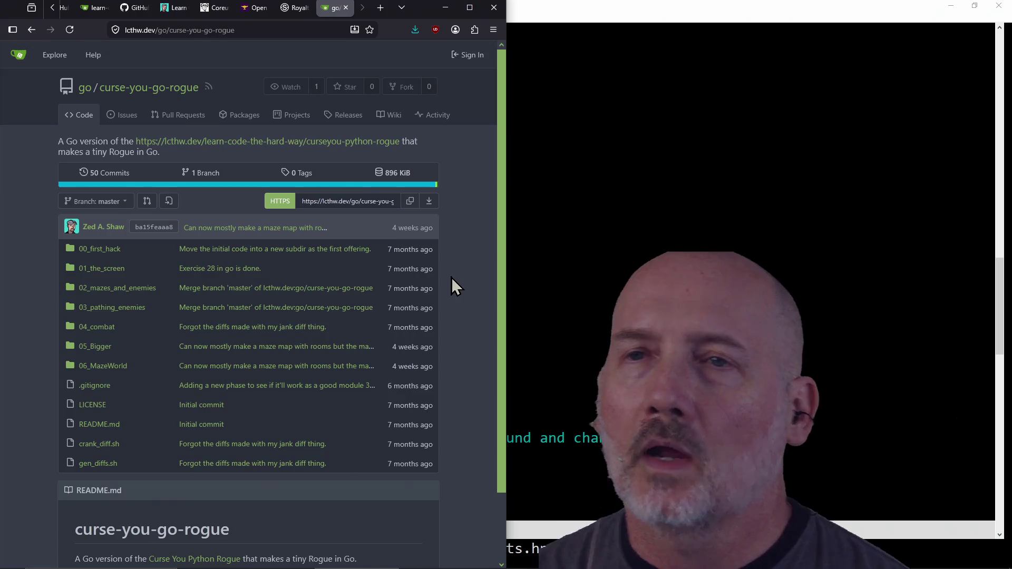
left_click(259, 30)
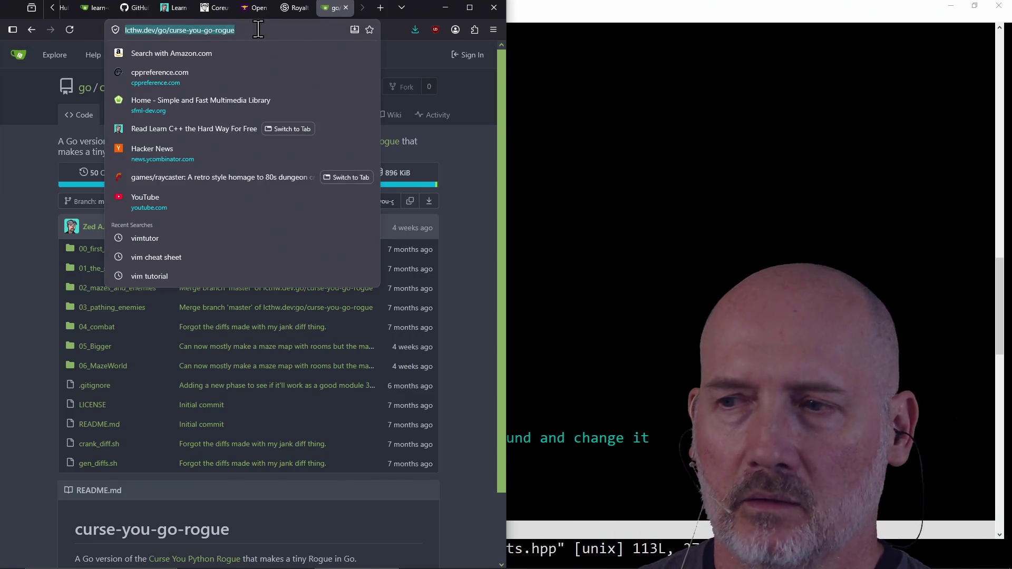
- Load the LÖVE site, then search 'godot' and open the Godot Engine site in a background tab
type("love2d.org/")
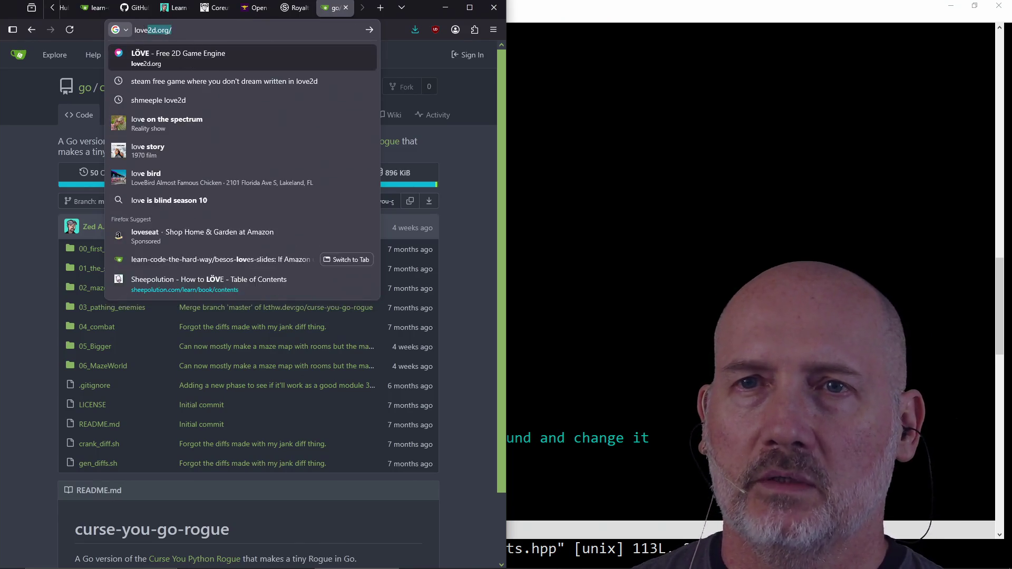
key("Return")
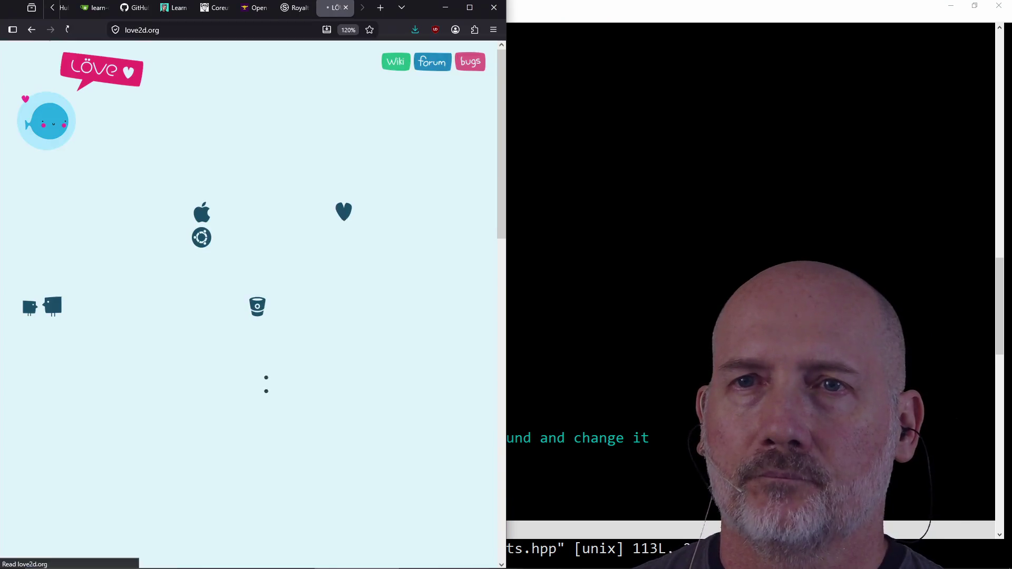
key("ctrl+t")
type("godo")
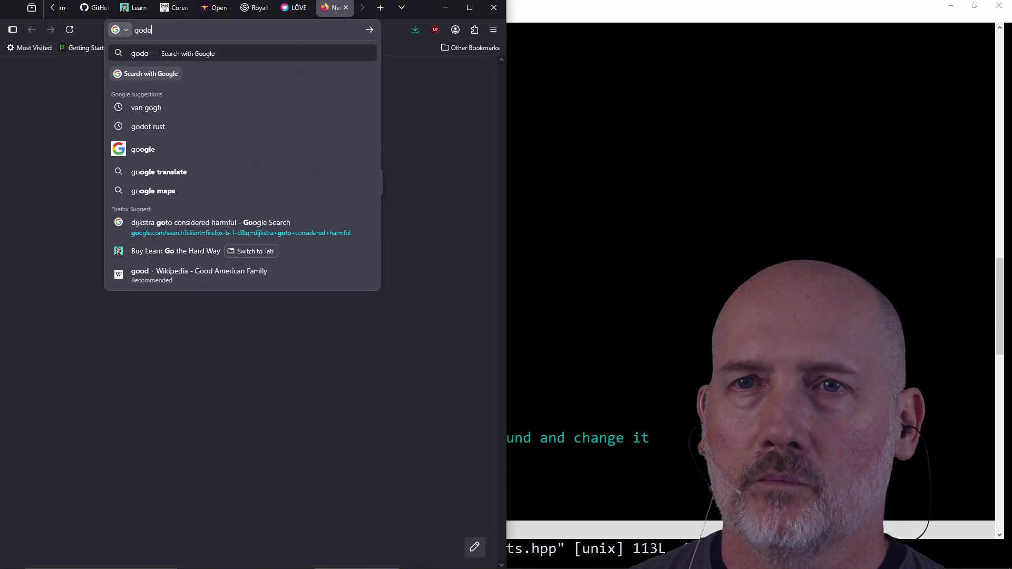
key("Return")
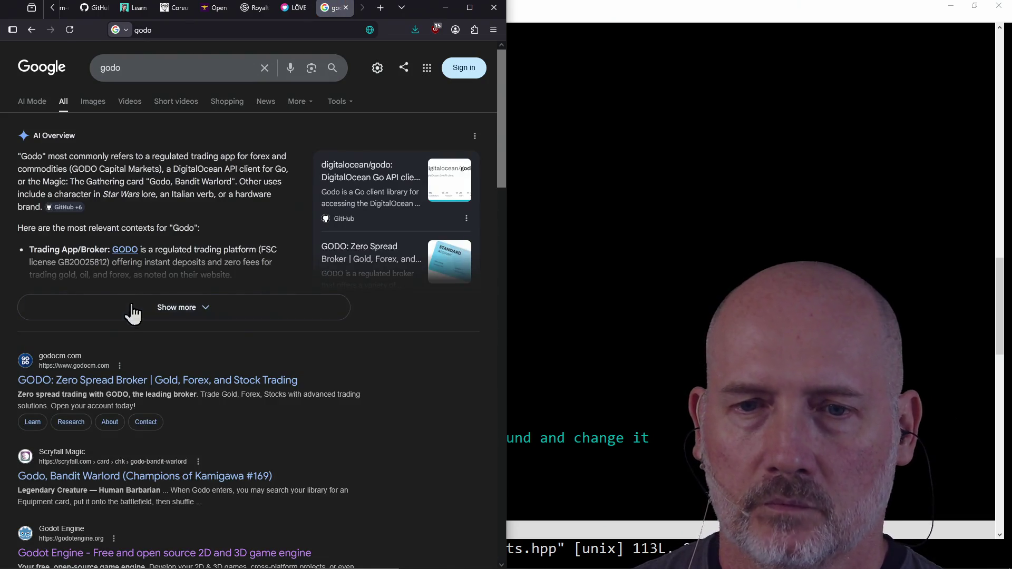
left_click(163, 69)
type("t")
key("Return")
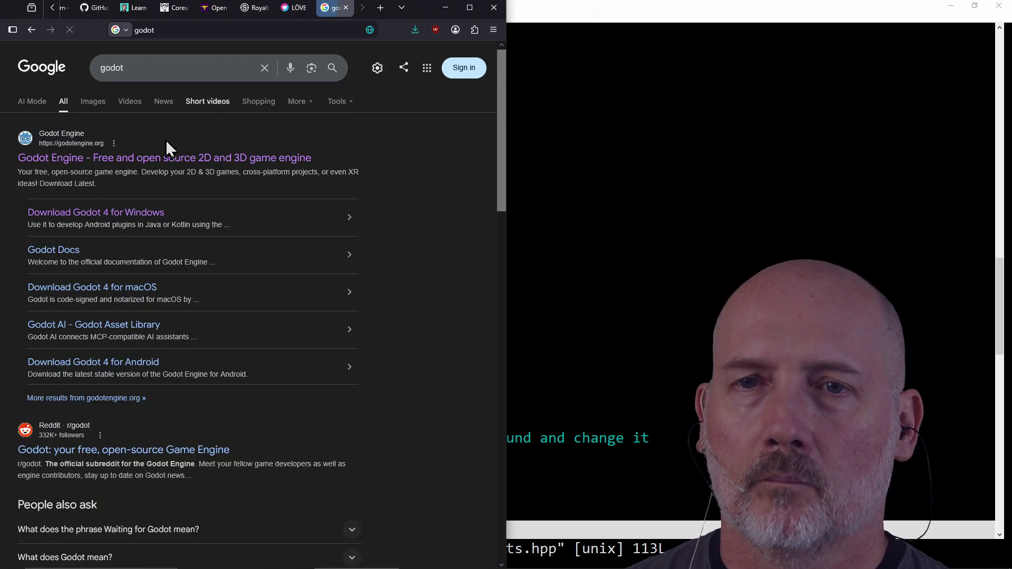
middle_click(108, 158)
- Close the Google results tab and scroll through the LÖVE page
left_click(258, 9)
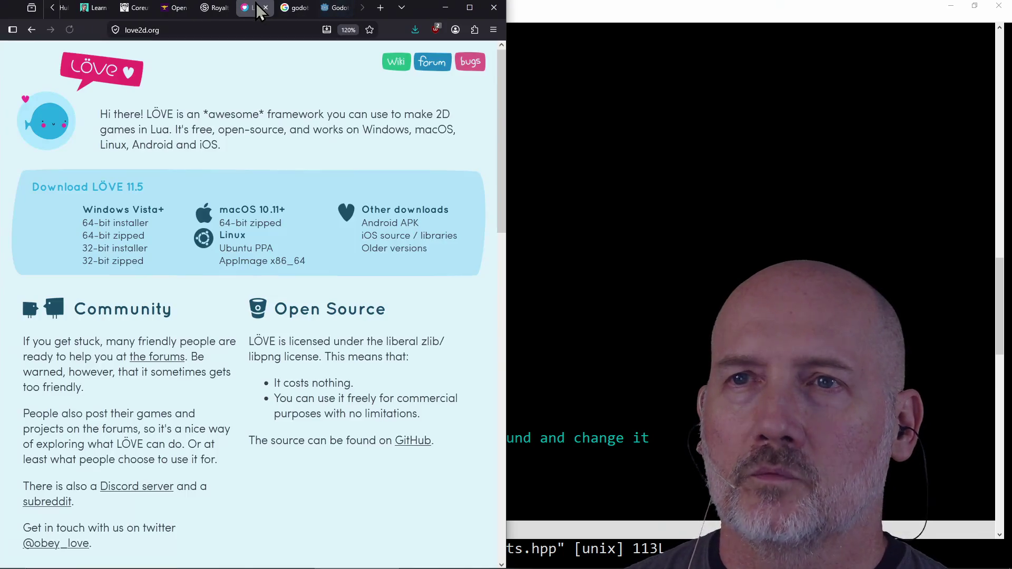
left_click(293, 9)
left_click(305, 9)
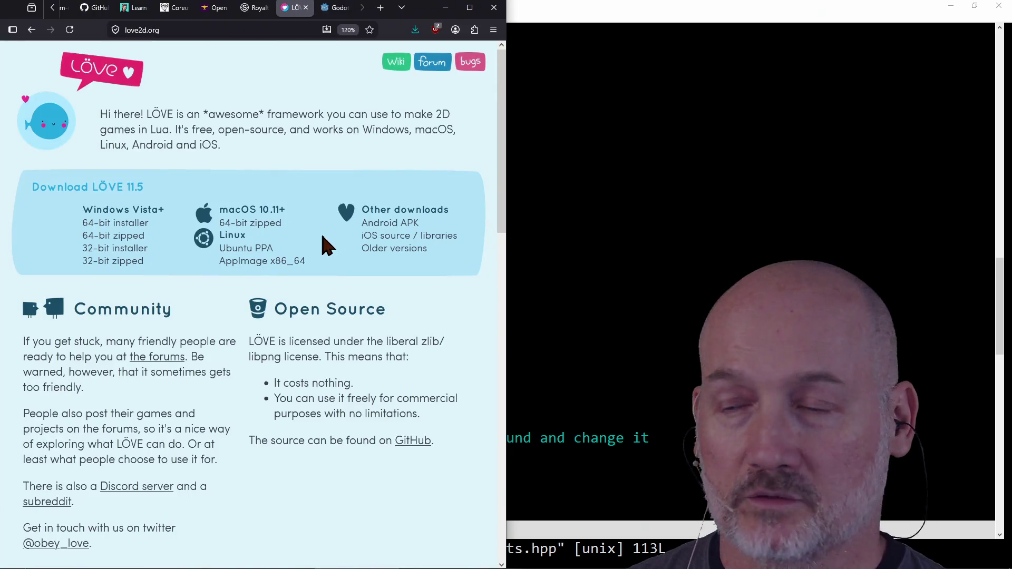
scroll(325, 243, "down", 3)
scroll(325, 243, "down", 10)
scroll(324, 243, "down", 4)
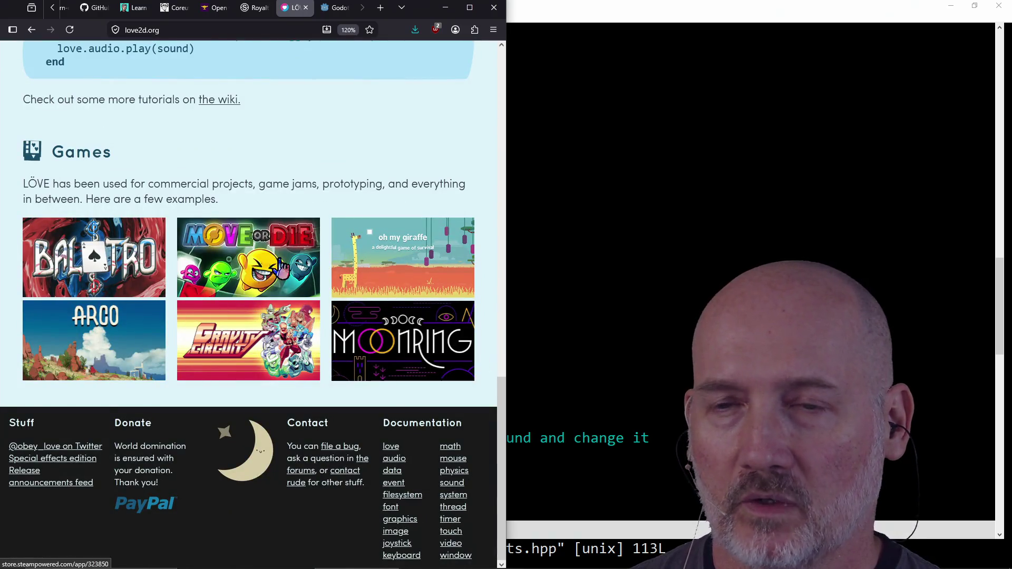
scroll(301, 254, "up", 5)
scroll(300, 253, "up", 11)
scroll(300, 253, "down", 10)
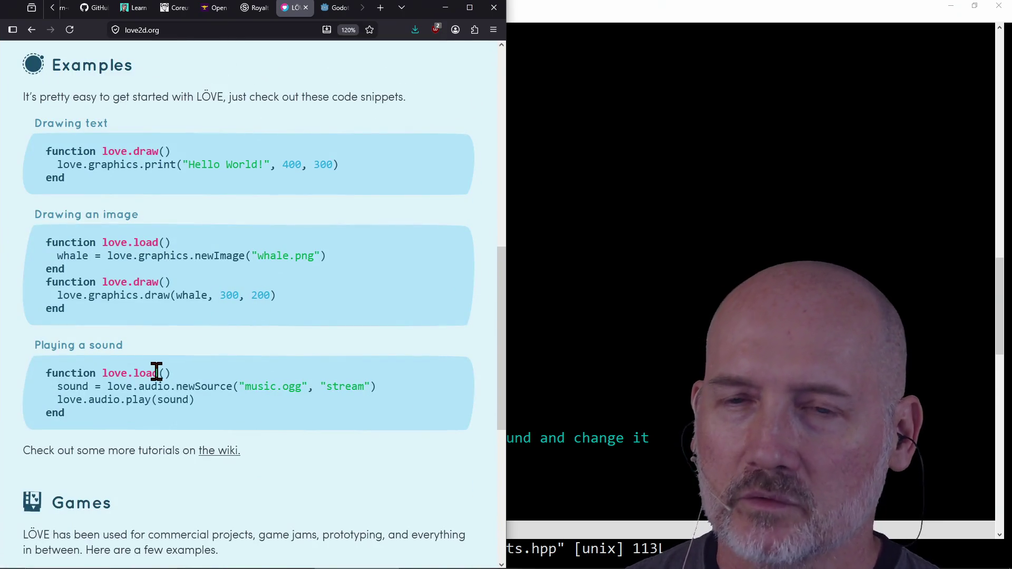
scroll(157, 371, "up", 10)
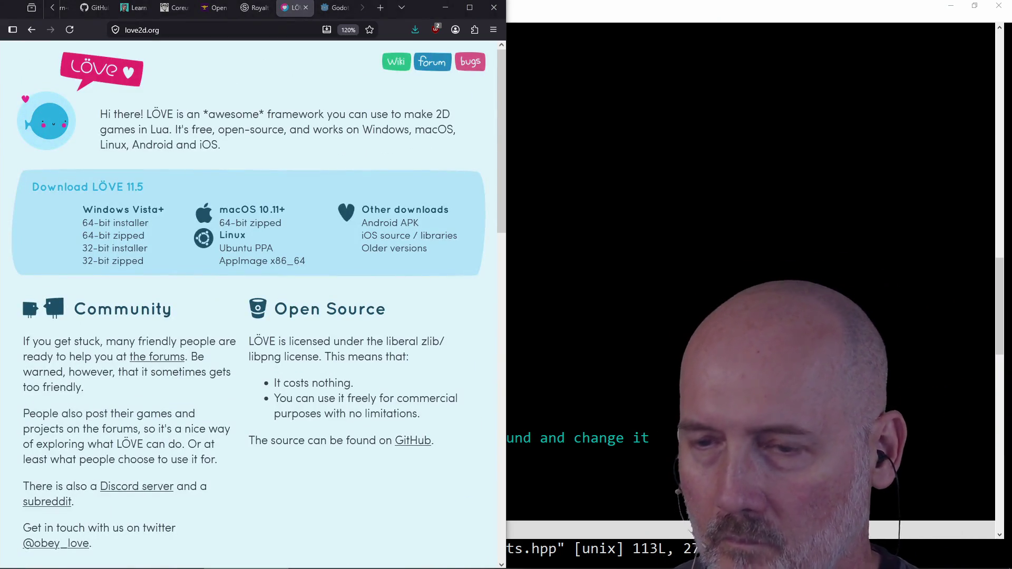
- Replace the LÖVE tab's address with 'sheepolution.com' to load sheepolution.com
left_click(160, 30)
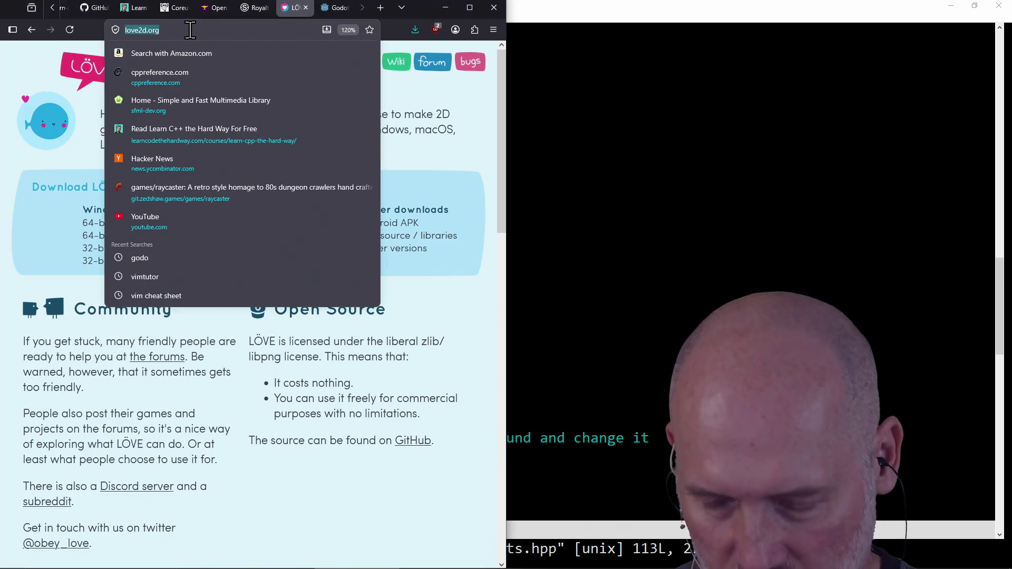
key("alt+Tab")
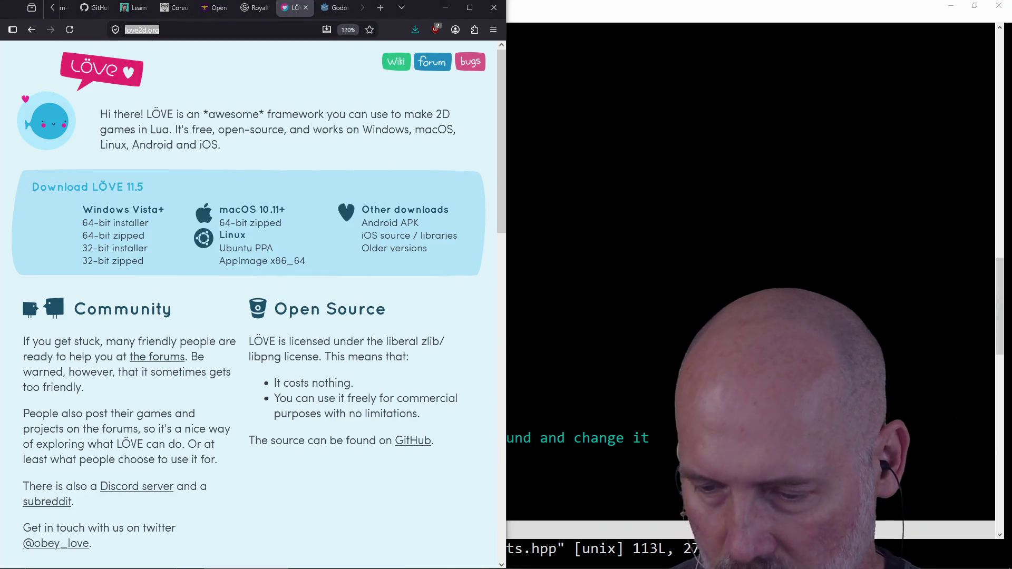
key("alt+Tab")
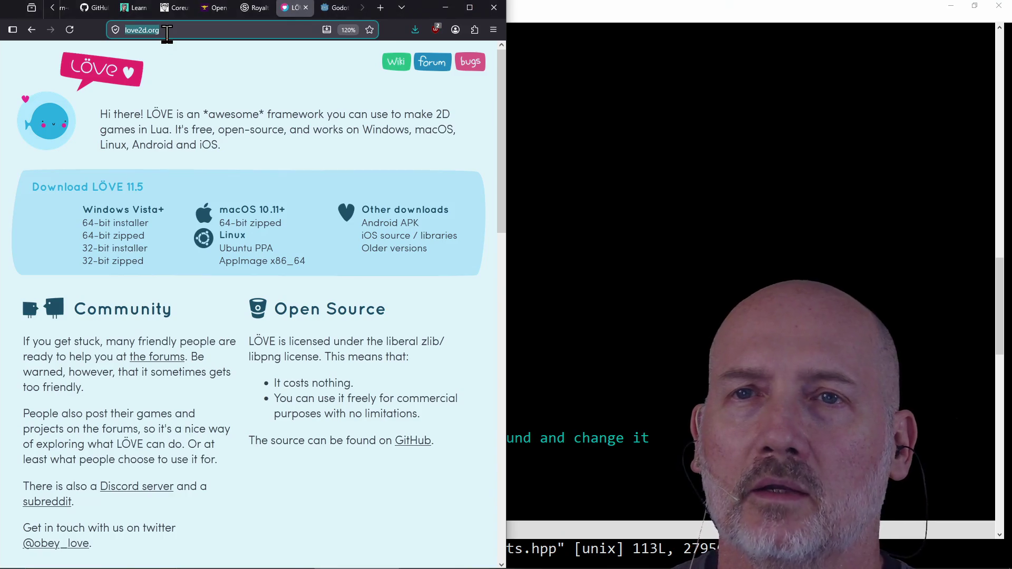
type("sheepolution.com")
key("Return")
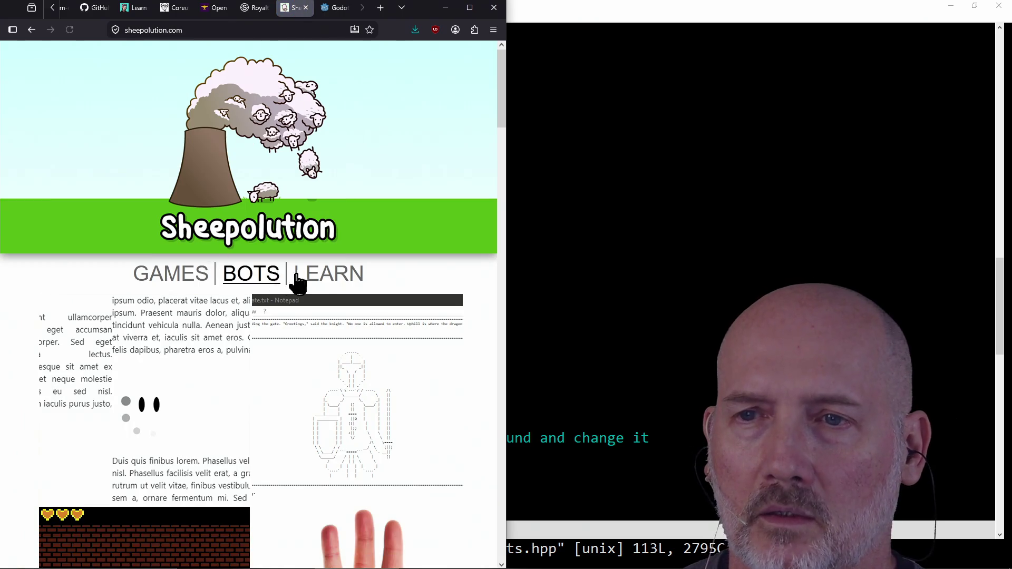
left_click(318, 281)
- Open Read on Sheepolution and scroll through the How to LÖVE chapter list
left_click(176, 445)
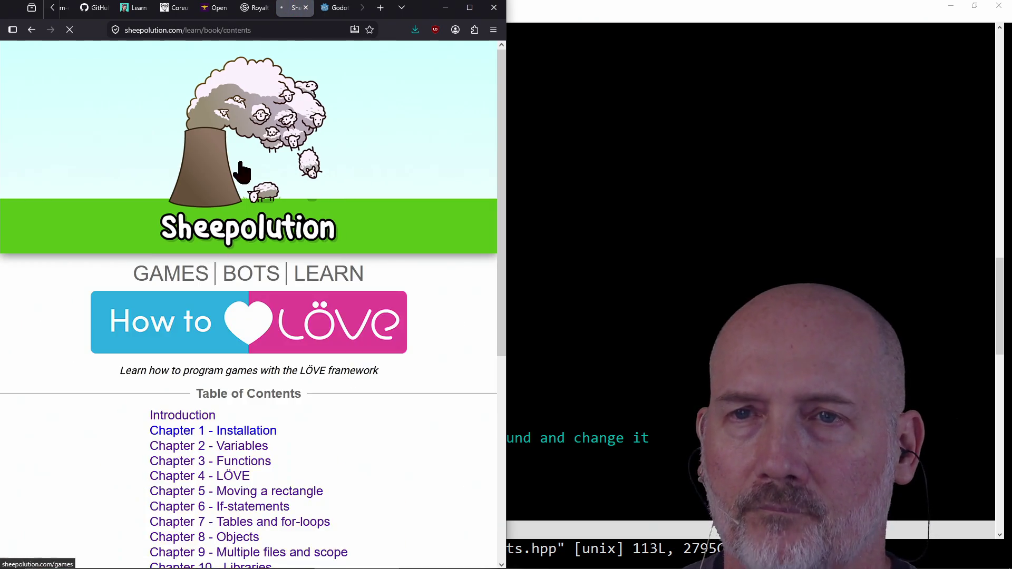
left_click(281, 25)
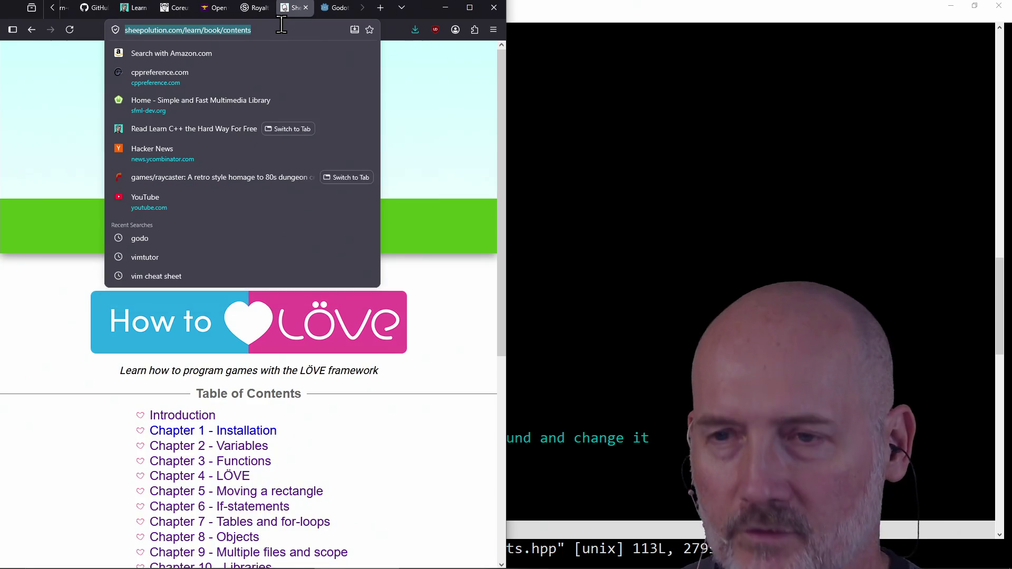
left_click(409, 451)
scroll(409, 451, "down", 4)
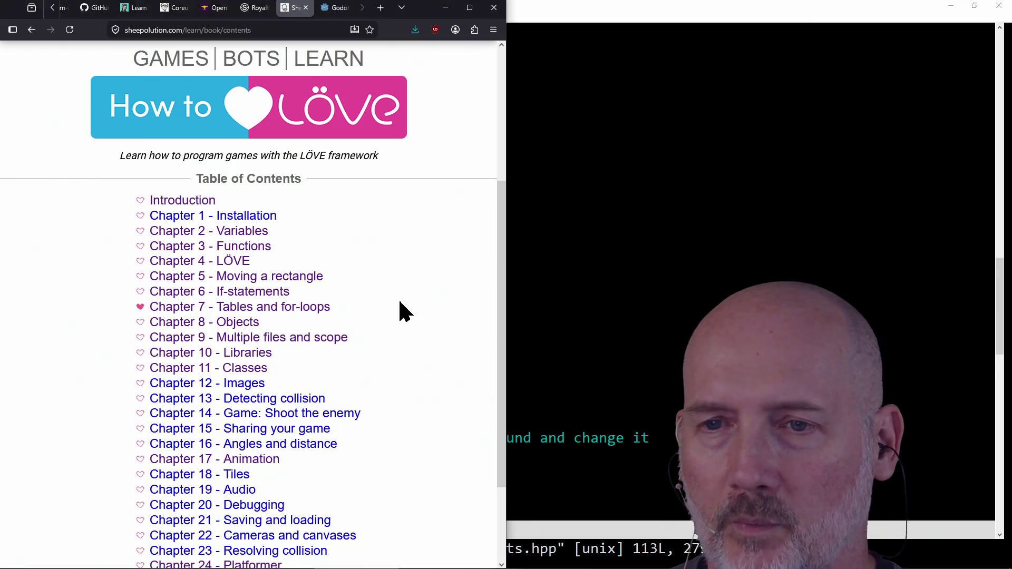
scroll(402, 309, "down", 3)
scroll(402, 310, "up", 7)
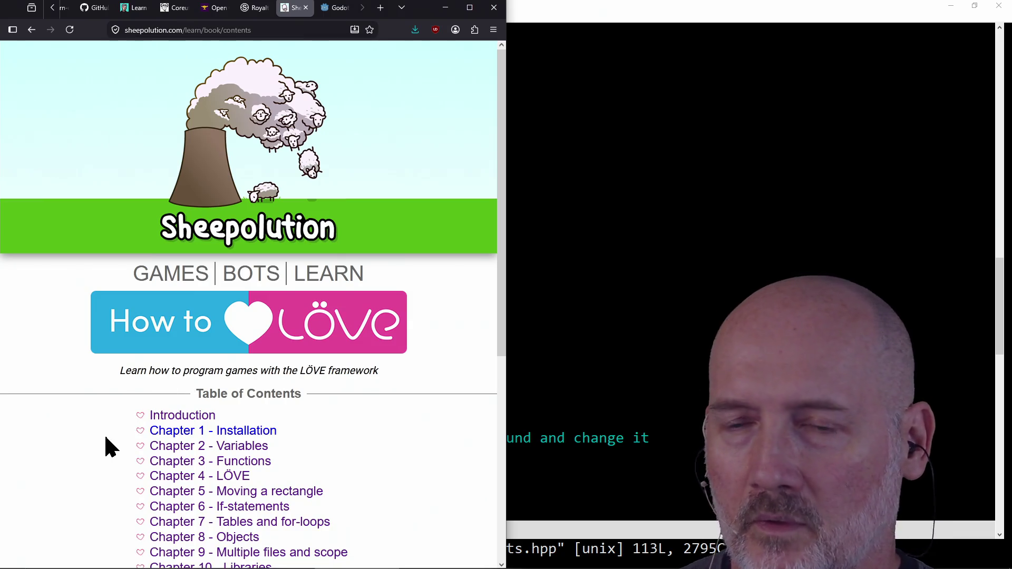
scroll(51, 431, "down", 6)
scroll(48, 431, "up", 5)
scroll(45, 431, "up", 1)
scroll(45, 431, "down", 5)
scroll(44, 431, "up", 3)
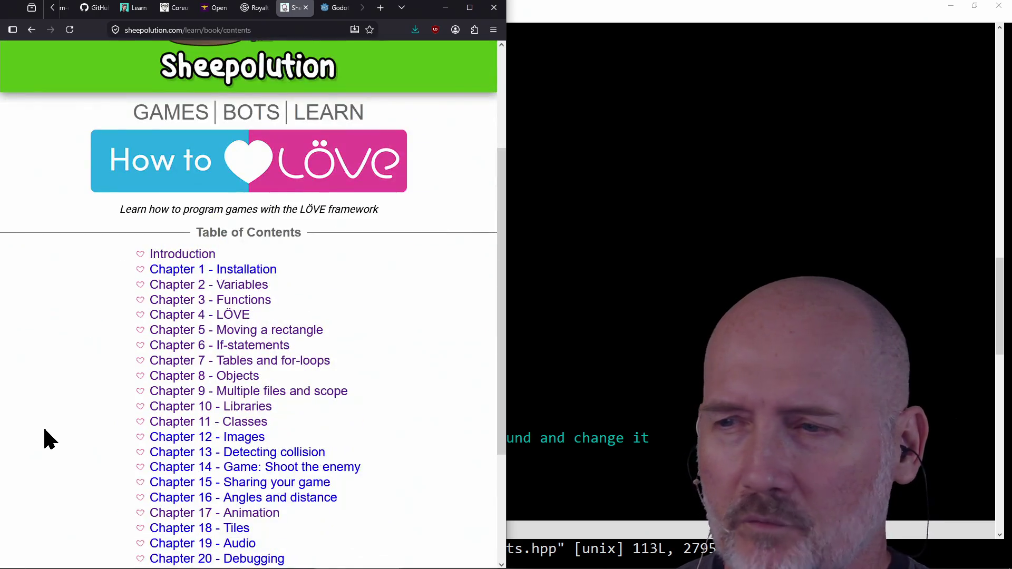
scroll(44, 431, "down", 2)
scroll(44, 431, "up", 5)
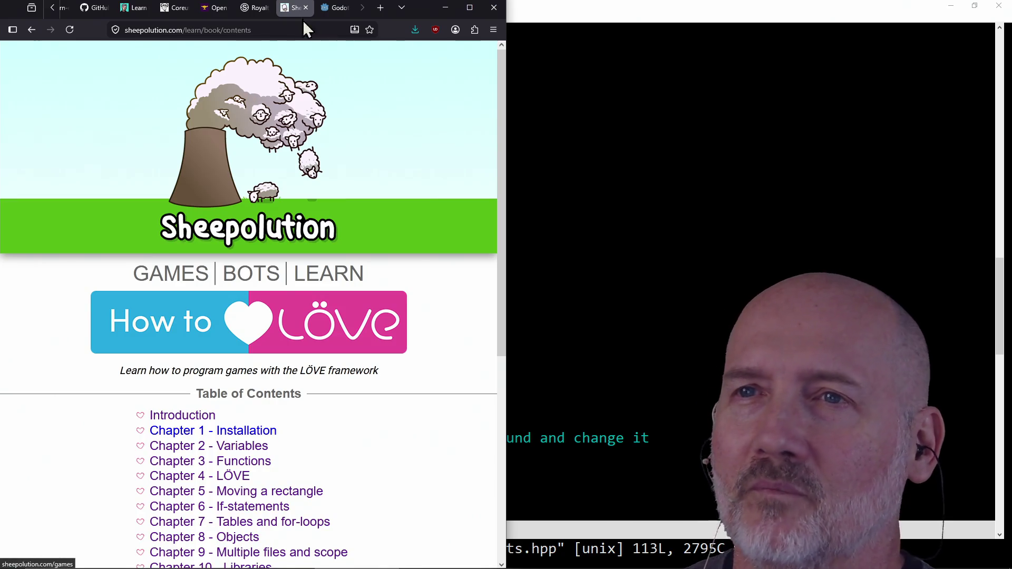
left_click(333, 8)
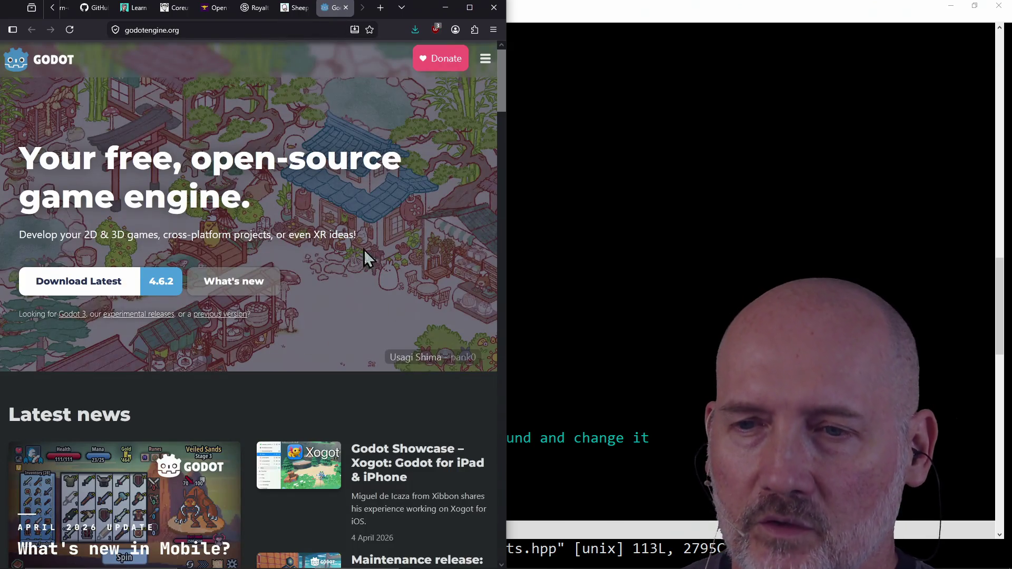
- Scroll the Godot homepage through Latest releases and the feature cards, then back to the top
left_click(280, 30)
left_click(391, 435)
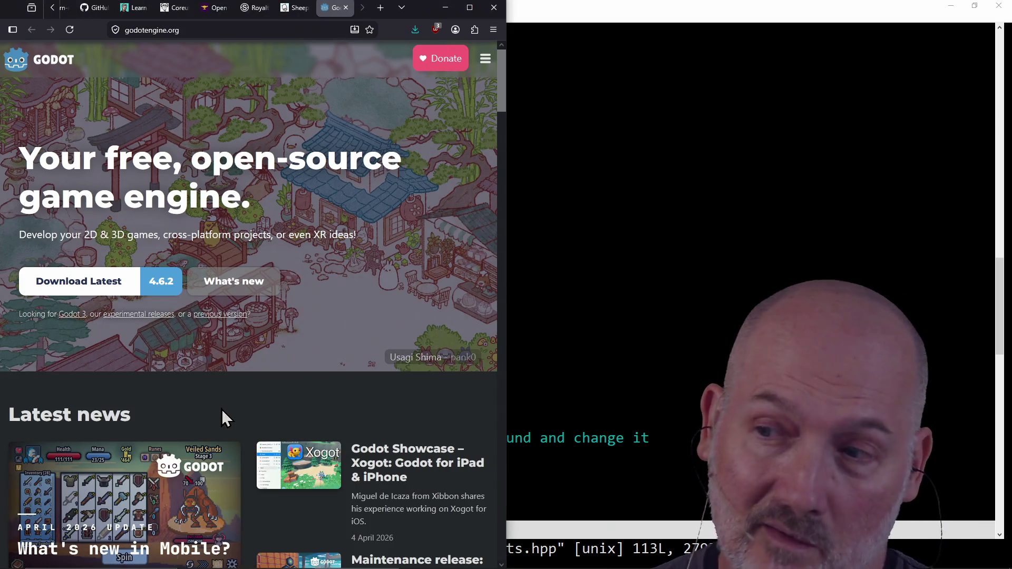
scroll(222, 419, "down", 5)
scroll(174, 385, "down", 5)
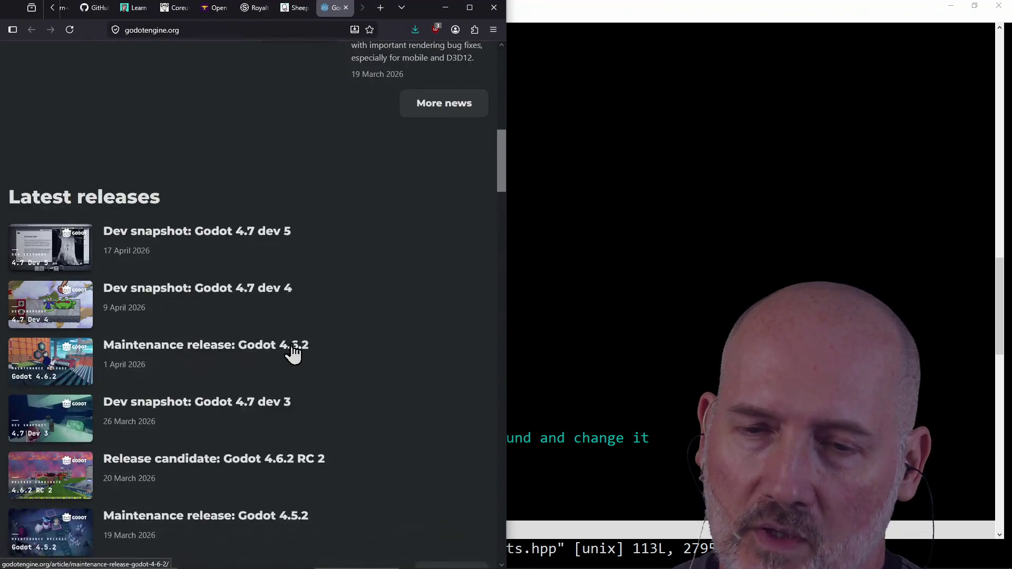
scroll(375, 341, "down", 10)
scroll(375, 341, "up", 2)
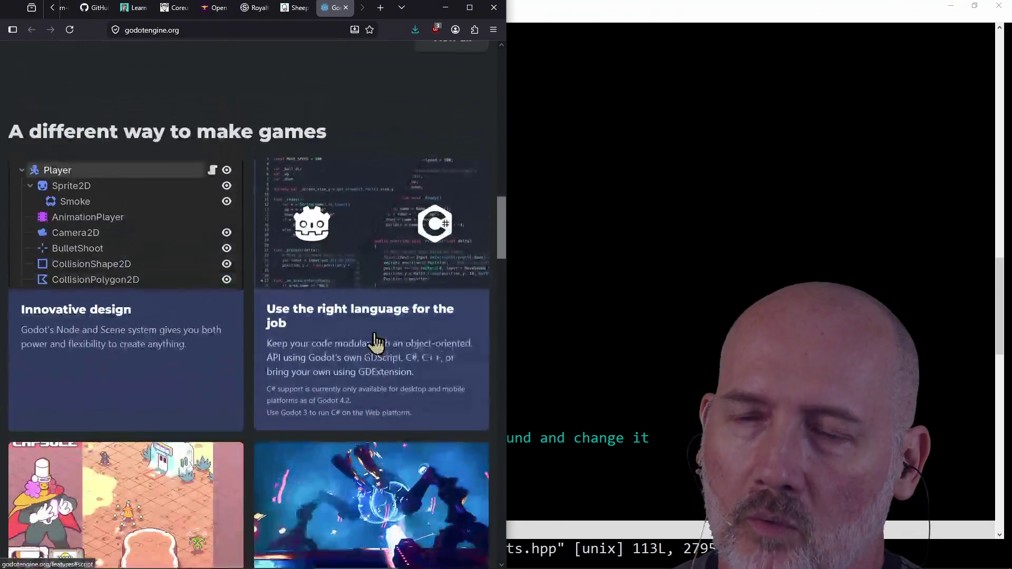
scroll(271, 412, "down", 4)
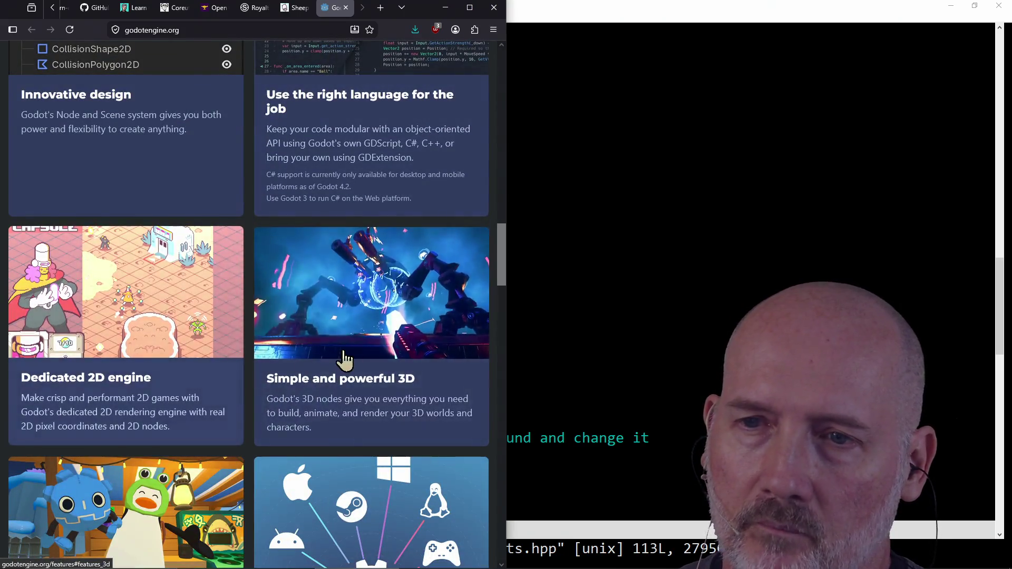
scroll(162, 424, "down", 5)
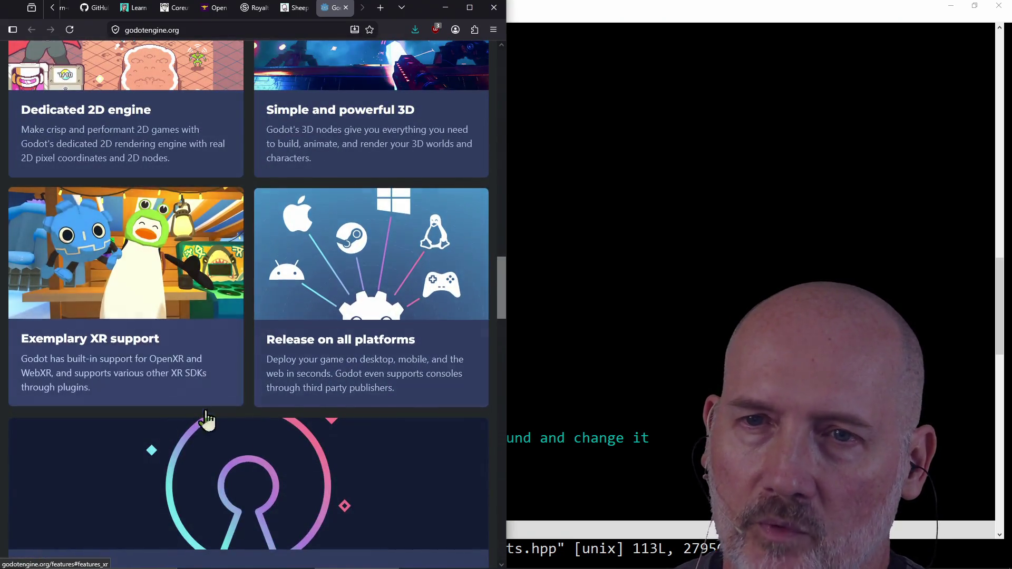
scroll(316, 418, "down", 3)
scroll(282, 354, "up", 20)
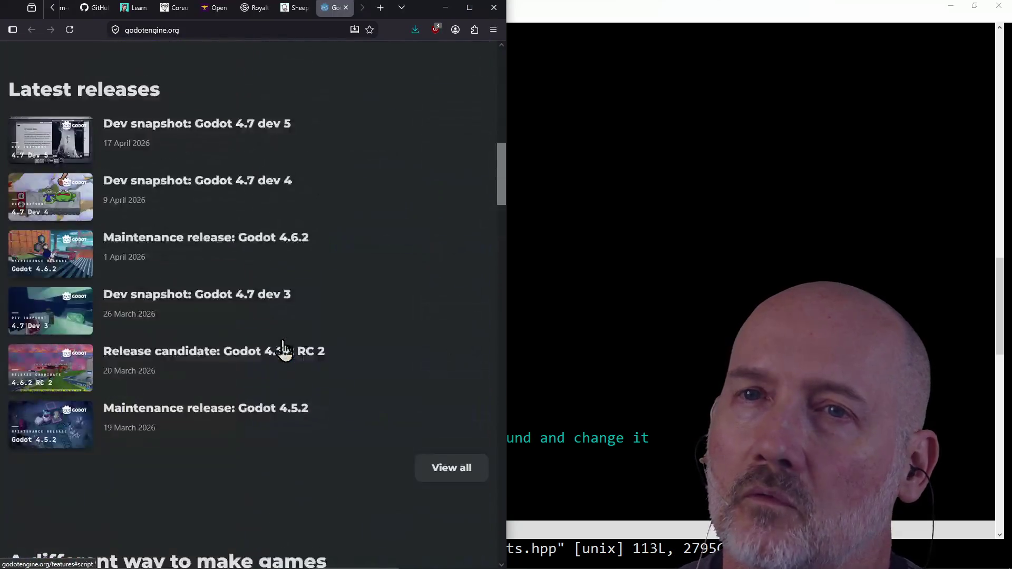
scroll(283, 350, "up", 15)
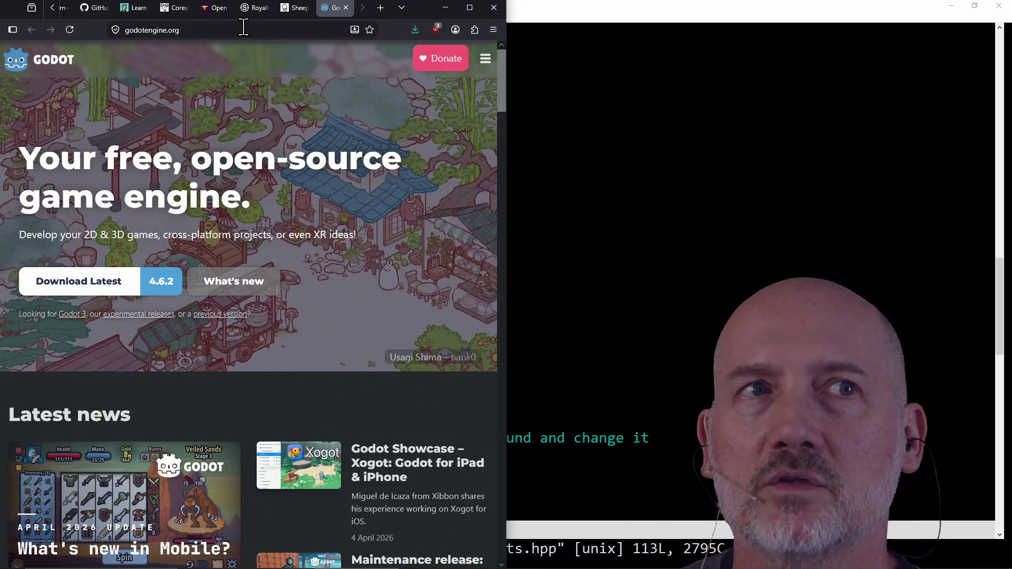
left_click(243, 27)
- Search 'slay the spire 2 godot', open the showcase result and close the Google tab
type("sla")
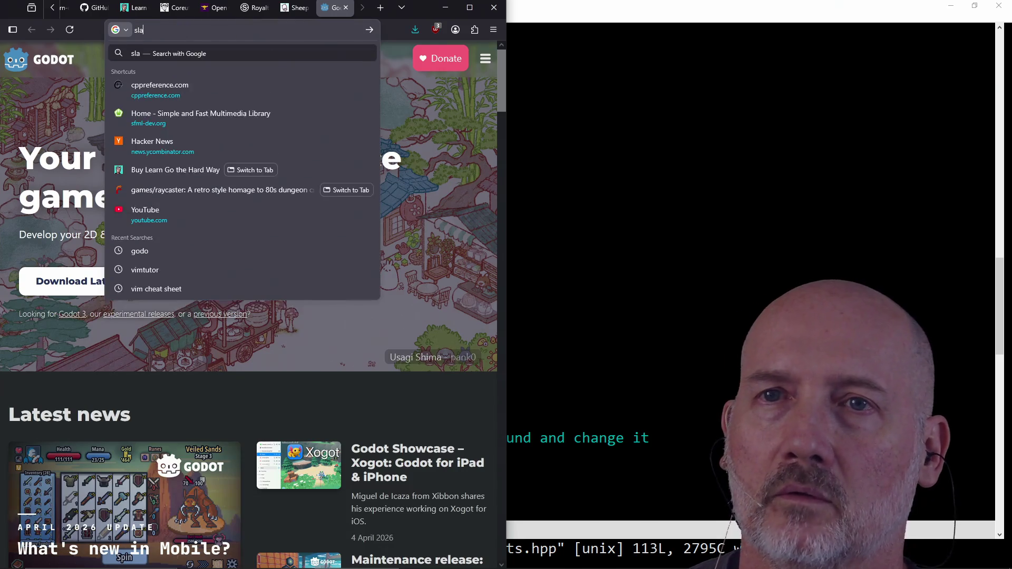
type("y the spire 2 ")
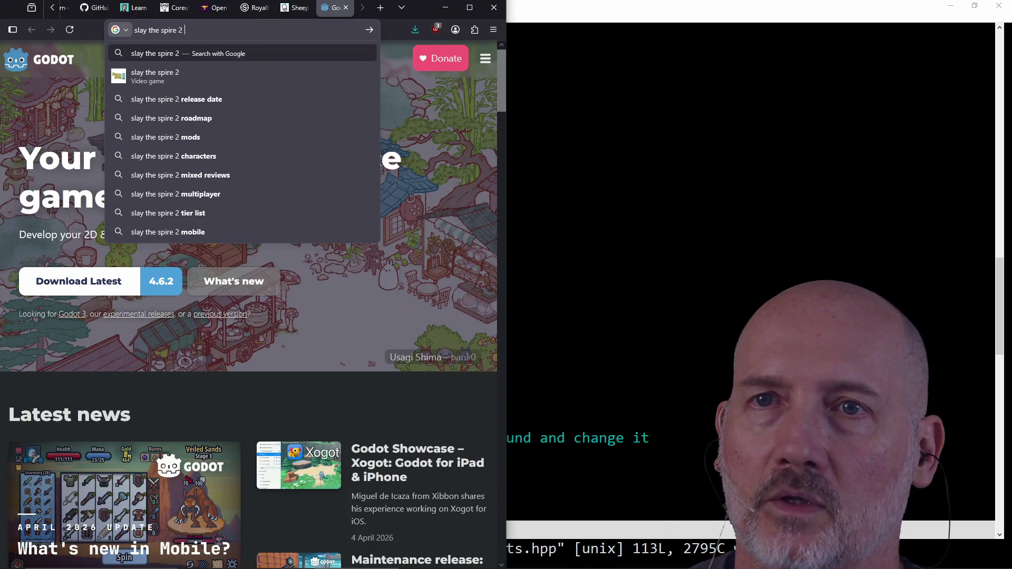
type("godot")
key("Return")
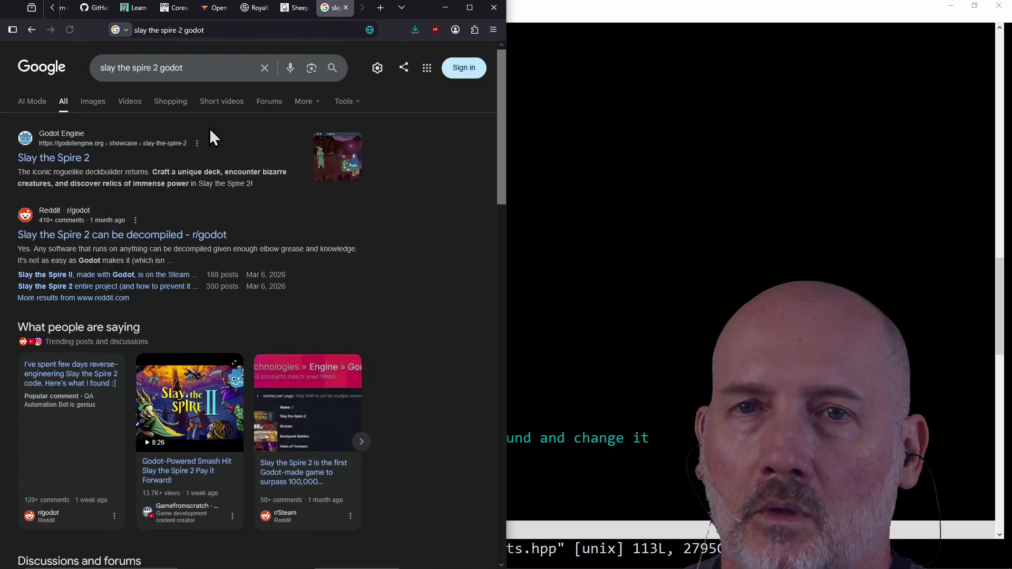
left_click(56, 159)
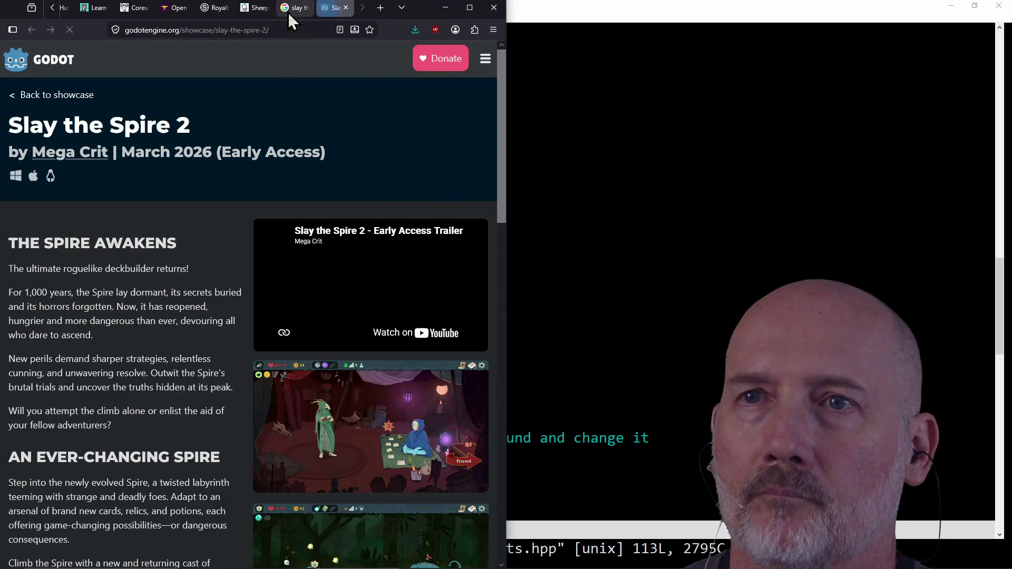
left_click(289, 10)
left_click(305, 7)
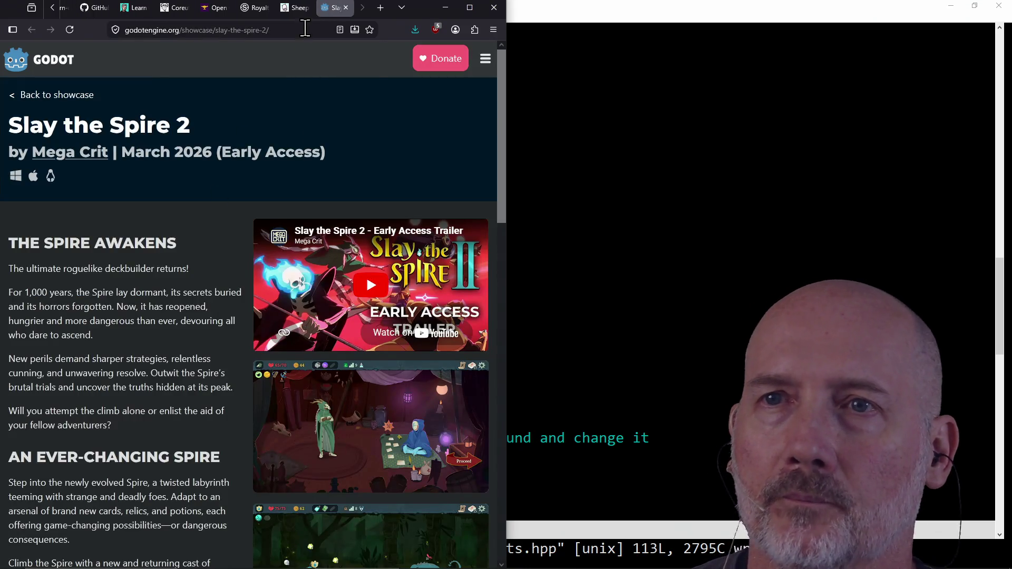
left_click(305, 29)
left_click(167, 383)
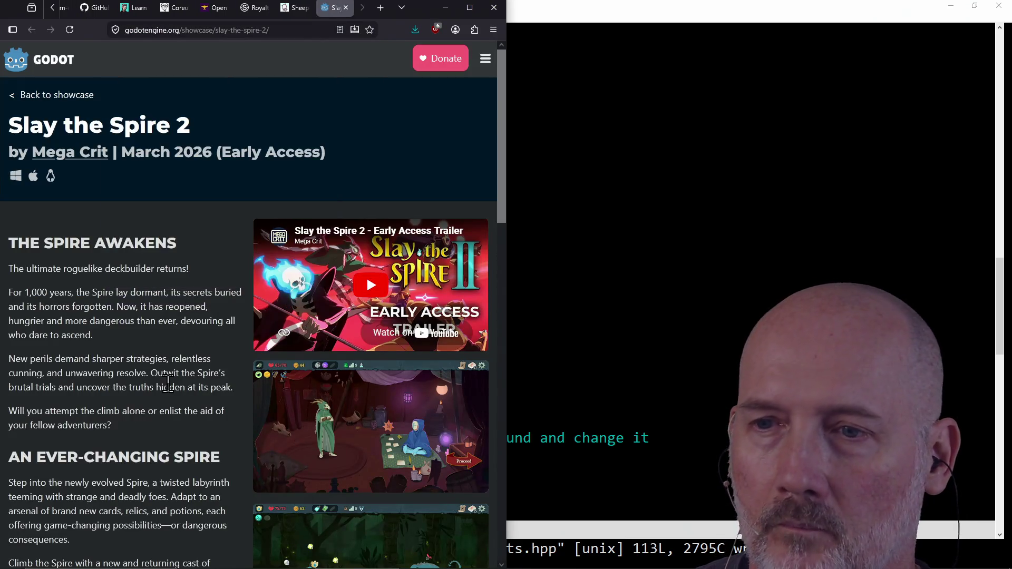
key("alt+Tab")
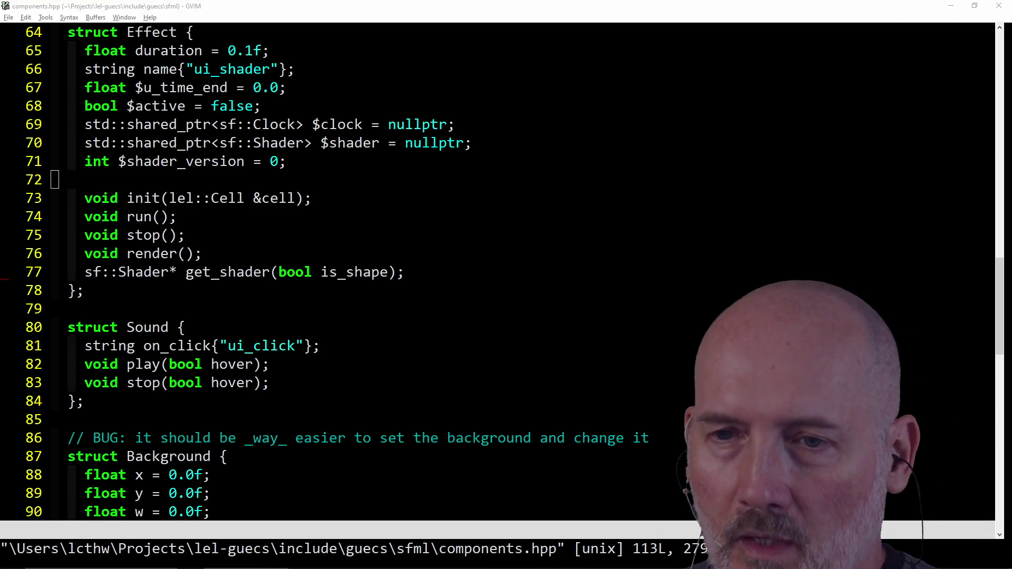
key("alt+Tab")
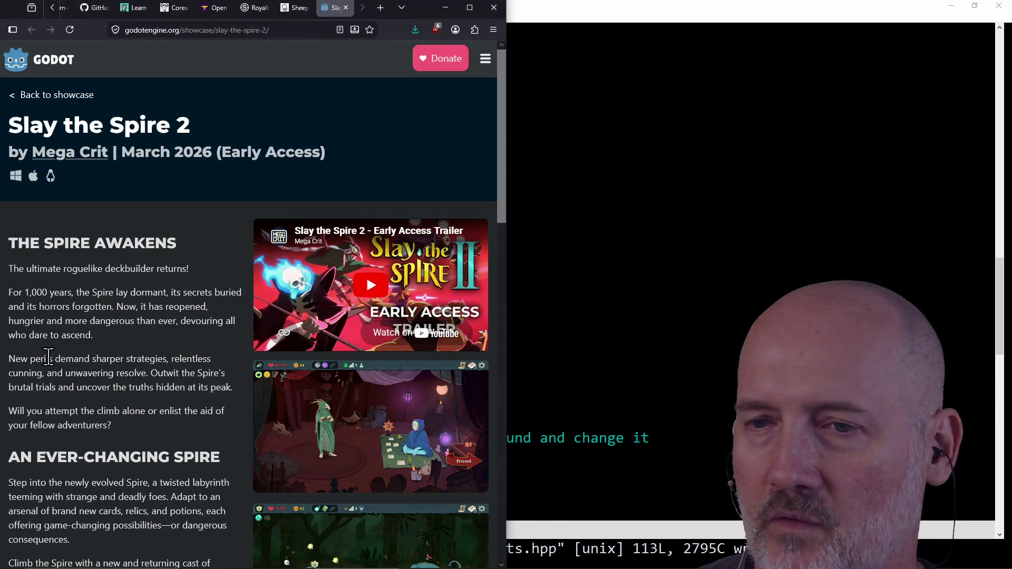
- Scroll through the Slay the Spire 2 showcase page, then close it with Ctrl+W
scroll(49, 356, "down", 10)
scroll(49, 356, "up", 4)
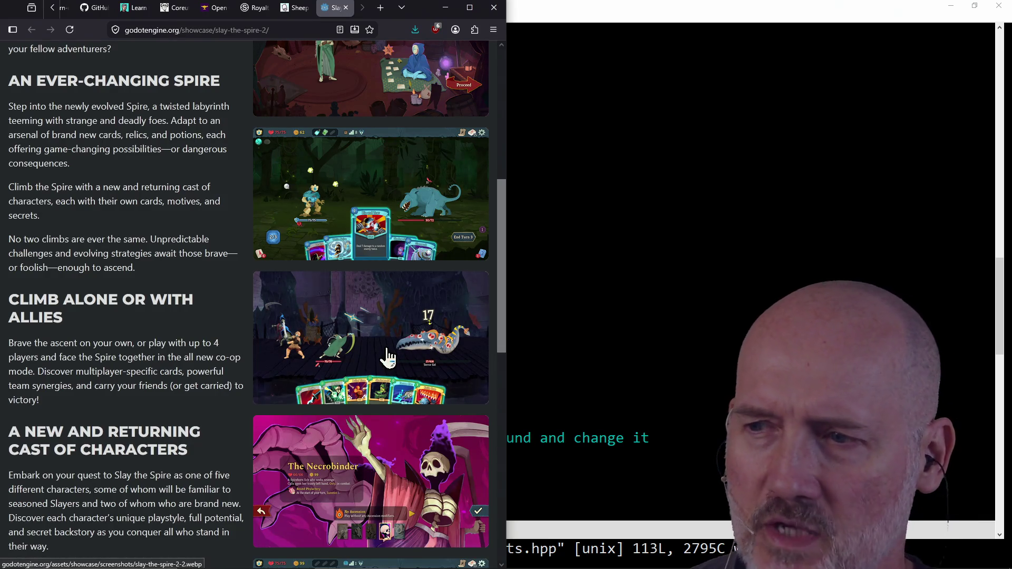
scroll(377, 380, "down", 7)
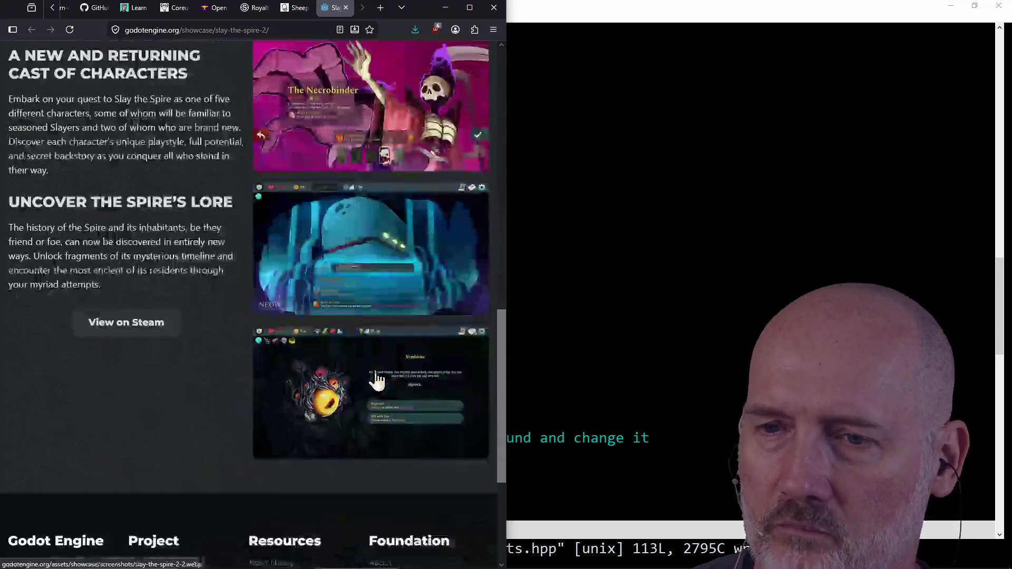
scroll(375, 301, "up", 8)
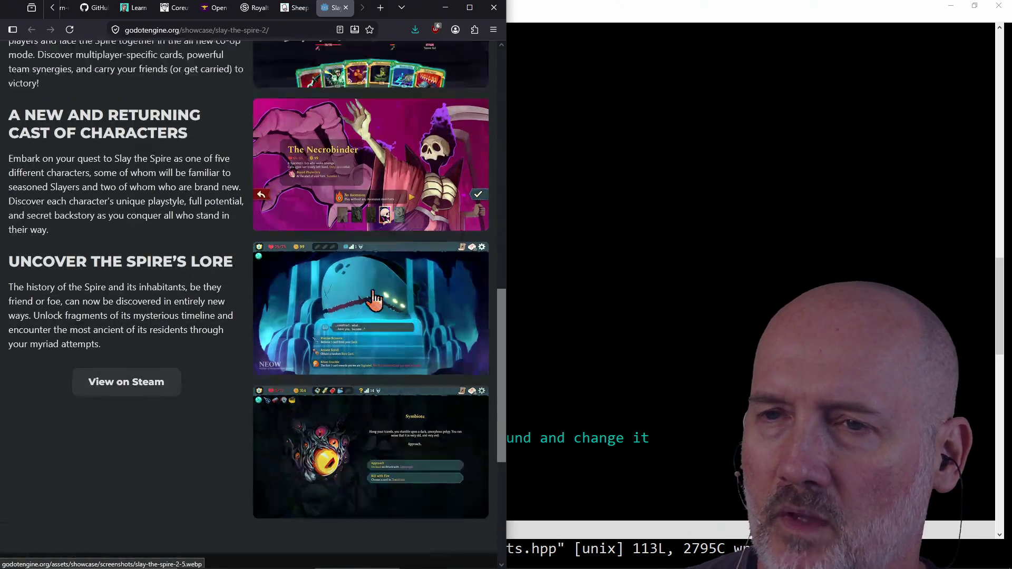
scroll(374, 298, "up", 6)
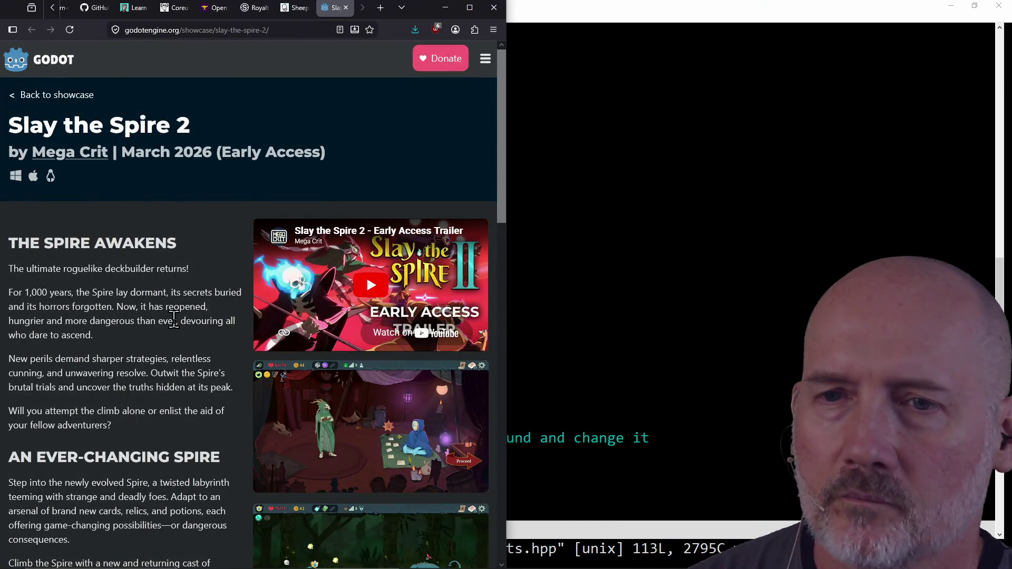
scroll(163, 321, "down", 3)
scroll(132, 327, "up", 3)
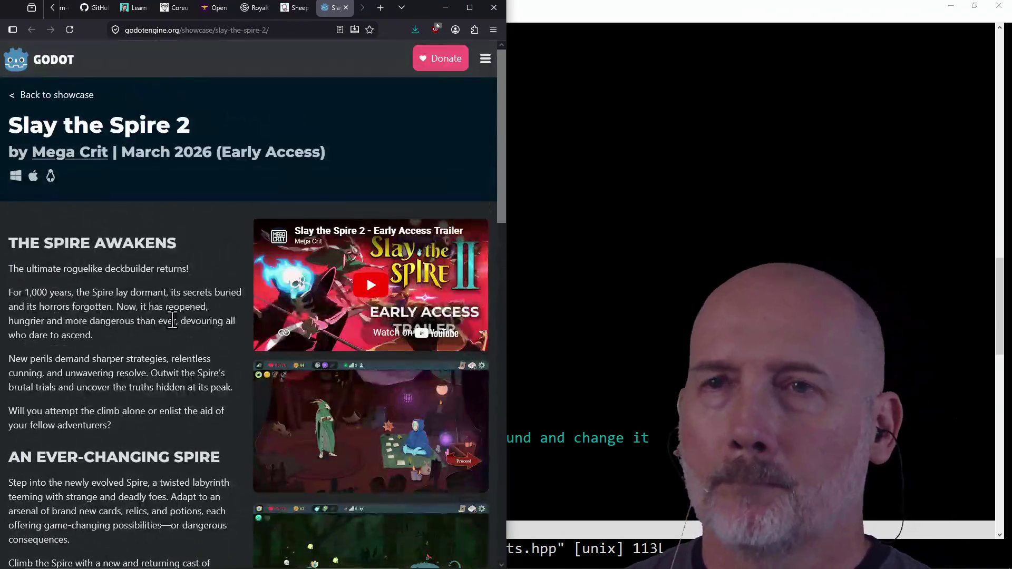
key("ctrl+w")
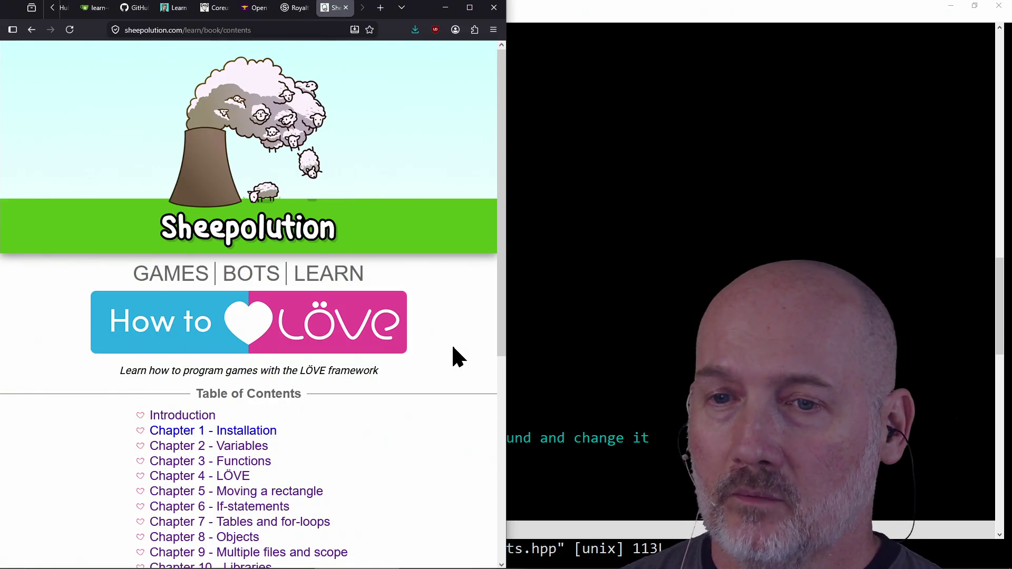
key("ctrl+w")
- Check the matching braces on lines 78 and 66 of the Effect struct, then switch to PowerShell
left_click(623, 275)
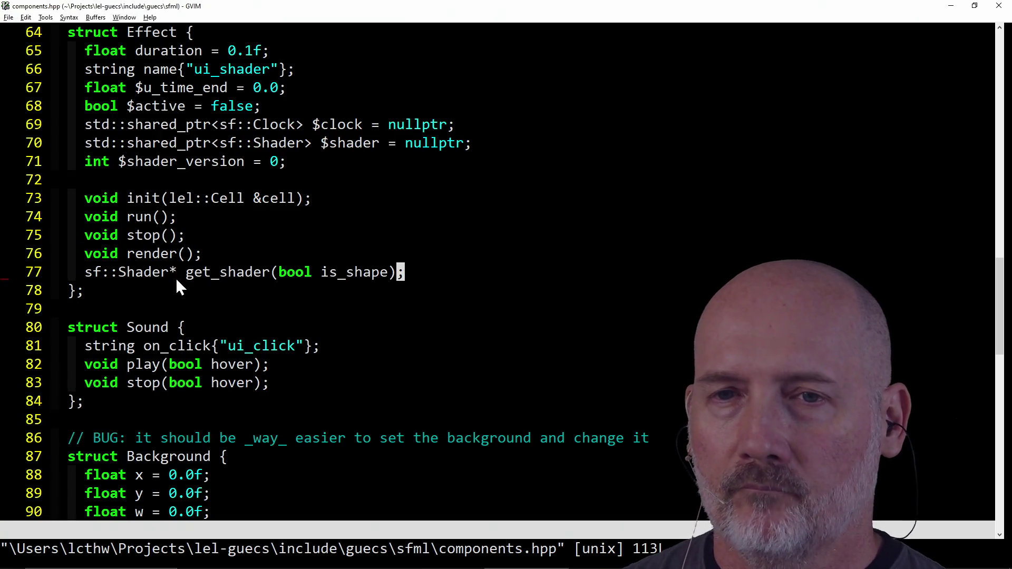
left_click(67, 296)
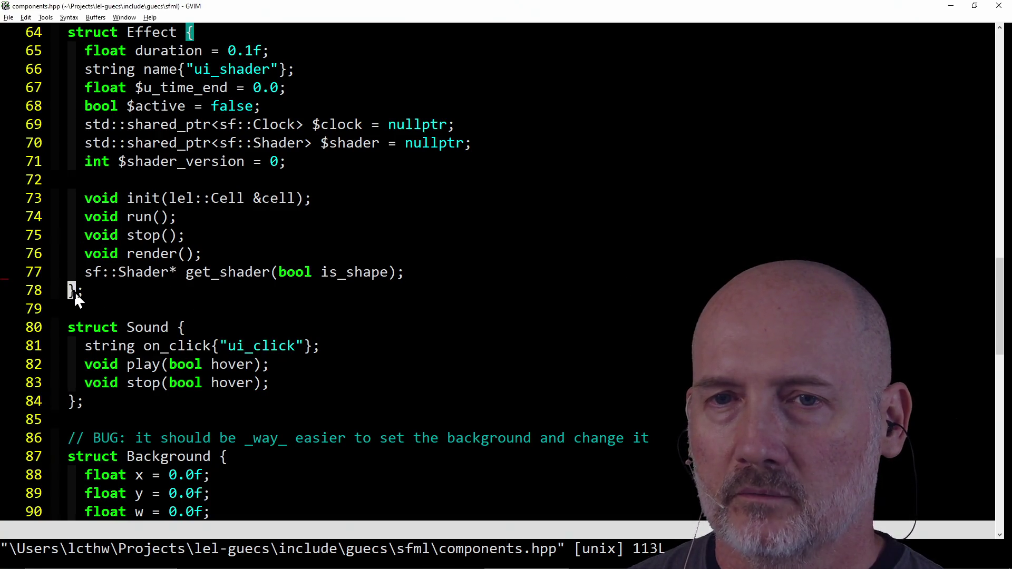
scroll(380, 287, "up", 2)
scroll(421, 274, "down", 1)
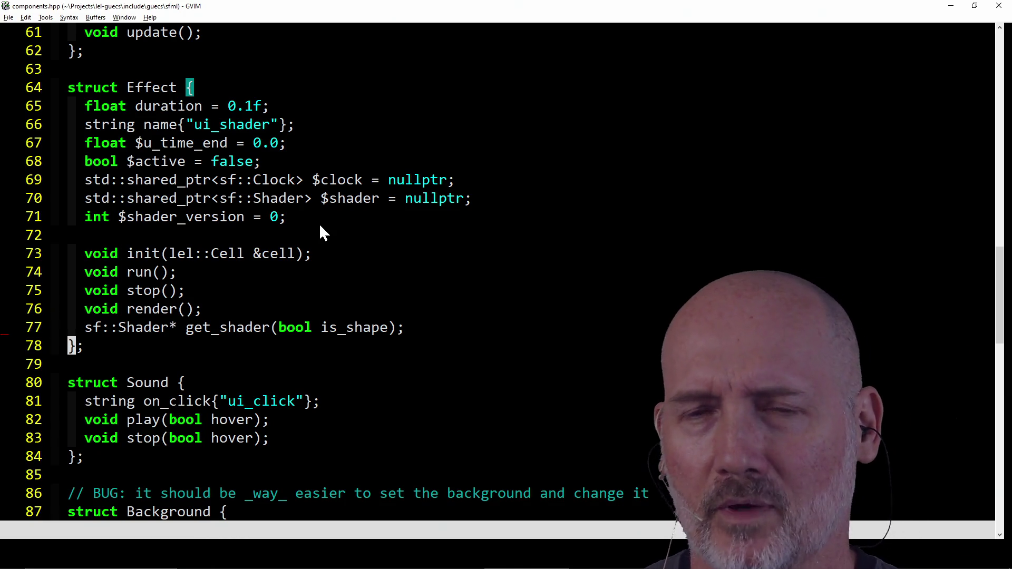
left_click(178, 127)
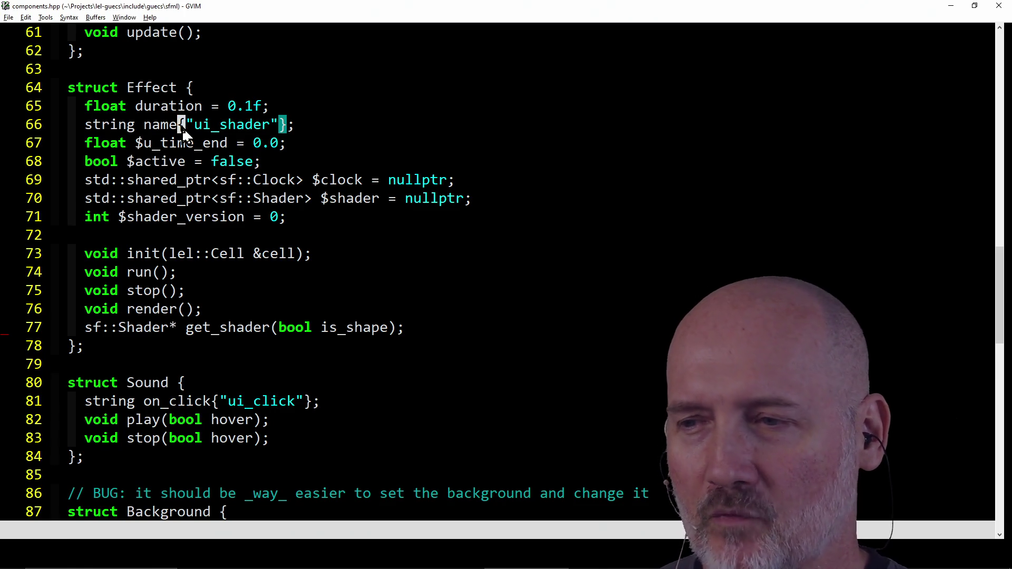
left_click(75, 349)
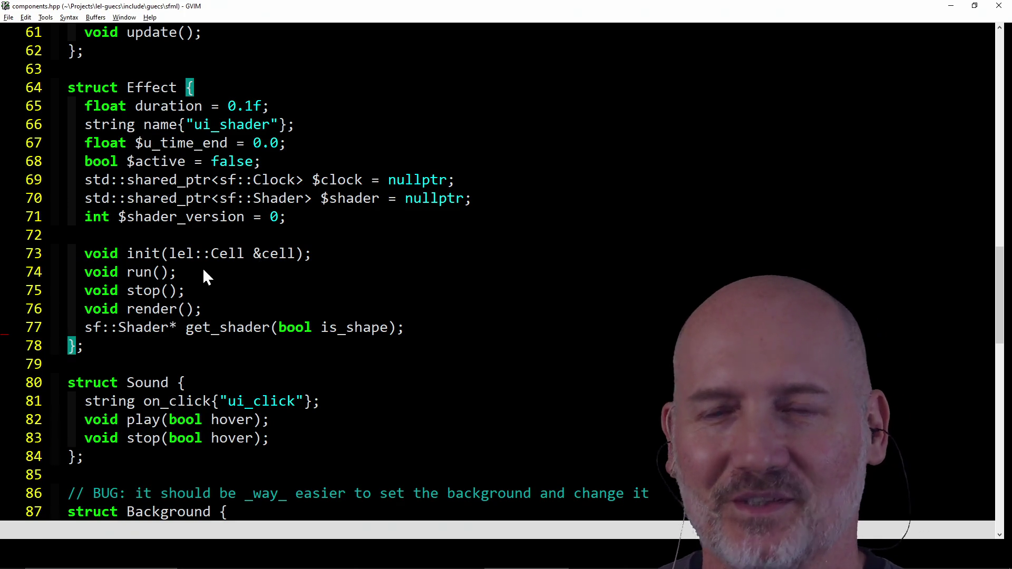
key("alt+Tab")
key("alt+Tab")
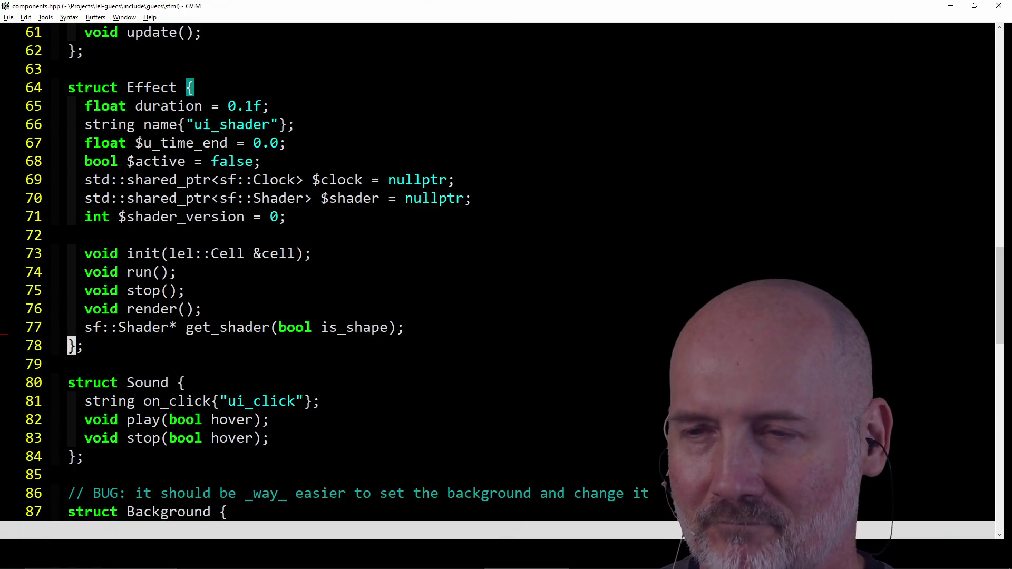
key("alt+Tab")
key("alt+Tab")
key("alt+Tab")
- Run clear in PowerShell at the 05_Bigger prompt, then switch to Firefox's Sonniss page
type("l")
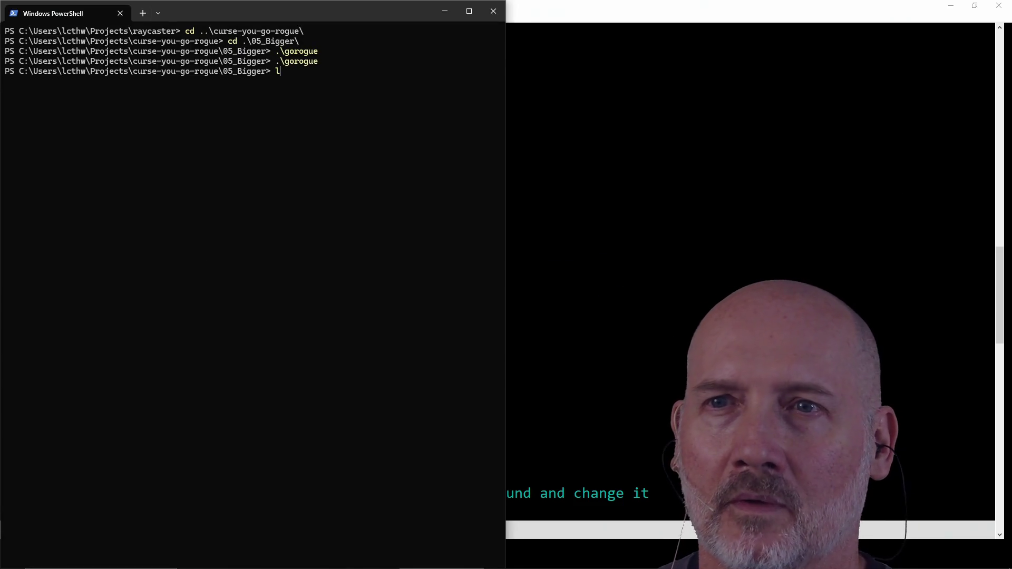
type("lear")
key("Return")
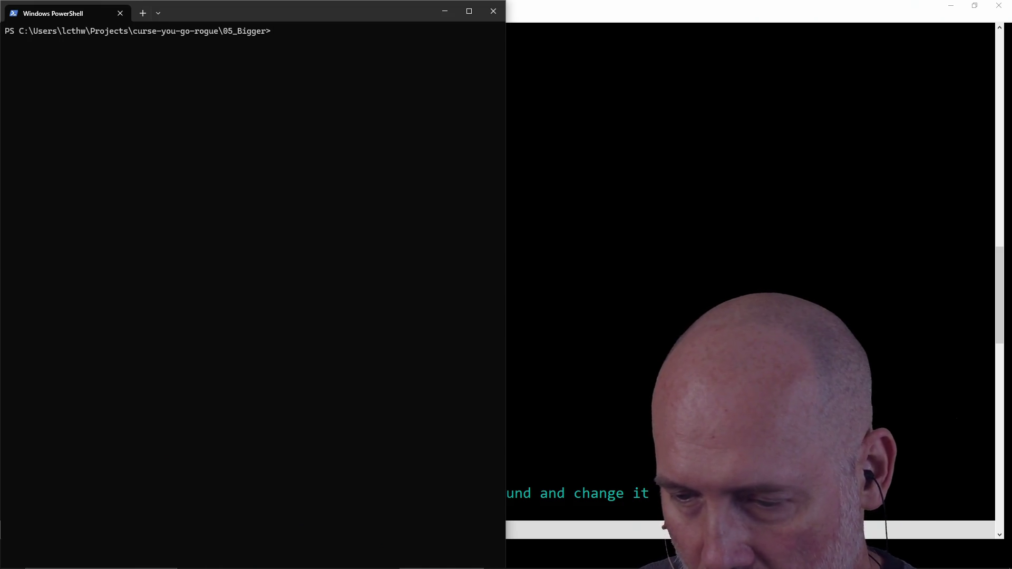
key("alt+Tab")
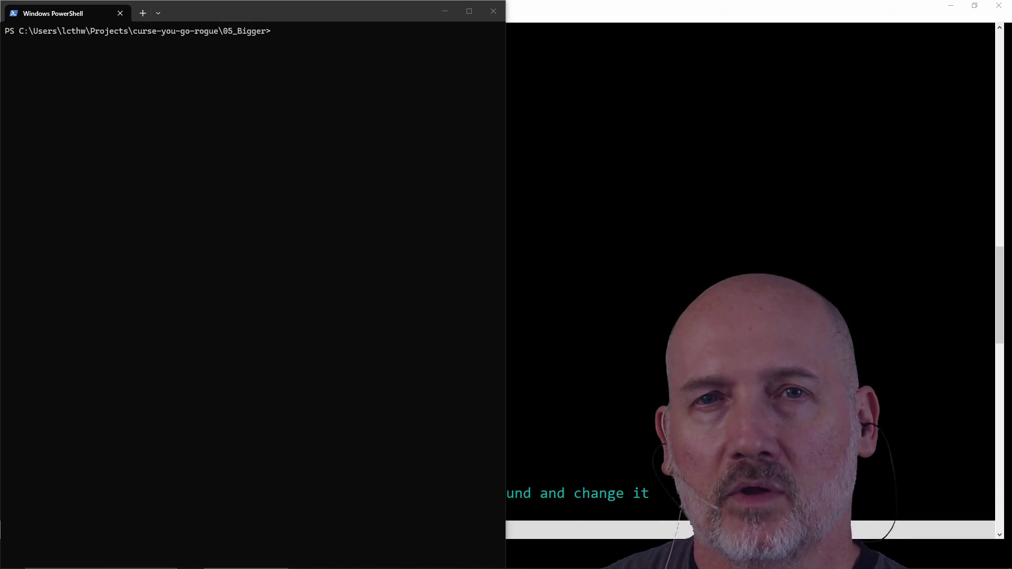
key("alt+Tab")
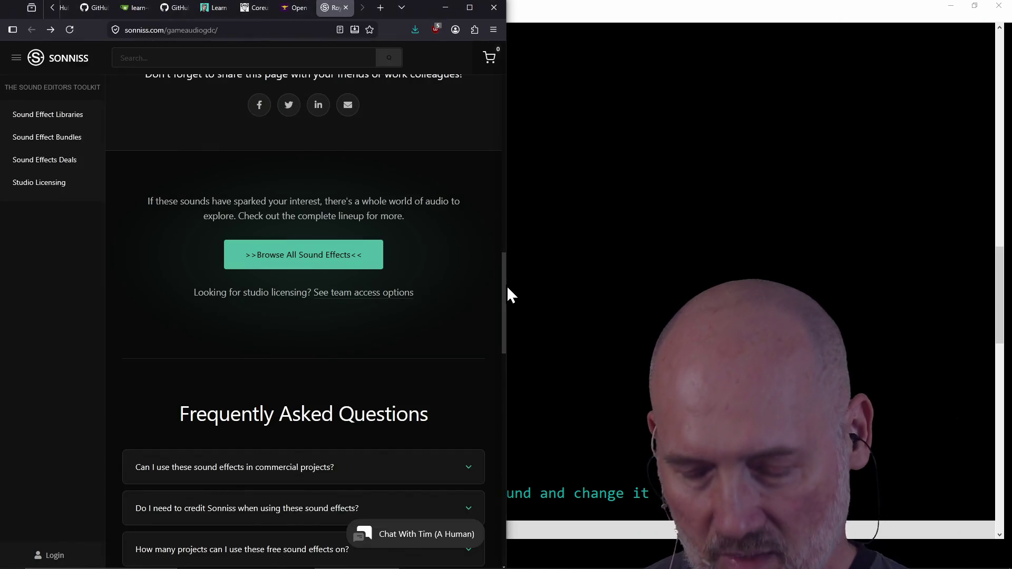
- Search 'php' in a new tab, open php.net and close the Google results
key("ctrl+t")
type("php")
key("Return")
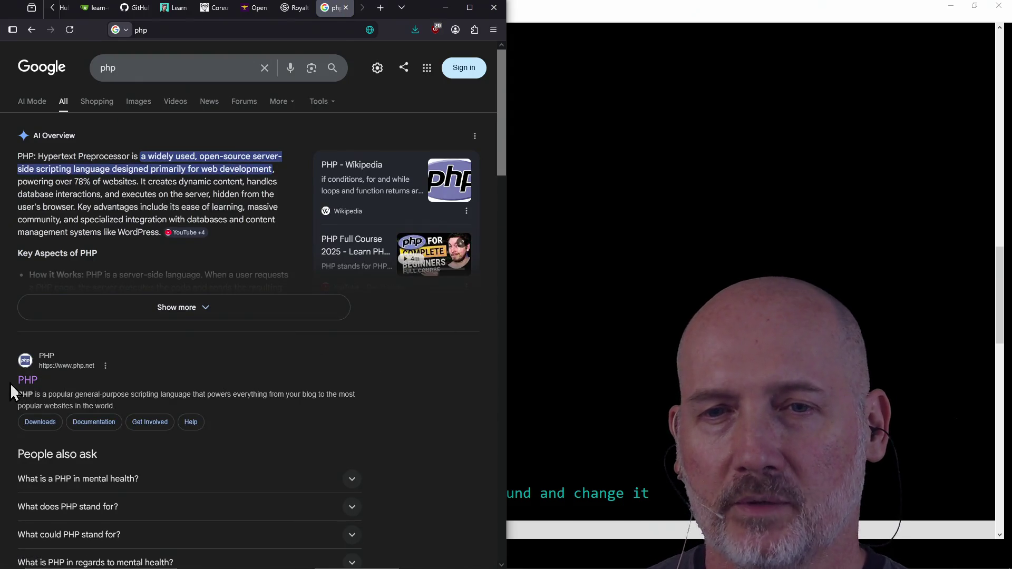
middle_click(28, 380)
left_click(283, 10)
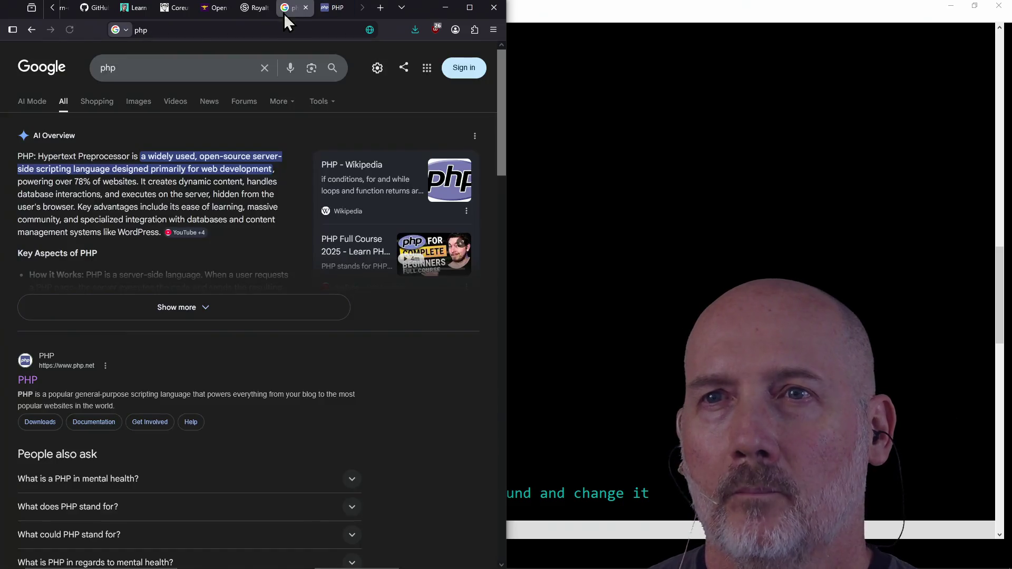
left_click(305, 8)
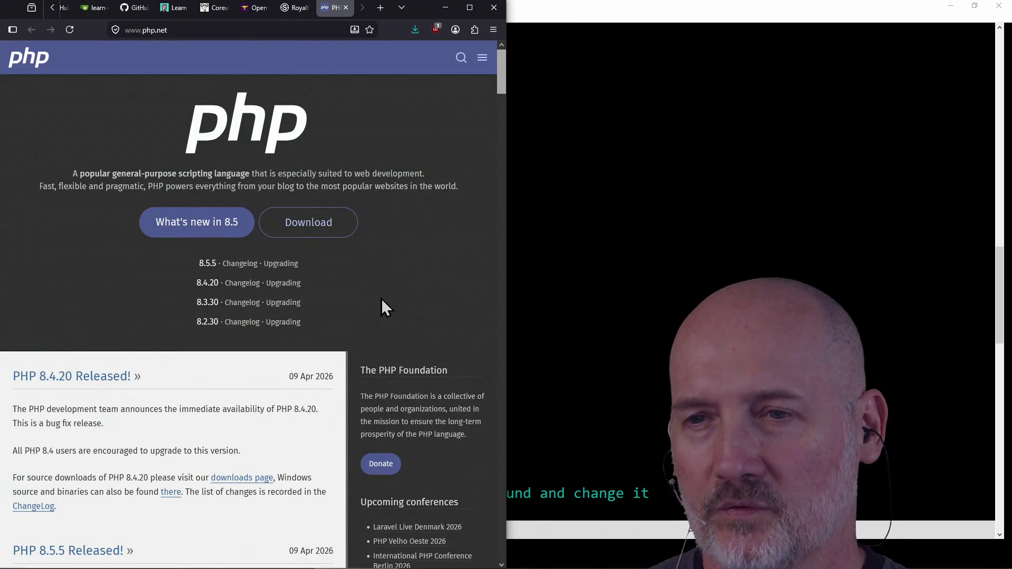
- Scroll through the php.net release news, clearing highlighted text along the way
scroll(381, 298, "down", 4)
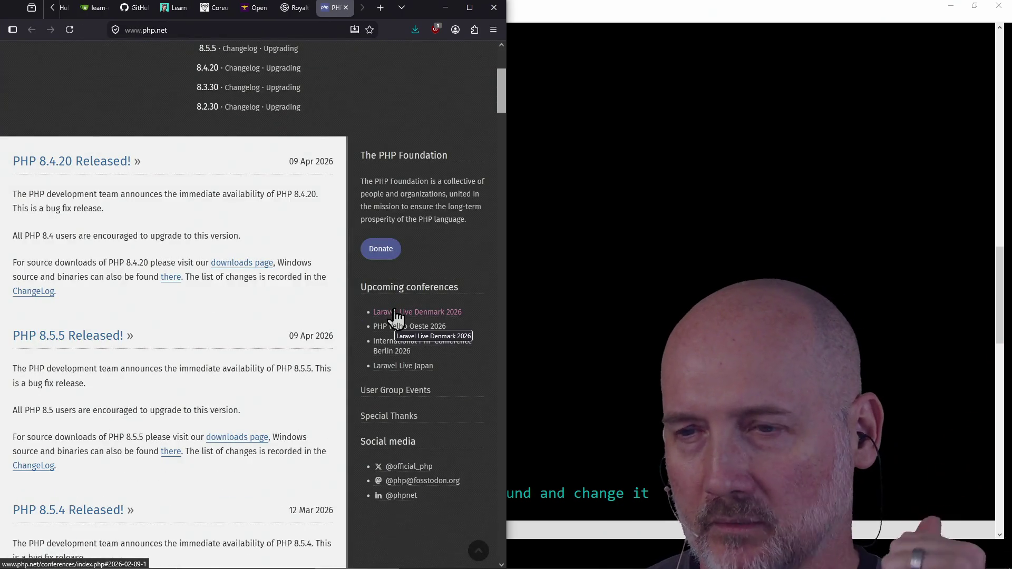
scroll(396, 318, "up", 2)
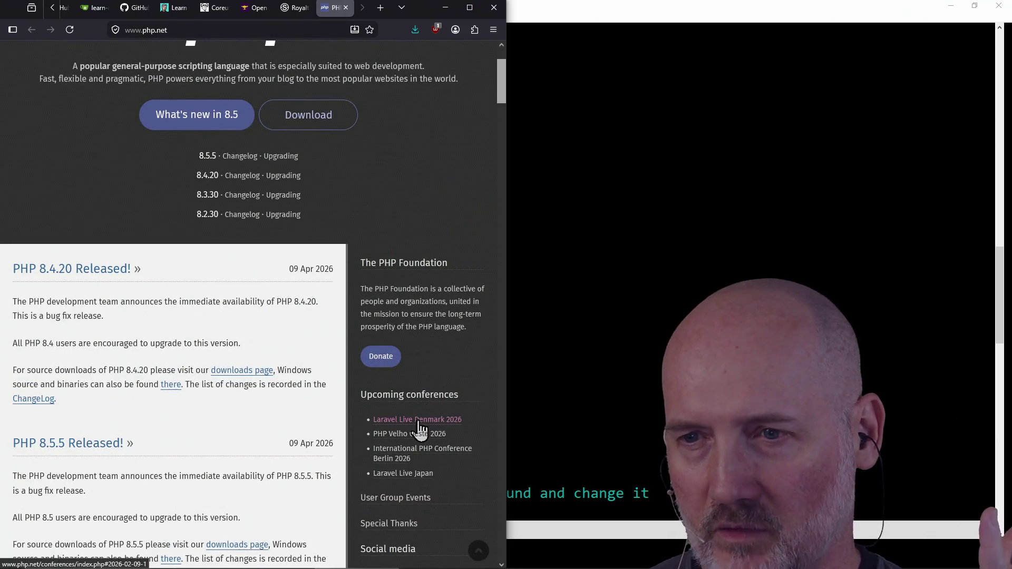
scroll(410, 285, "up", 2)
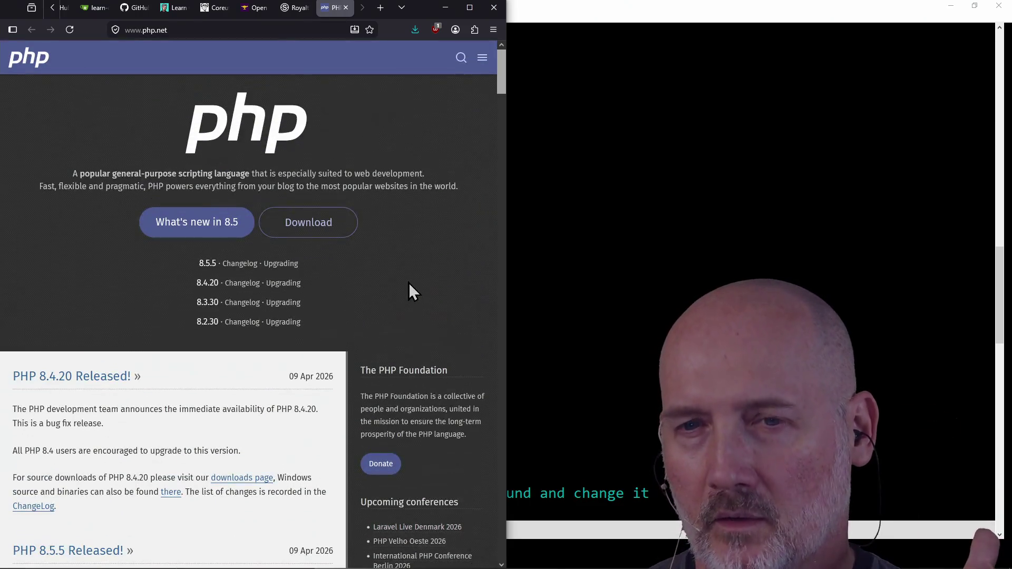
scroll(331, 239, "down", 13)
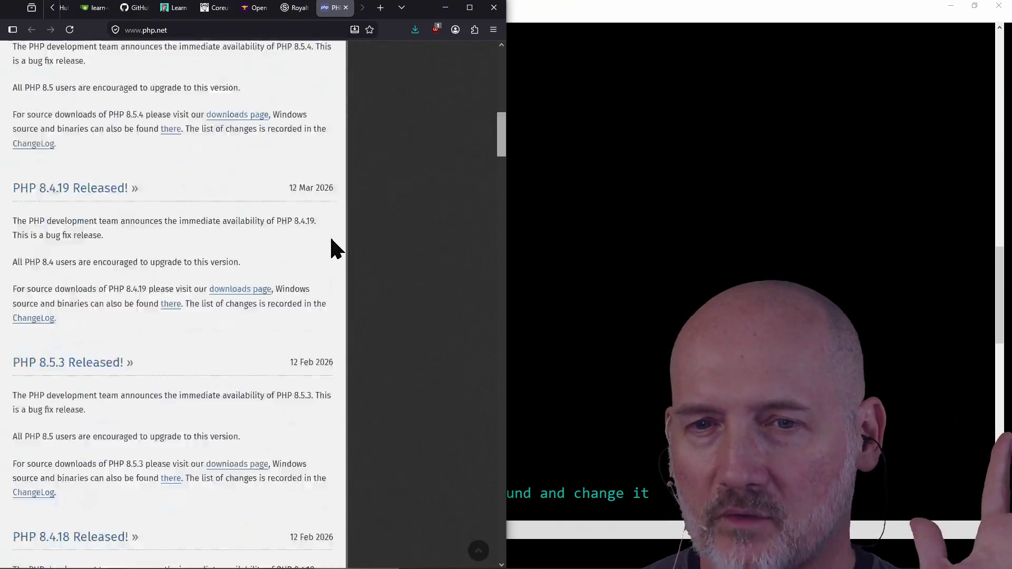
scroll(331, 240, "down", 9)
scroll(331, 240, "up", 15)
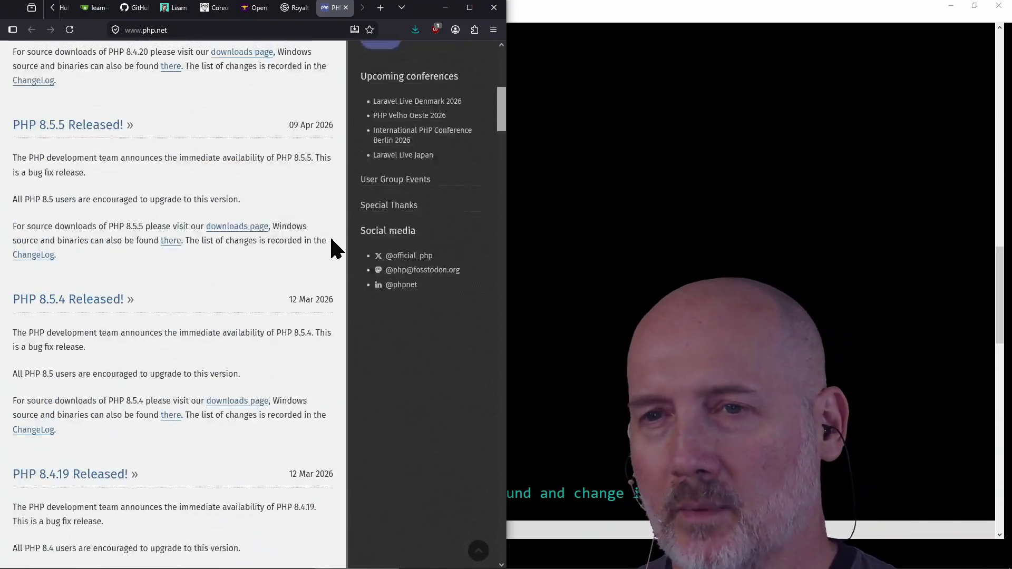
scroll(331, 239, "up", 8)
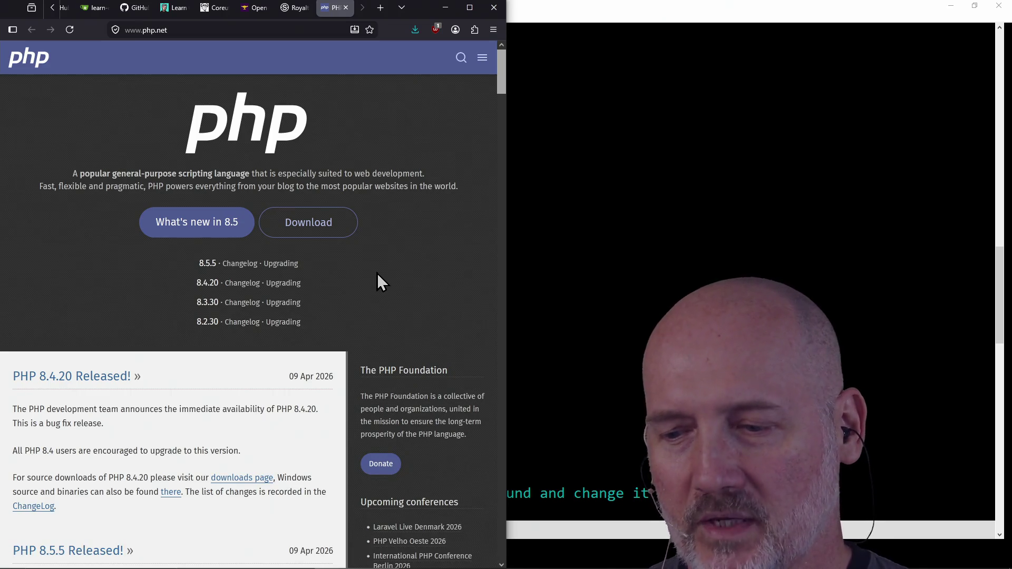
left_click(409, 262)
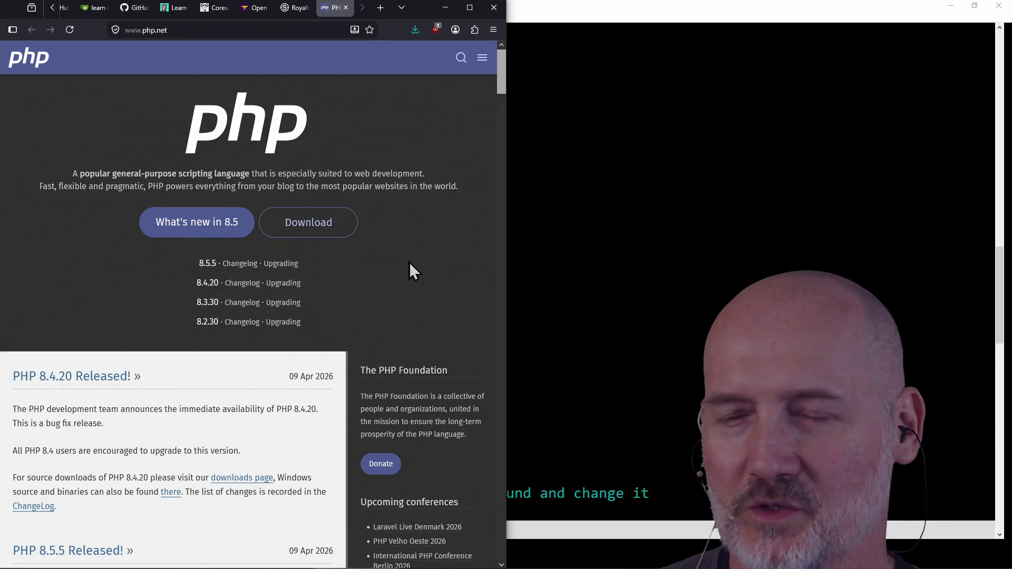
left_click(387, 298)
scroll(387, 299, "down", 15)
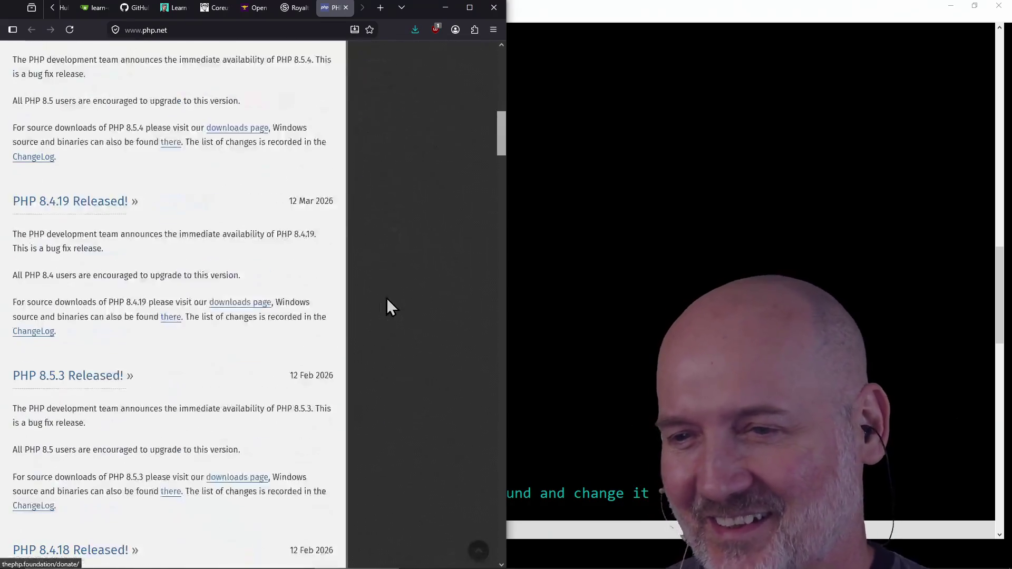
scroll(385, 296, "up", 15)
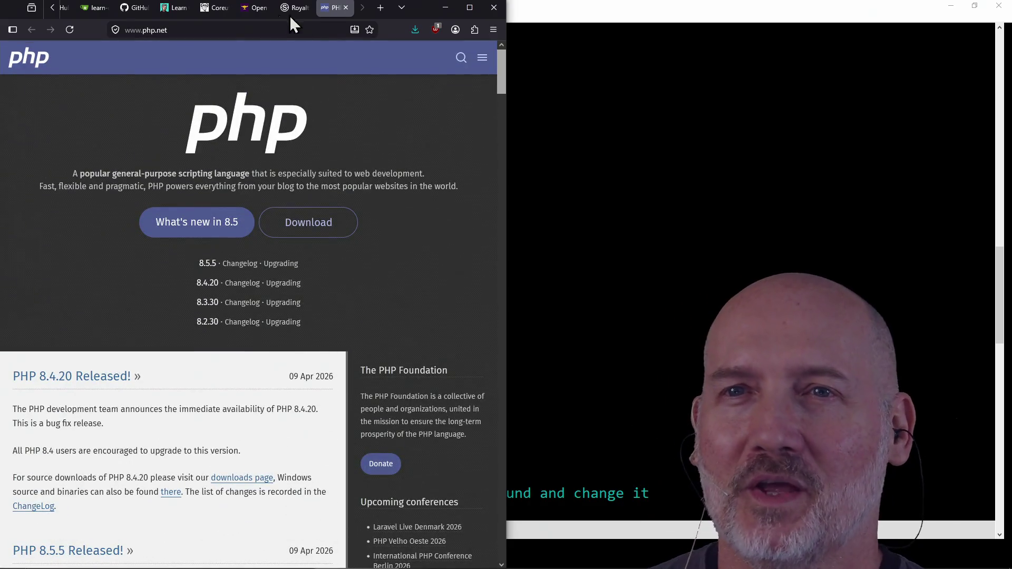
- Finish reading php.net's news and close the PHP tab
left_click(261, 27)
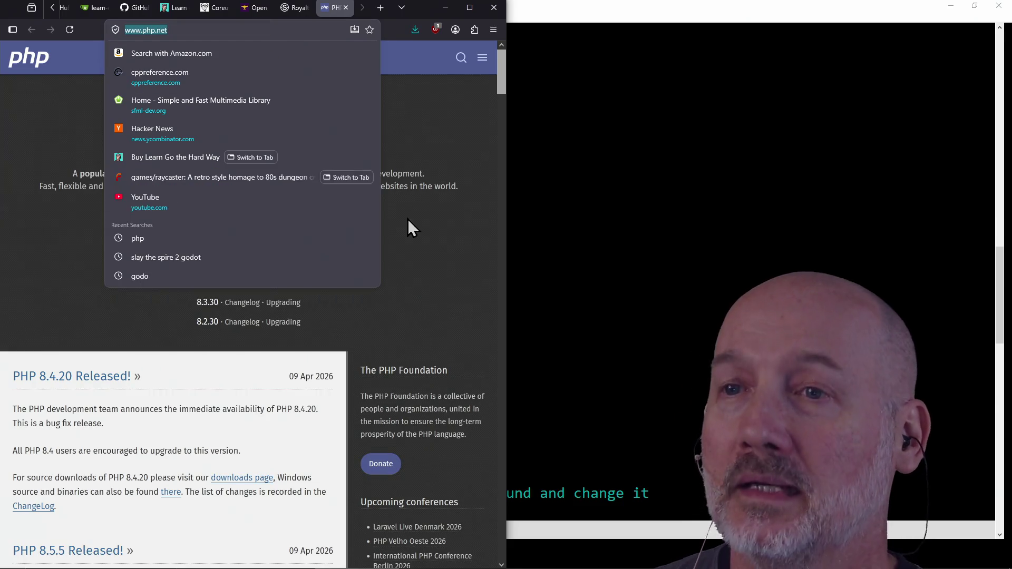
left_click(432, 262)
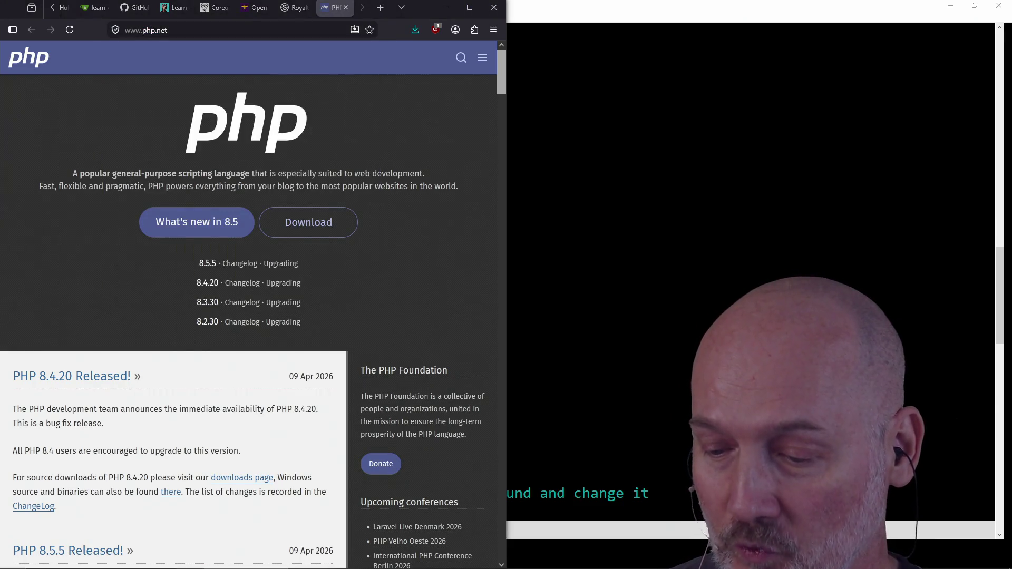
left_click(707, 336)
key("alt+Tab")
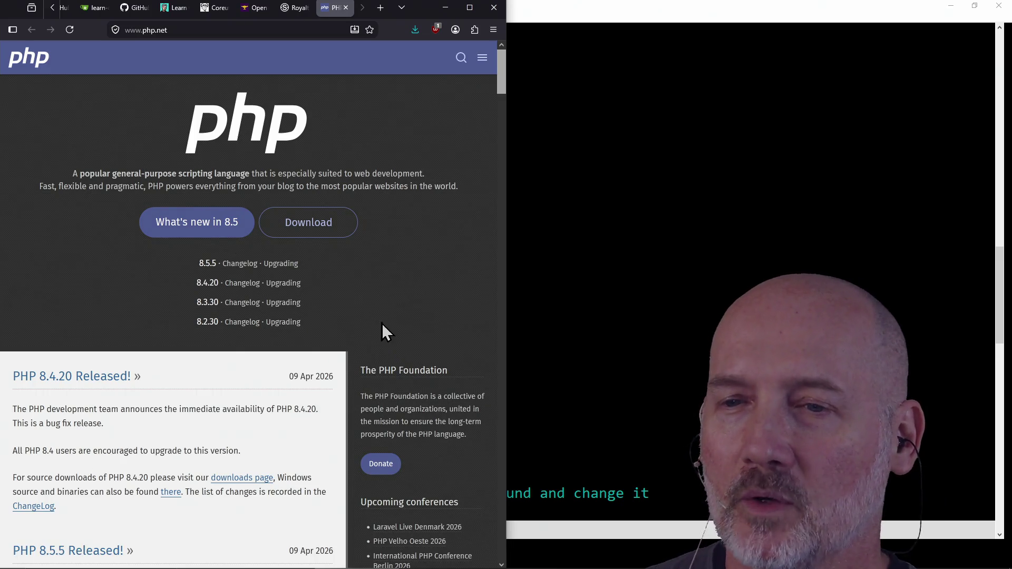
scroll(381, 323, "down", 2)
scroll(412, 227, "up", 2)
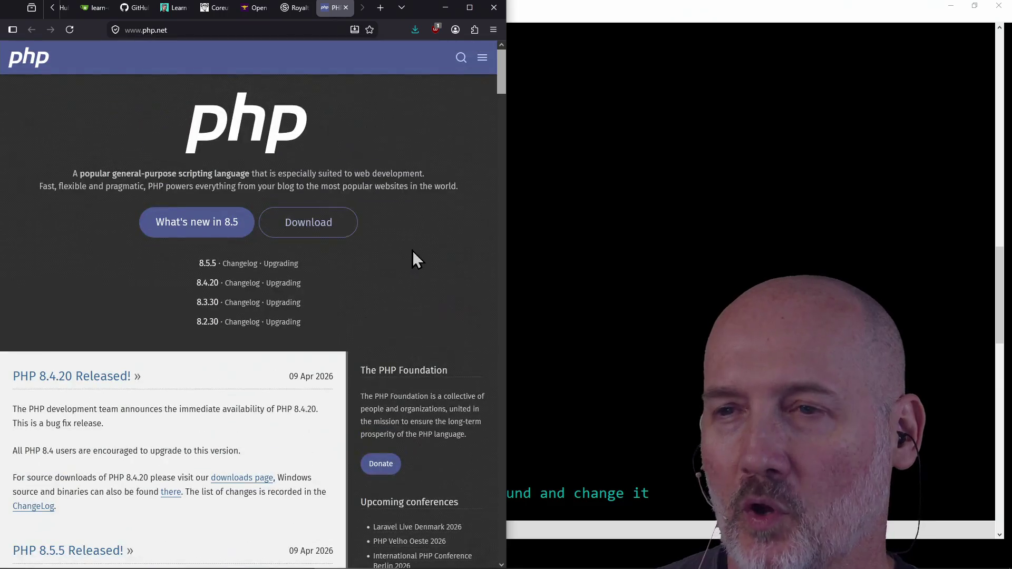
left_click(397, 260)
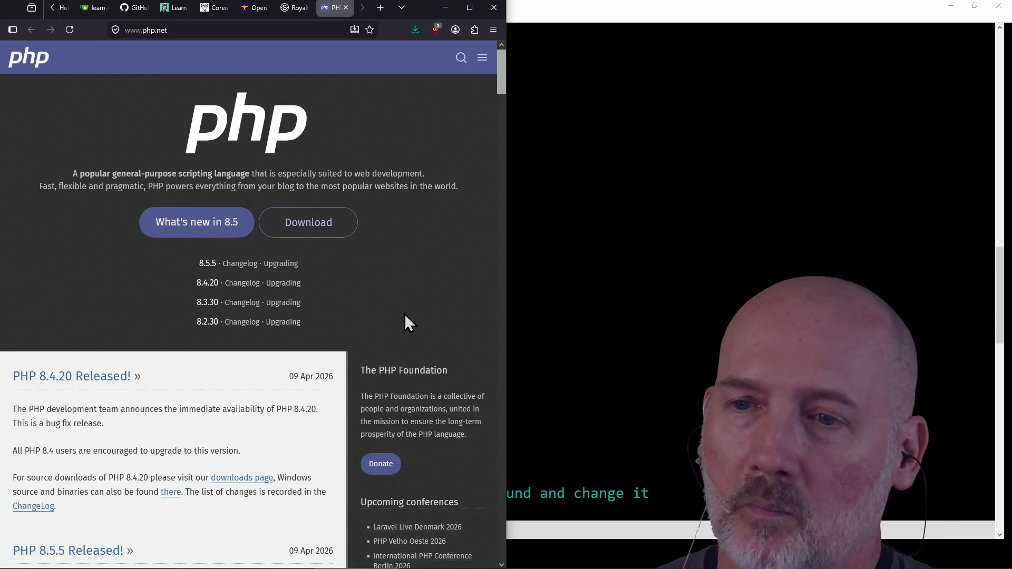
scroll(436, 421, "down", 2)
scroll(433, 367, "up", 2)
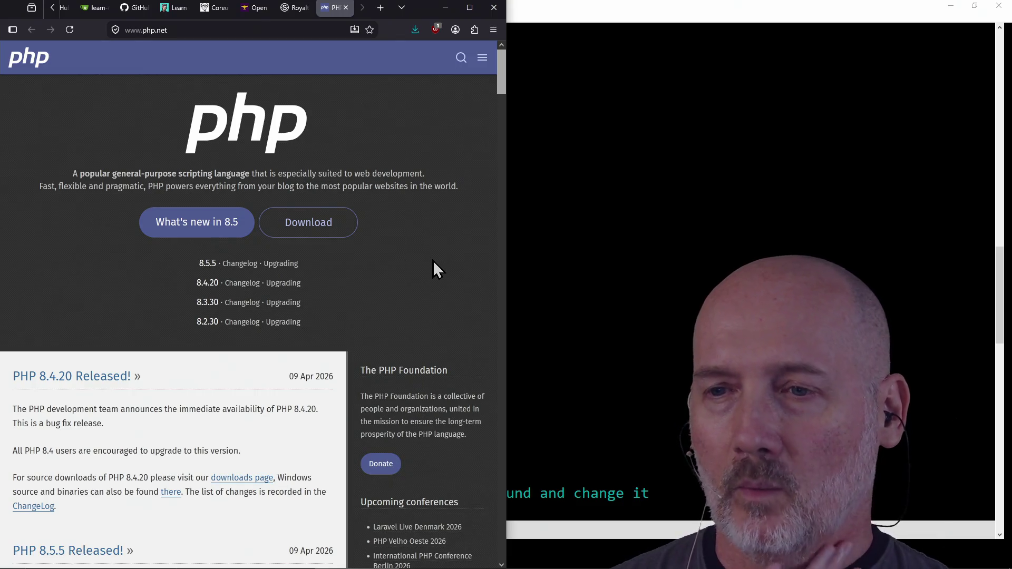
scroll(432, 261, "down", 20)
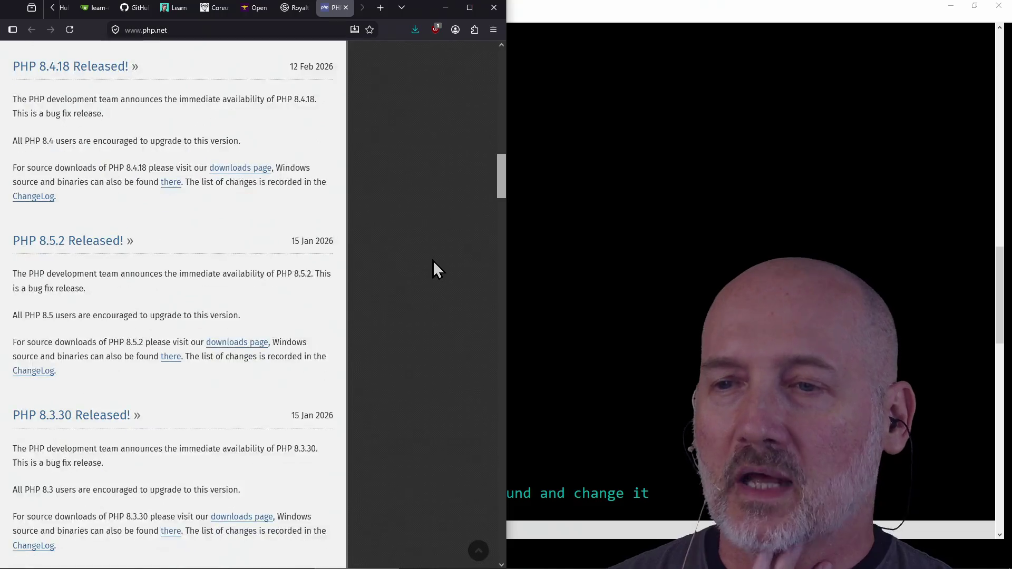
scroll(432, 261, "up", 15)
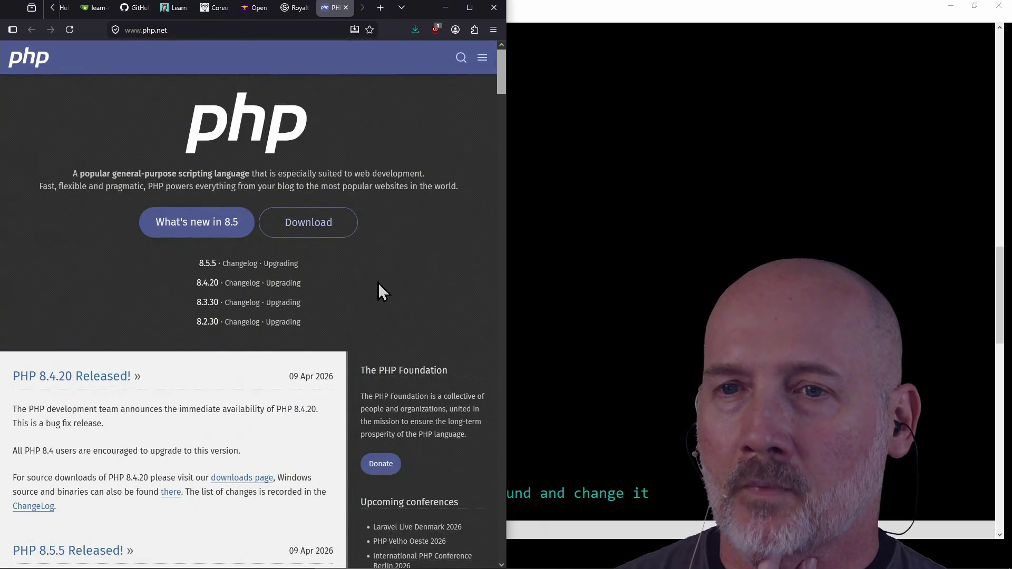
left_click(345, 8)
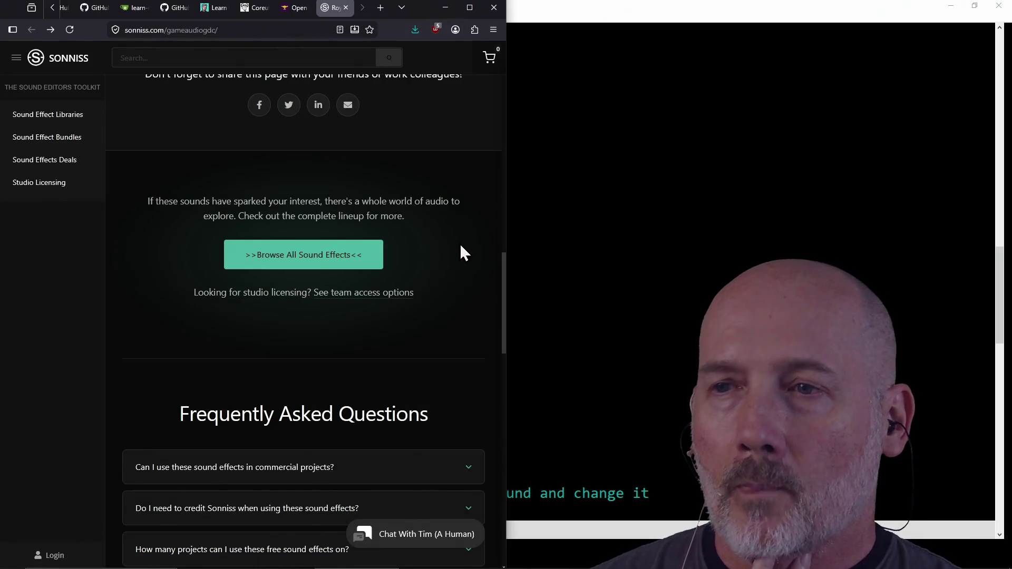
- Switch from components.hpp to Firefox and type 'scada' in a new tab
left_click(587, 265)
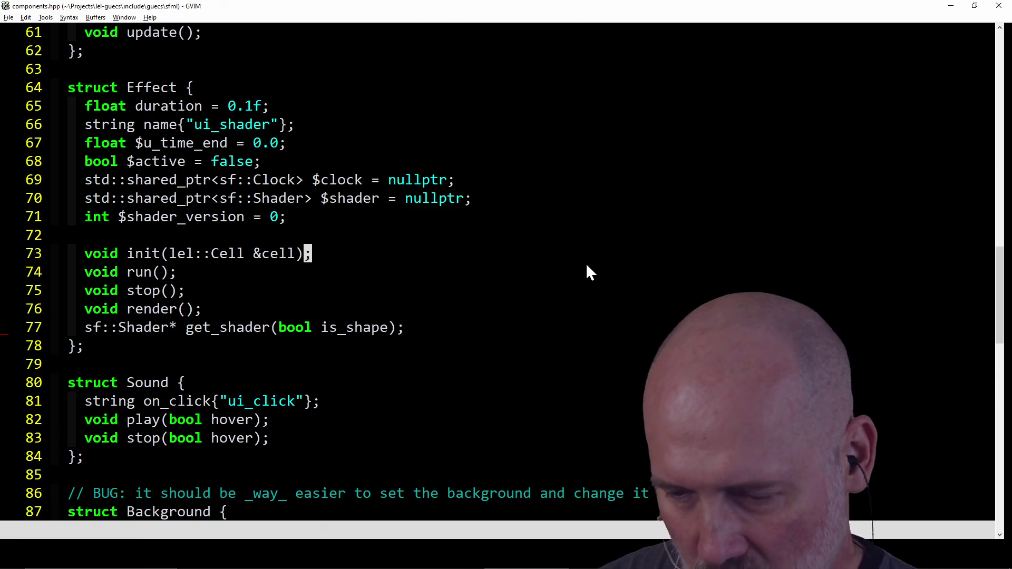
key("alt+Tab")
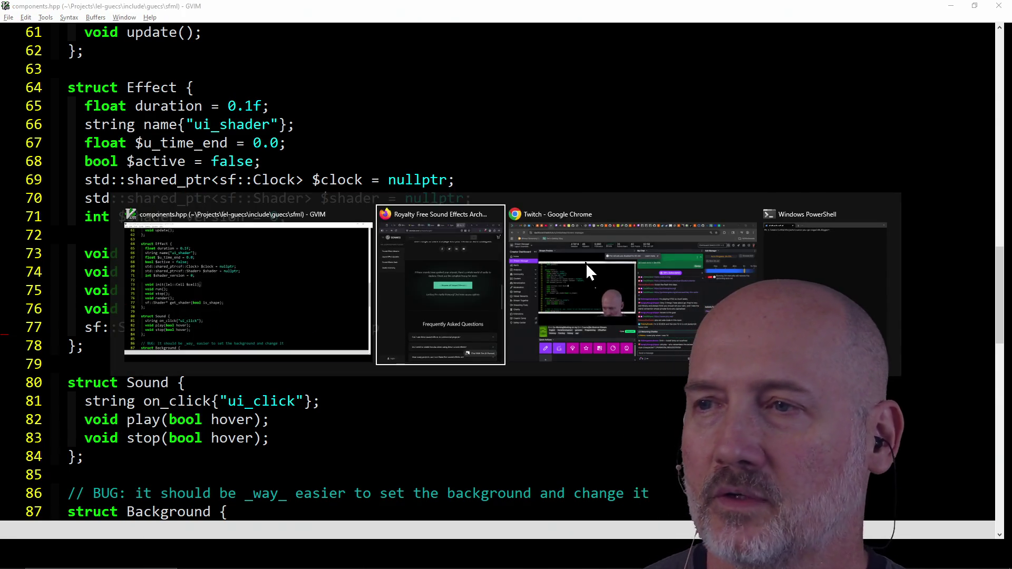
key("ctrl+t")
type("scada")
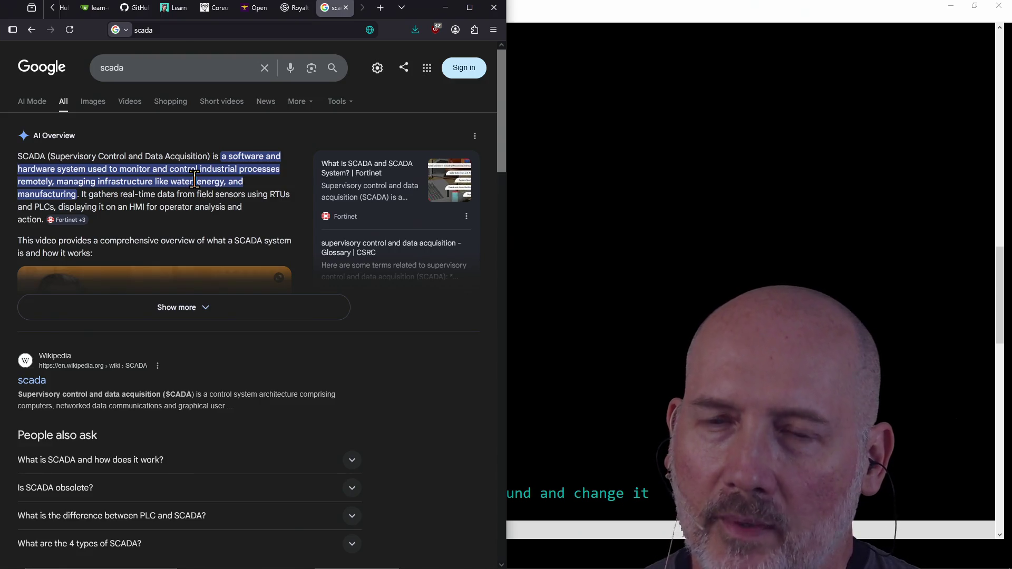
- Expand the SCADA AI overview, scroll through the results, then close that tab
left_click(188, 308)
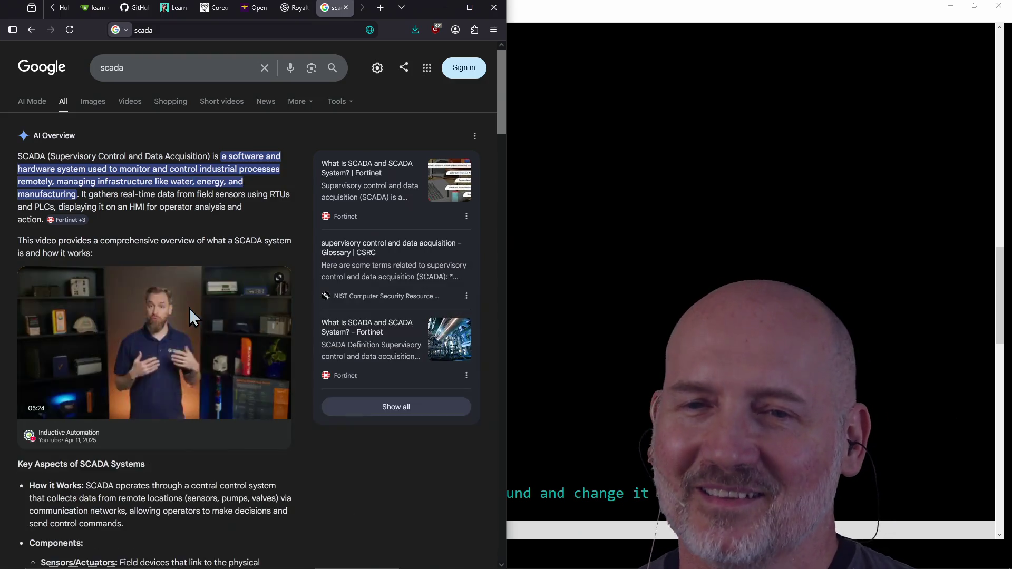
scroll(232, 405, "down", 8)
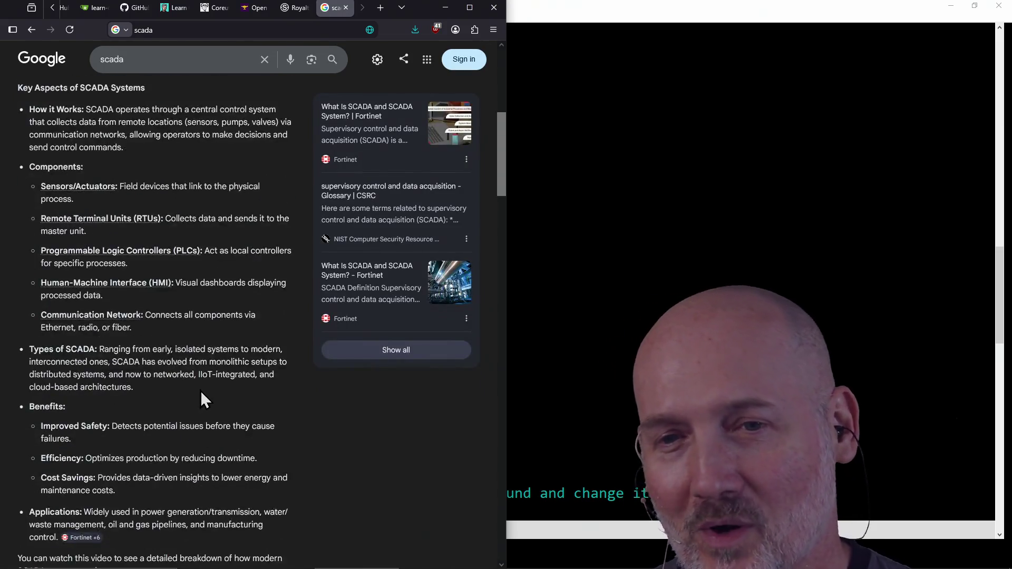
scroll(200, 393, "down", 20)
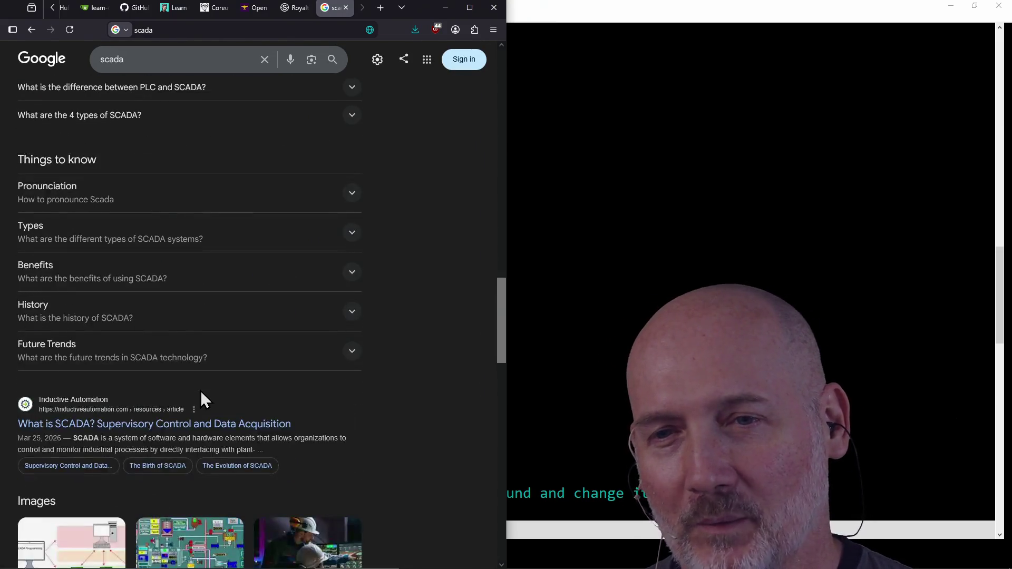
scroll(200, 395, "down", 8)
scroll(201, 395, "up", 6)
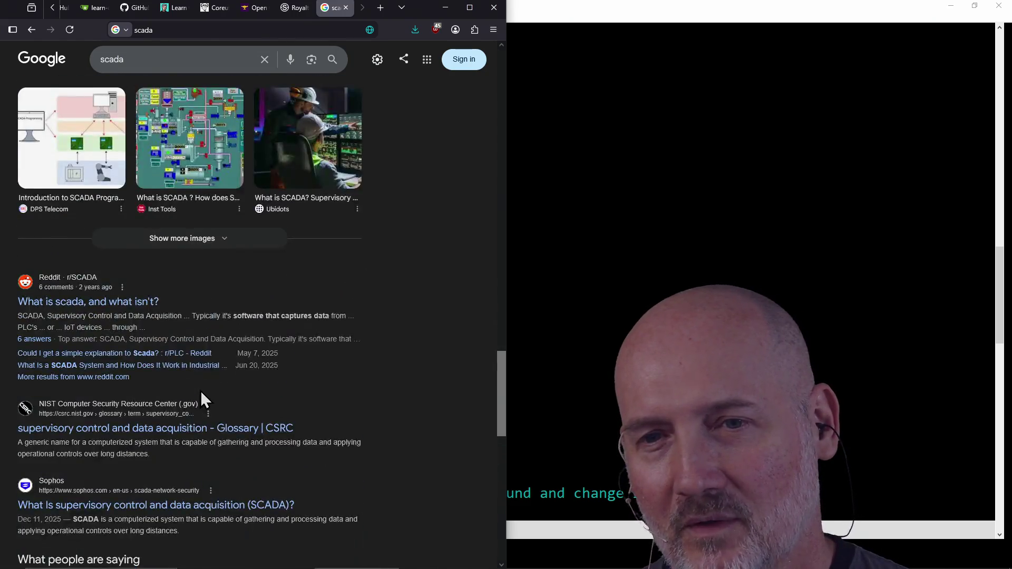
scroll(200, 390, "down", 2)
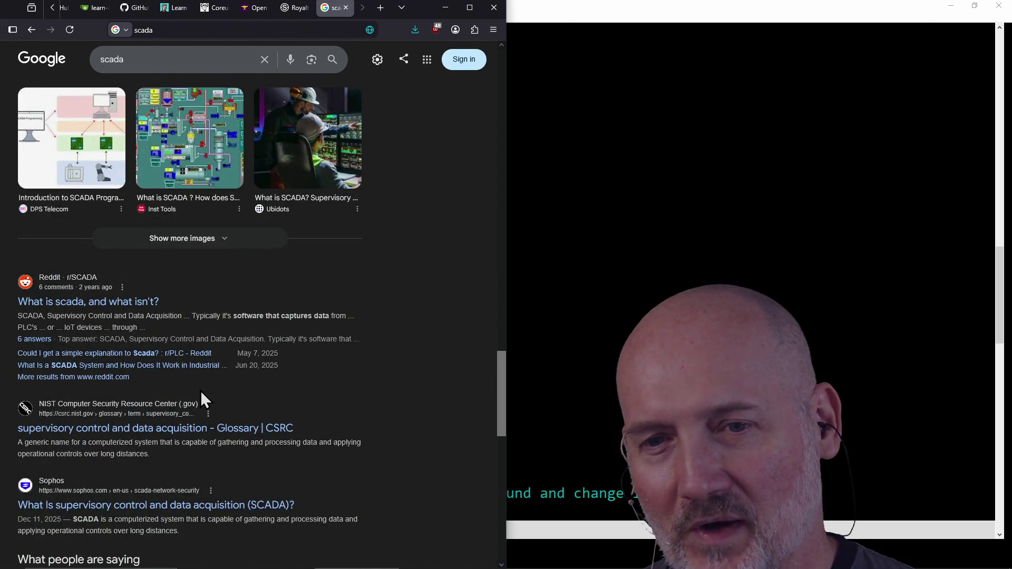
scroll(200, 391, "down", 4)
scroll(201, 392, "down", 10)
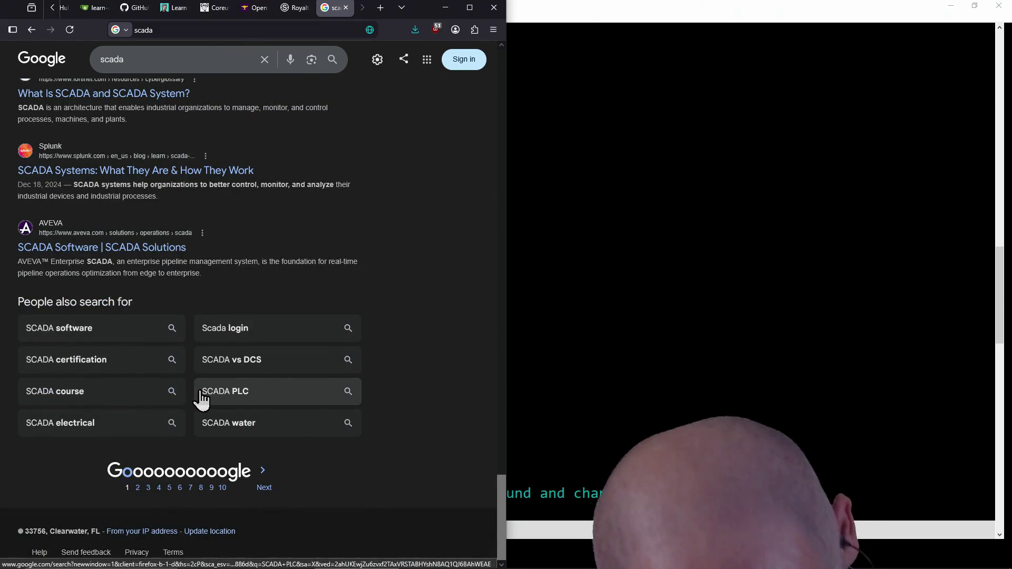
scroll(201, 398, "up", 5)
scroll(201, 400, "up", 4)
left_click(346, 8)
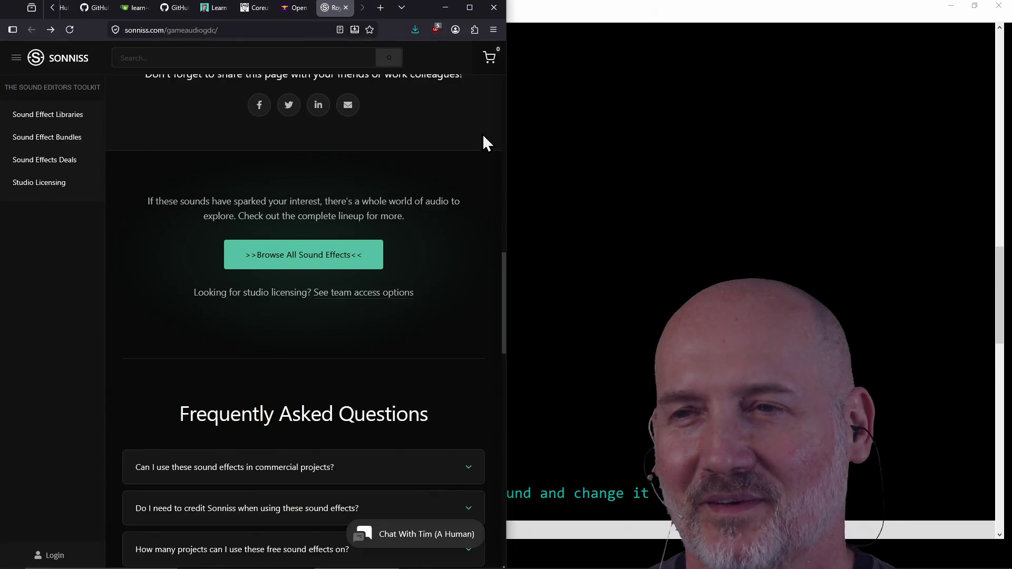
left_click(525, 177)
- Start node in PowerShell and evaluate parseInt("Is the water clean?"), returning NaN
key("alt+Tab")
key("alt+Tab")
key("alt+Tab")
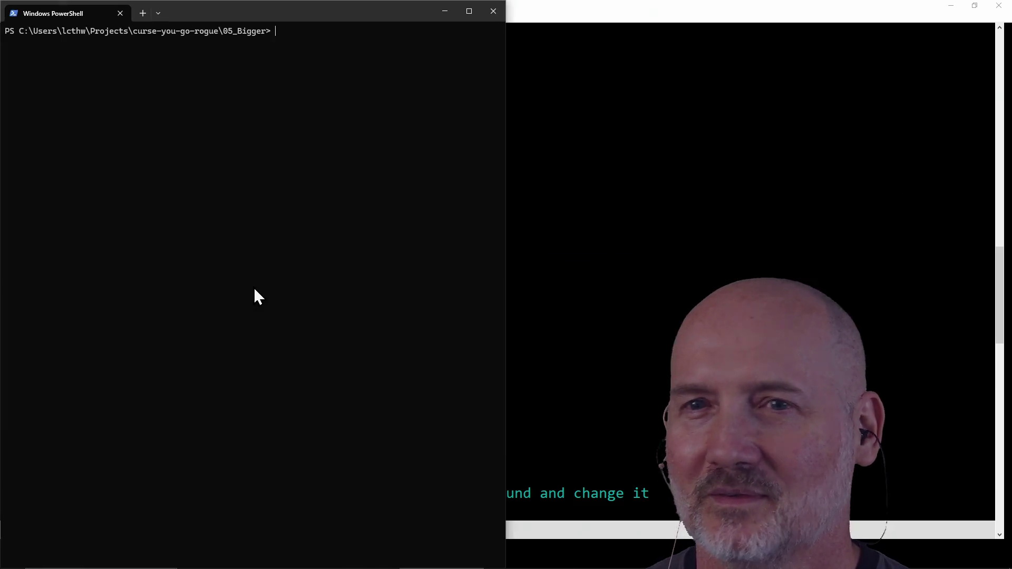
type("node")
key("Return")
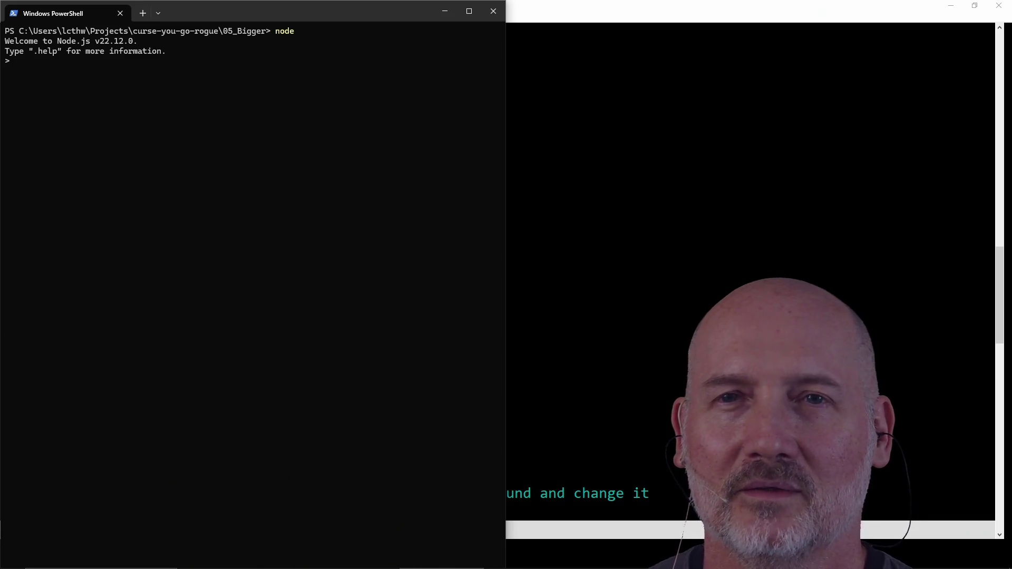
type("parse")
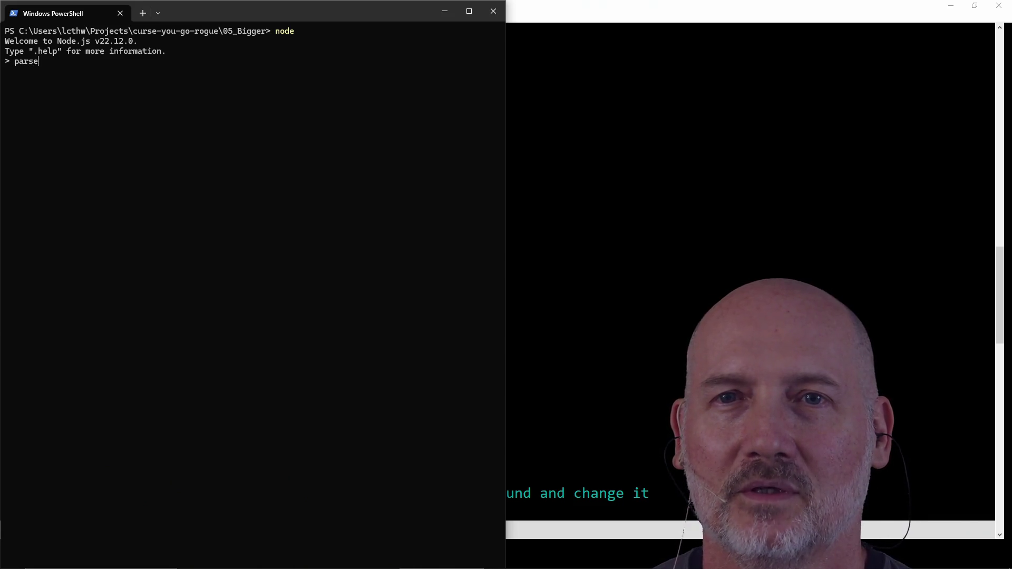
type("Int(\"Is the w")
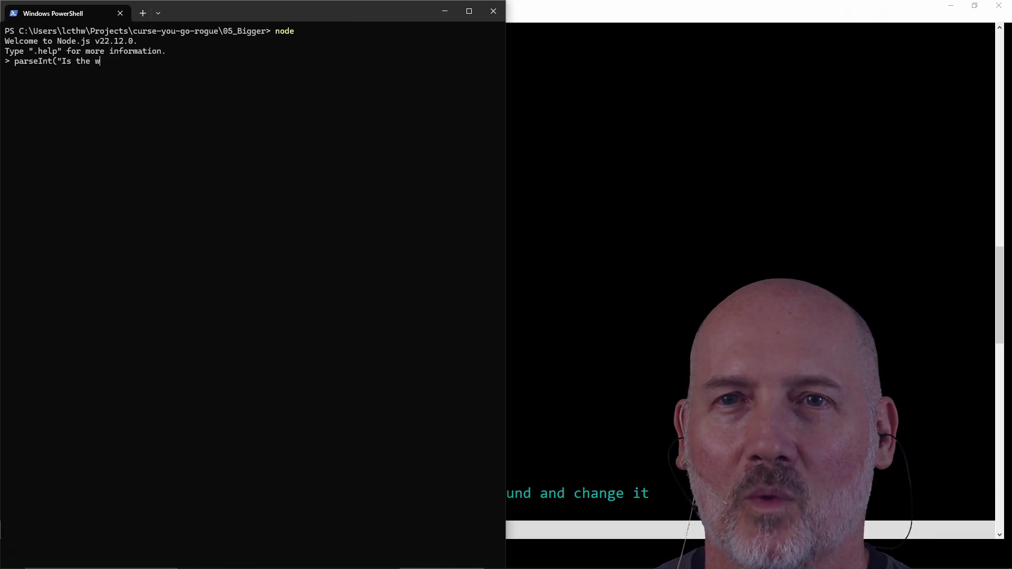
type("ater clean?\")")
key("Return")
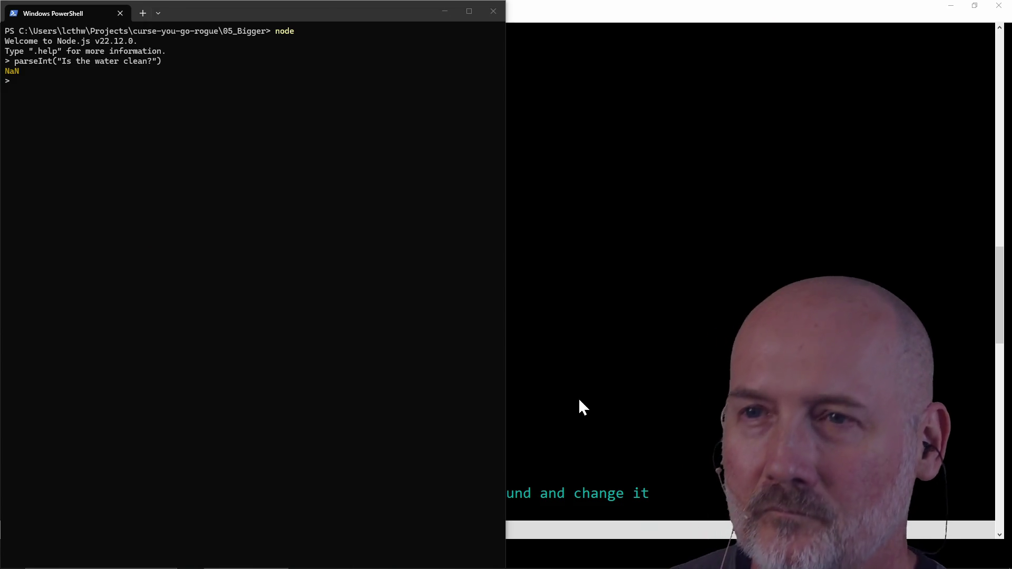
- Exit the Node REPL with Ctrl+D and clear the terminal
key("alt+Tab")
key("ctrl+d")
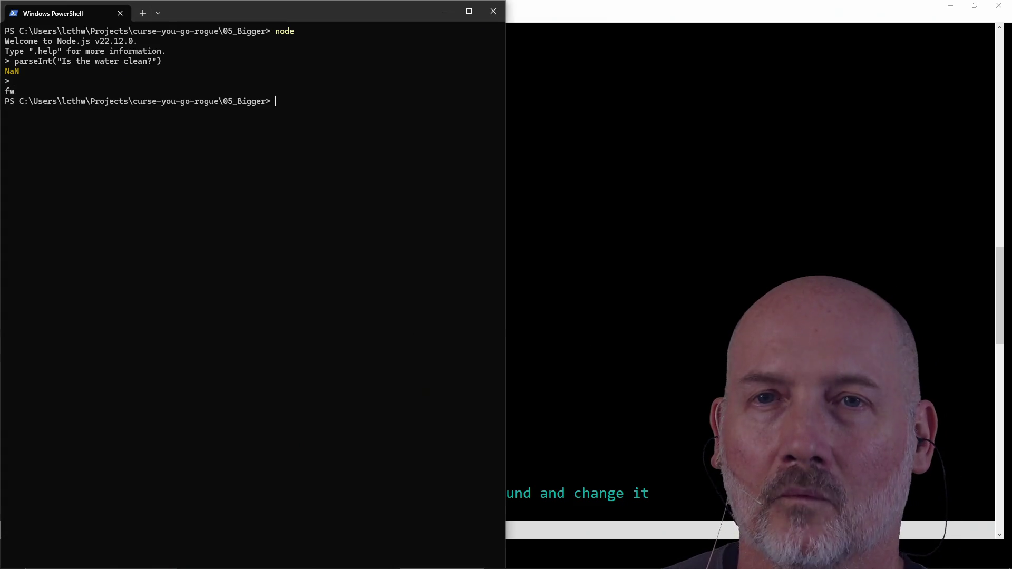
type("clear")
key("Return")
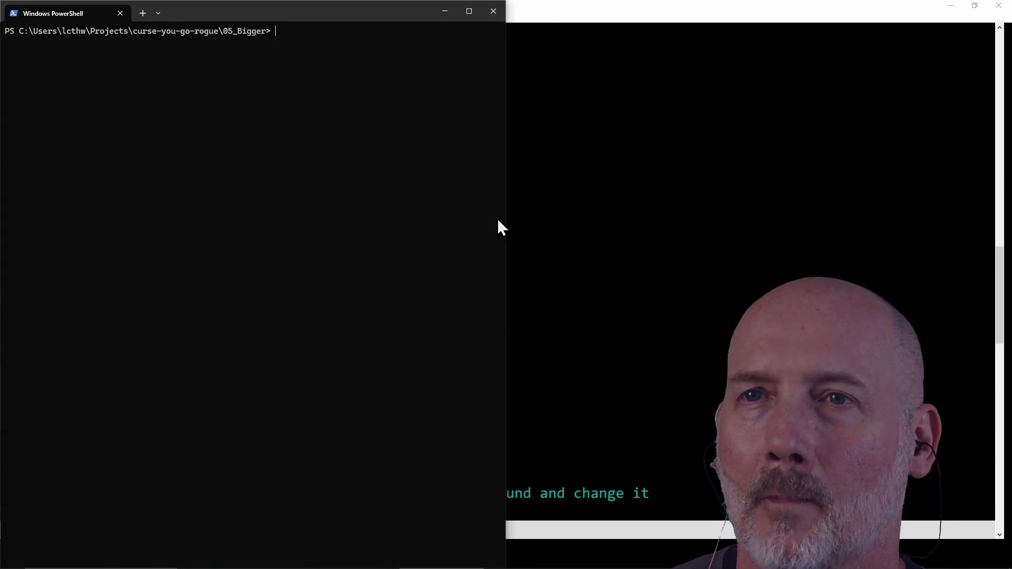
left_click(661, 206)
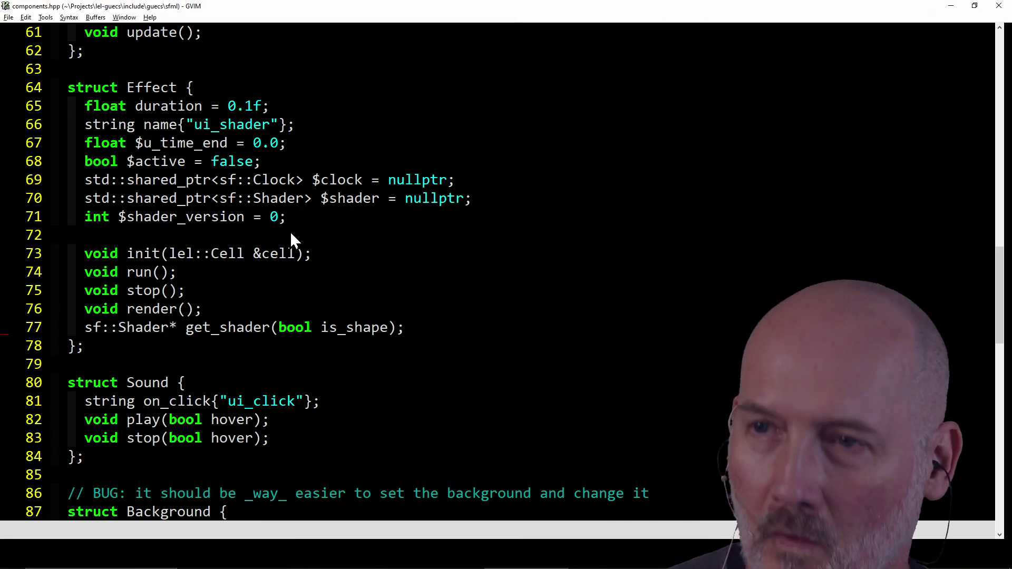
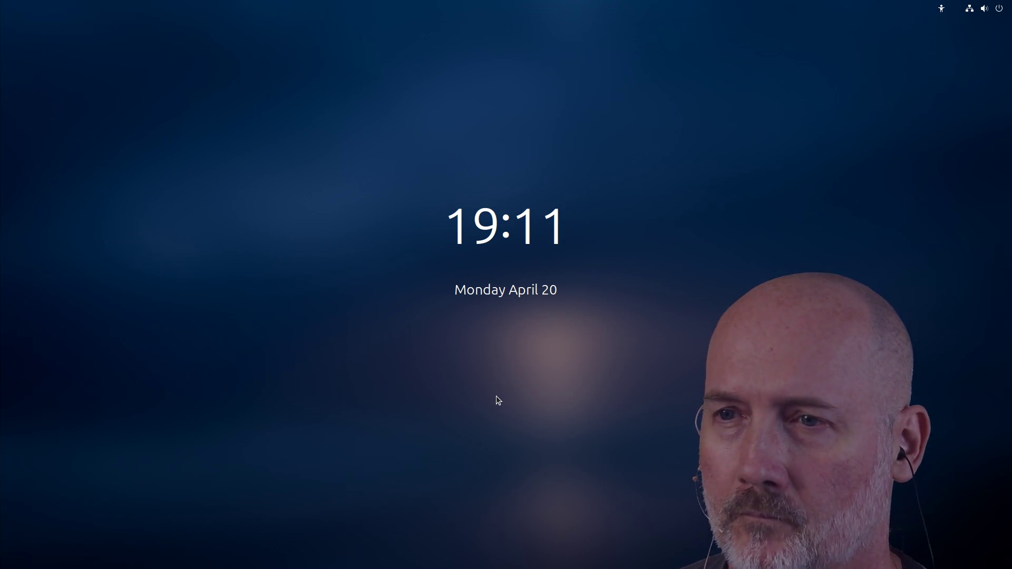
- Unlock the Ubuntu session by entering the account password at the lock screen
left_click(498, 401)
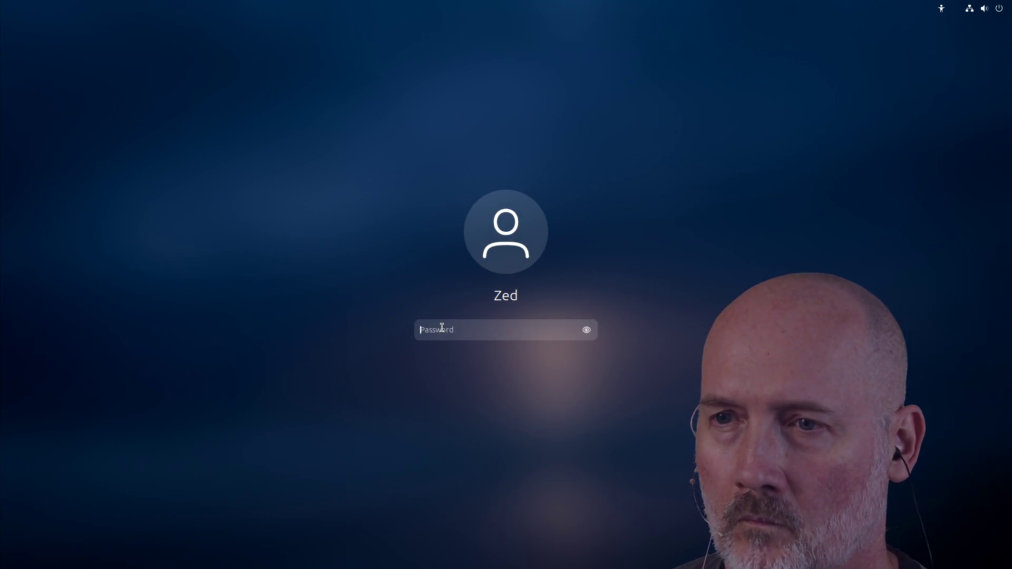
type("*********")
key("Return")
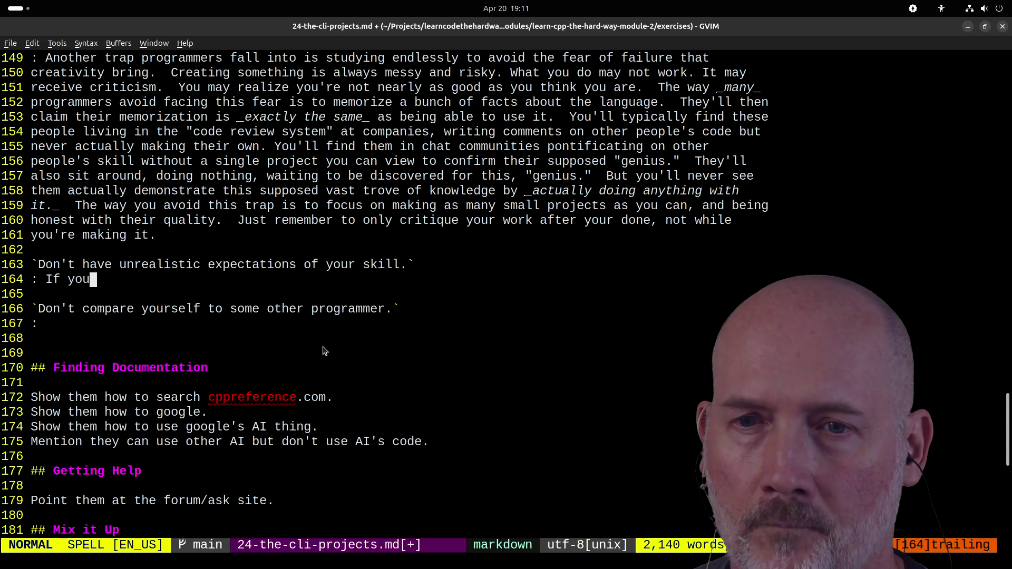
- Append to line 164: 'not with that attitude. It took me _decades_ to get good and I'm still learning.'
key("shift+a")
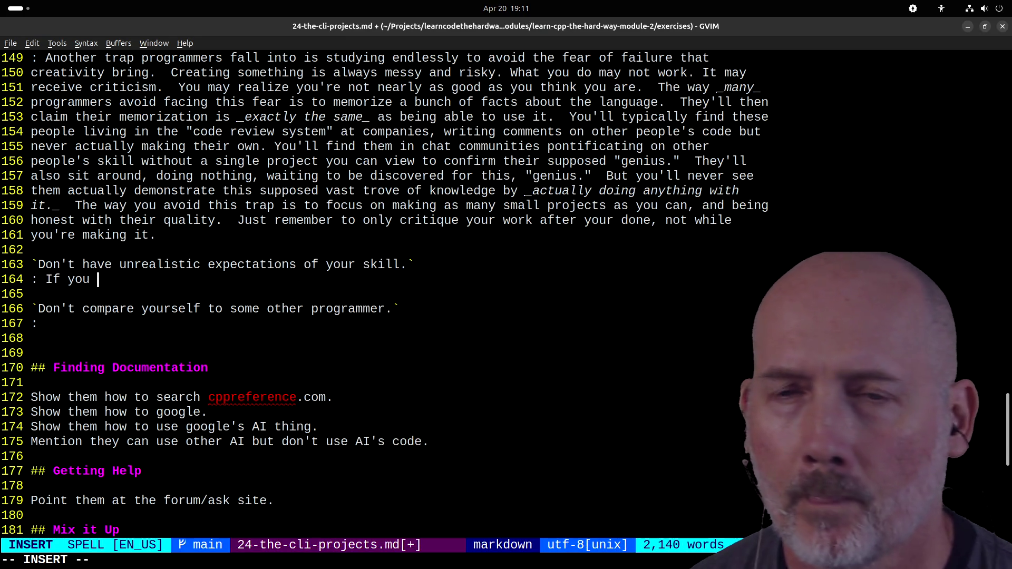
type("ever say")
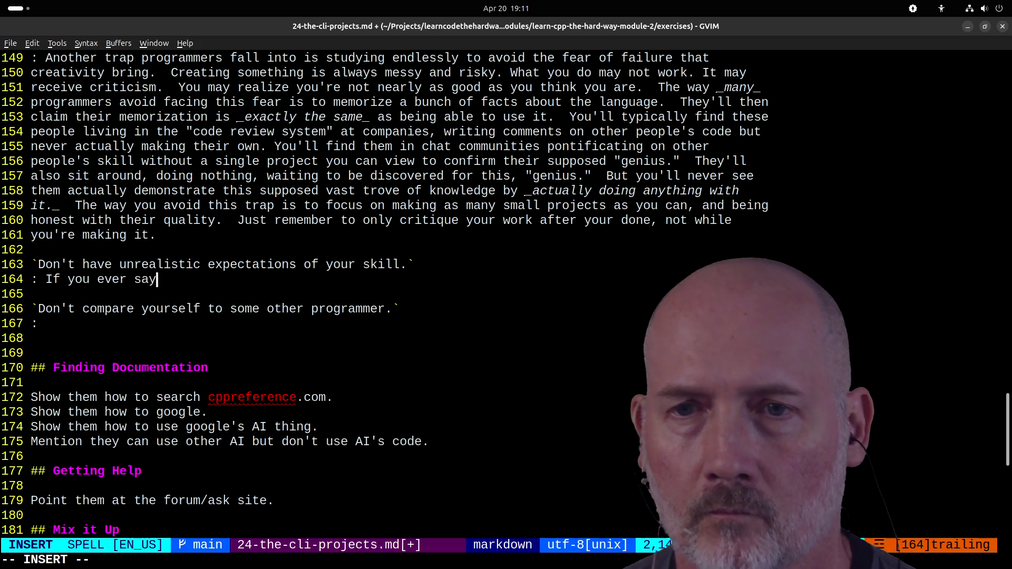
type(", \"I'll never b")
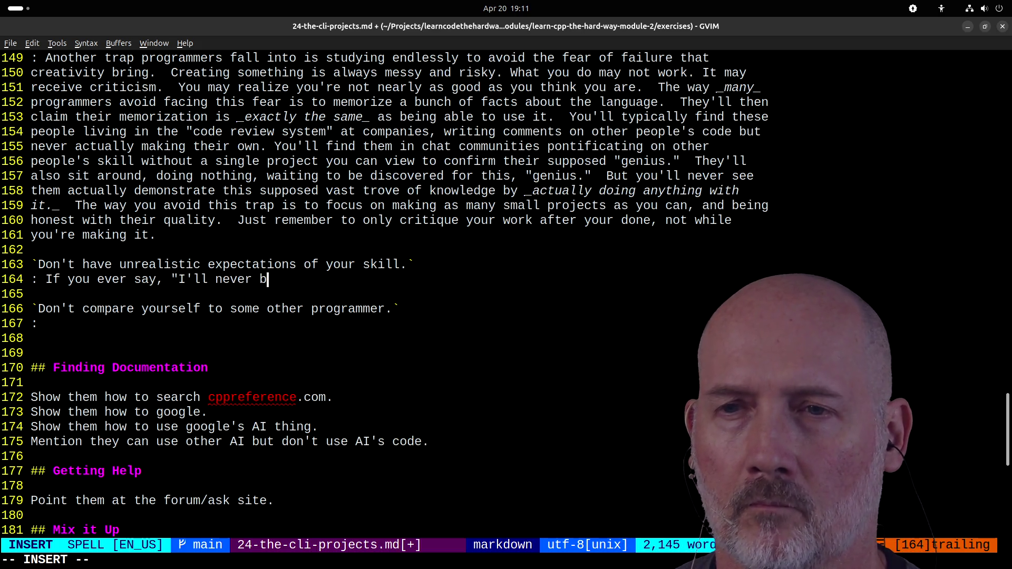
type("e a ")
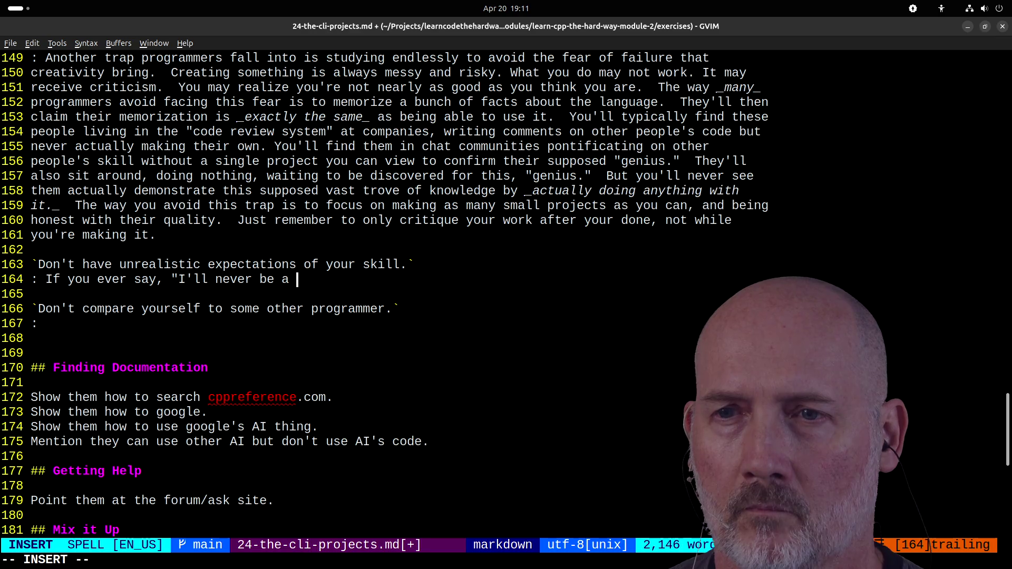
type("great programmer like")
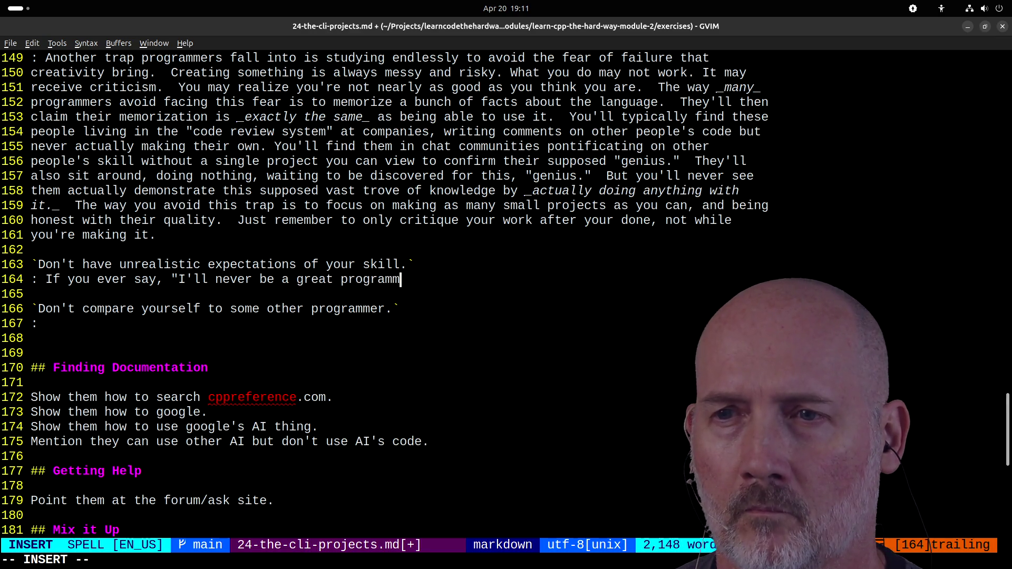
type(" Ze")
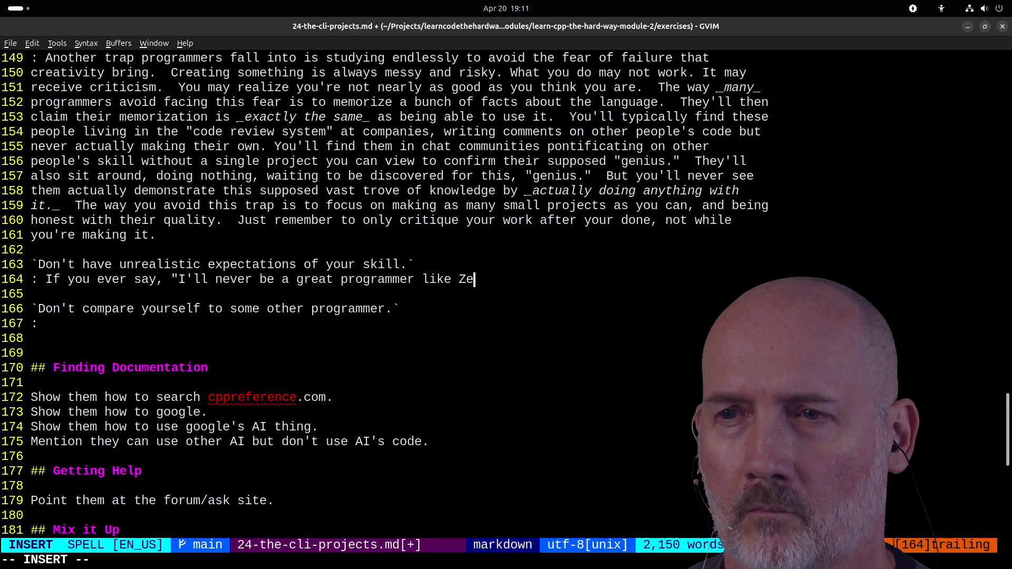
type("d!\"  T")
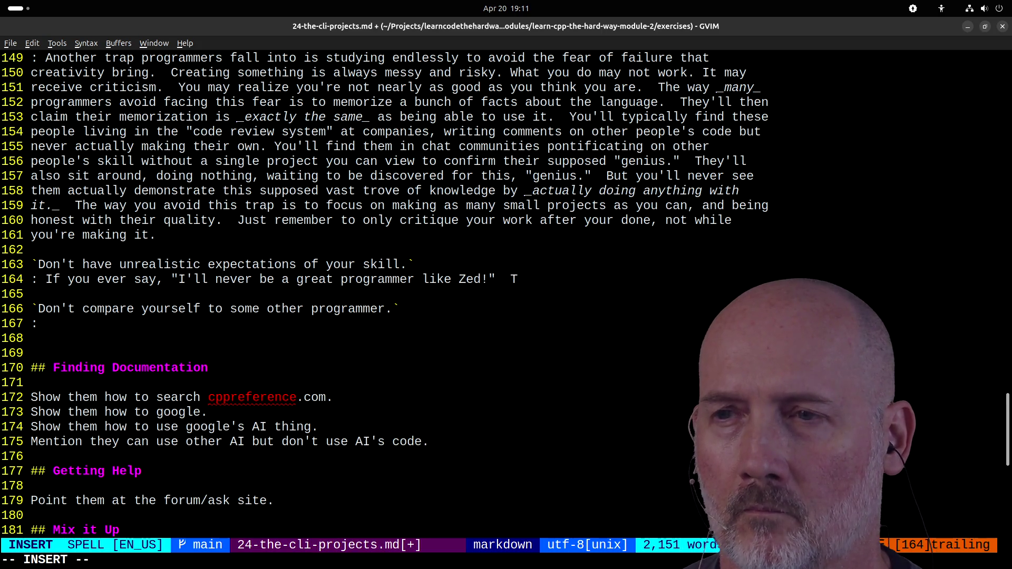
type("hen you're right,")
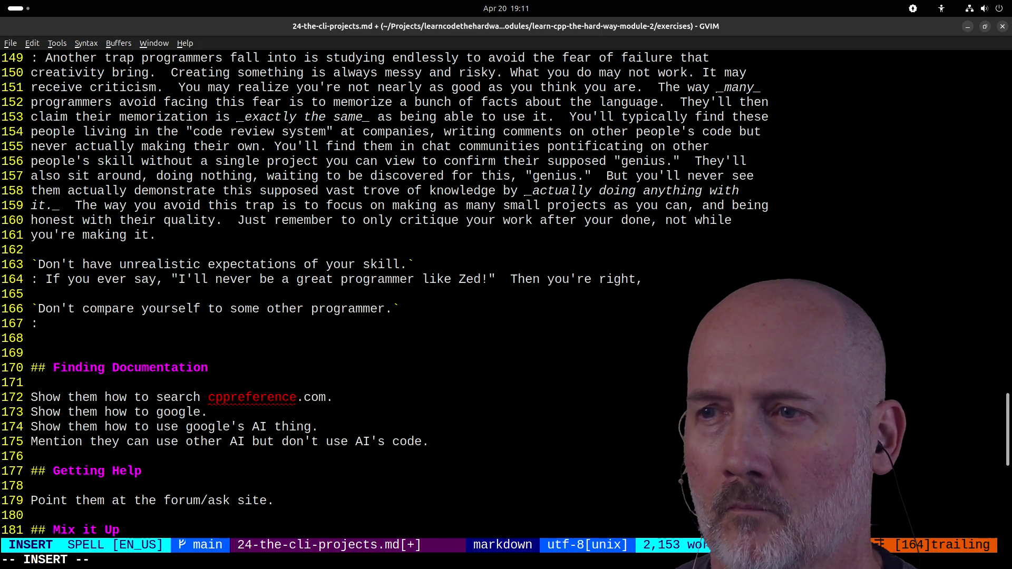
type(" not with t")
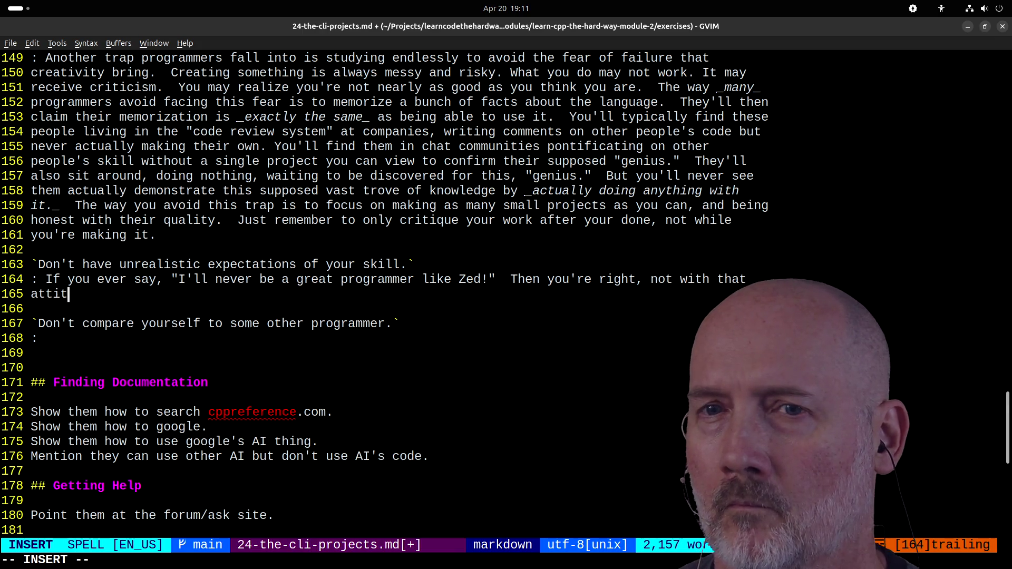
type("hat  attitude. It took ")
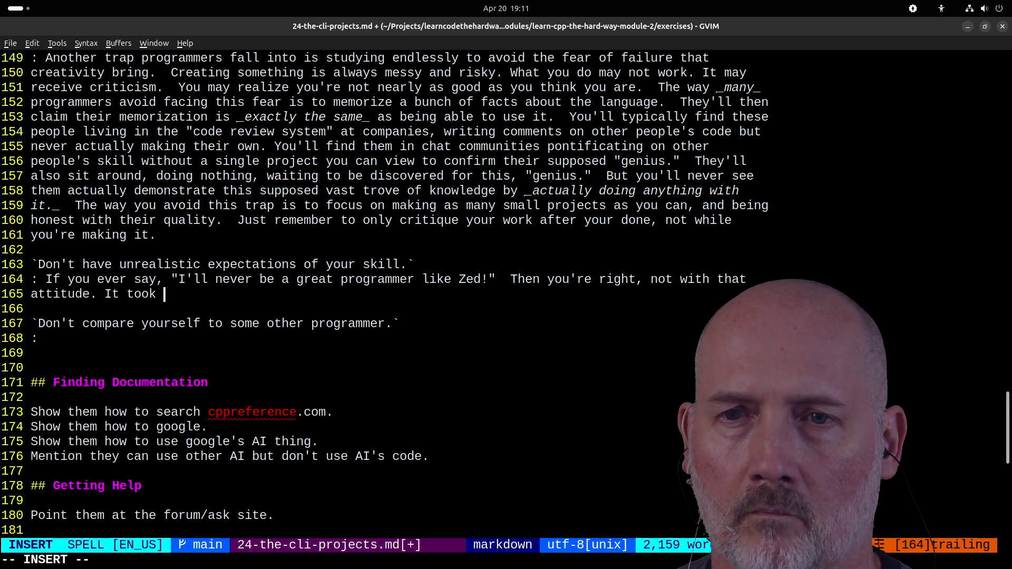
type("me _decades_")
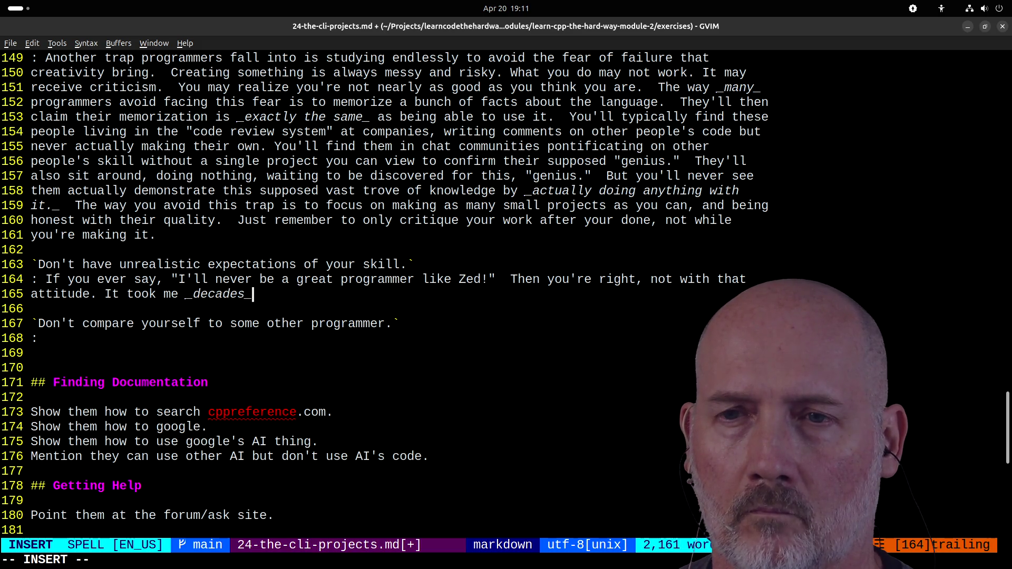
type(" to get go")
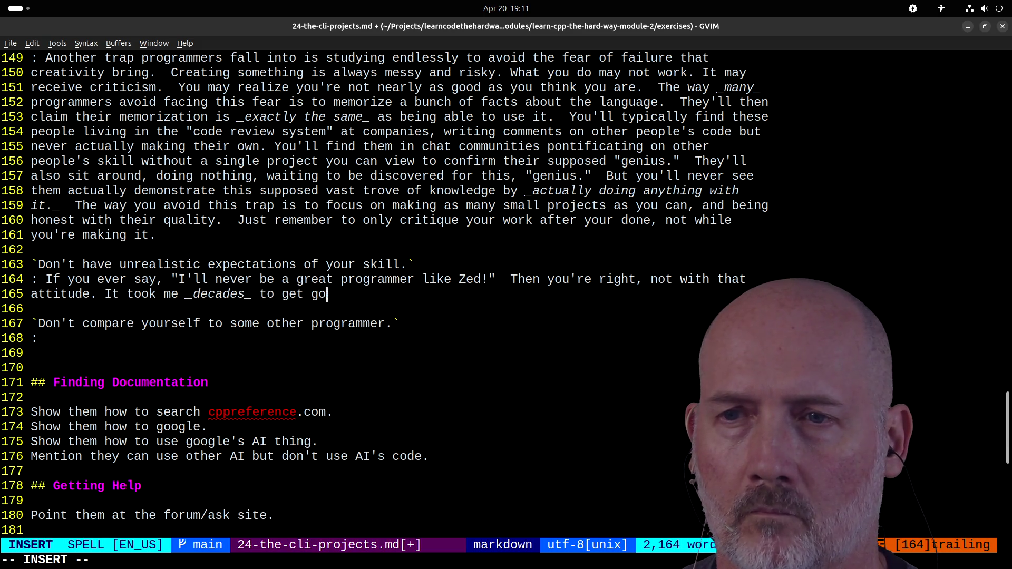
type("od and I'm still ")
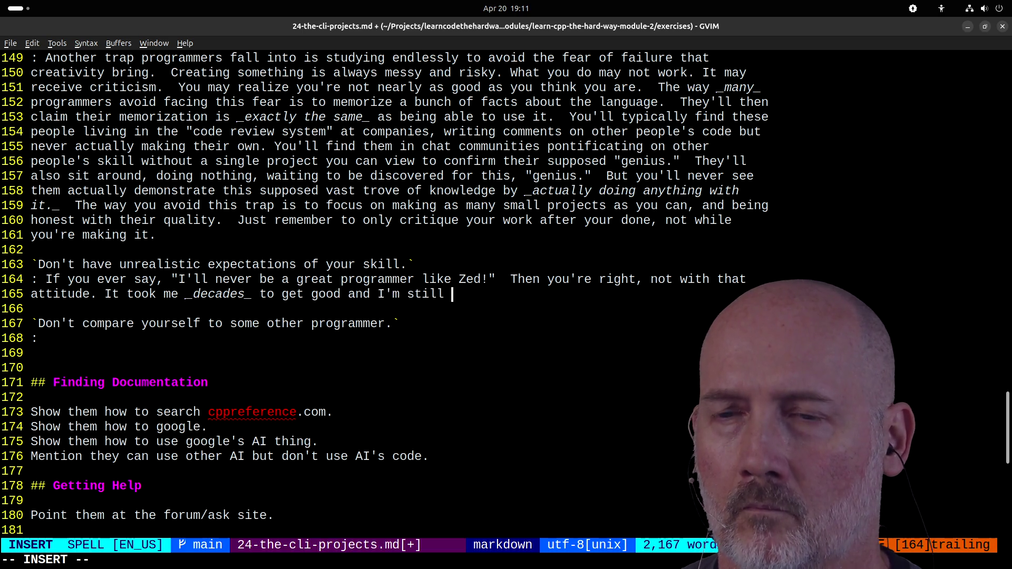
type("learning.")
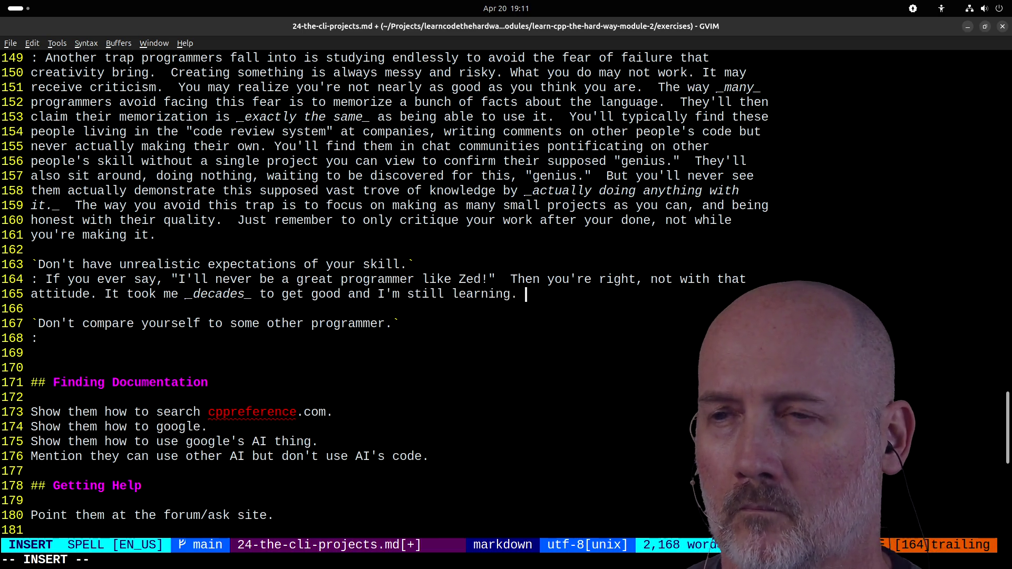
scroll(379, 328, "down", 2)
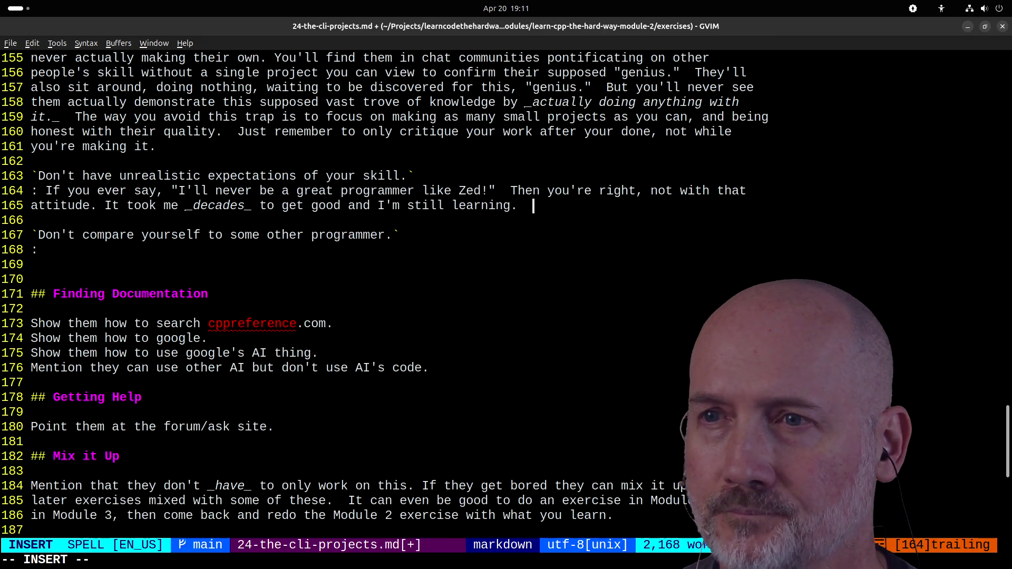
- Type the sentences urging competing with _yourself_ and asking 'Did I do better than last time?'
type("The only w")
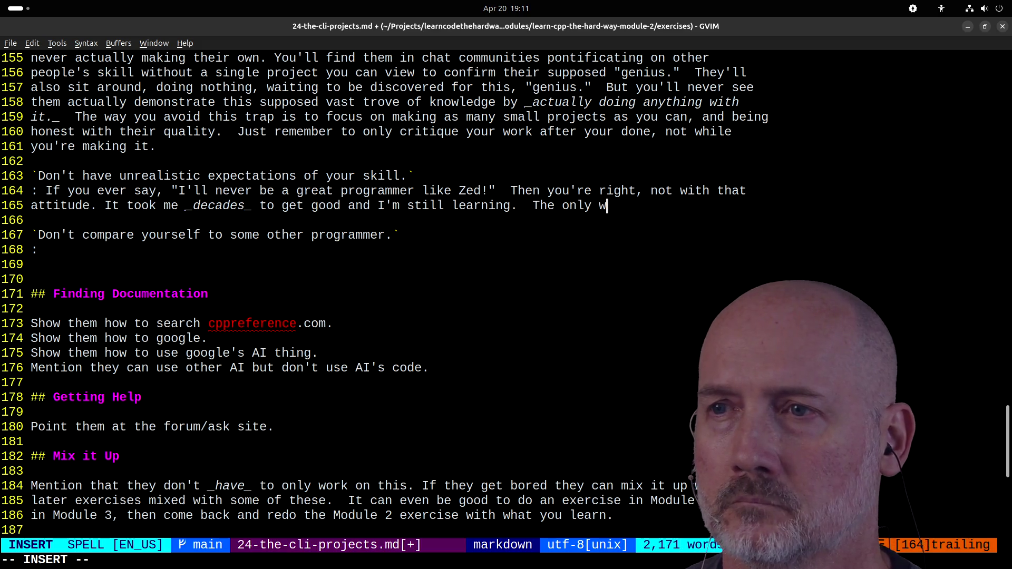
type("ay you'll imp")
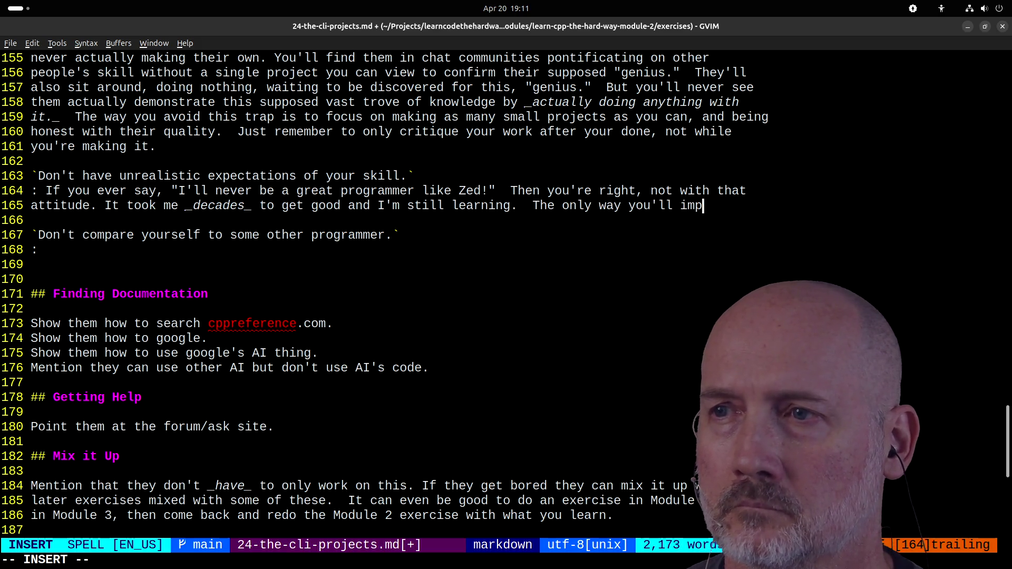
type("rove is if you ")
type("focus on ")
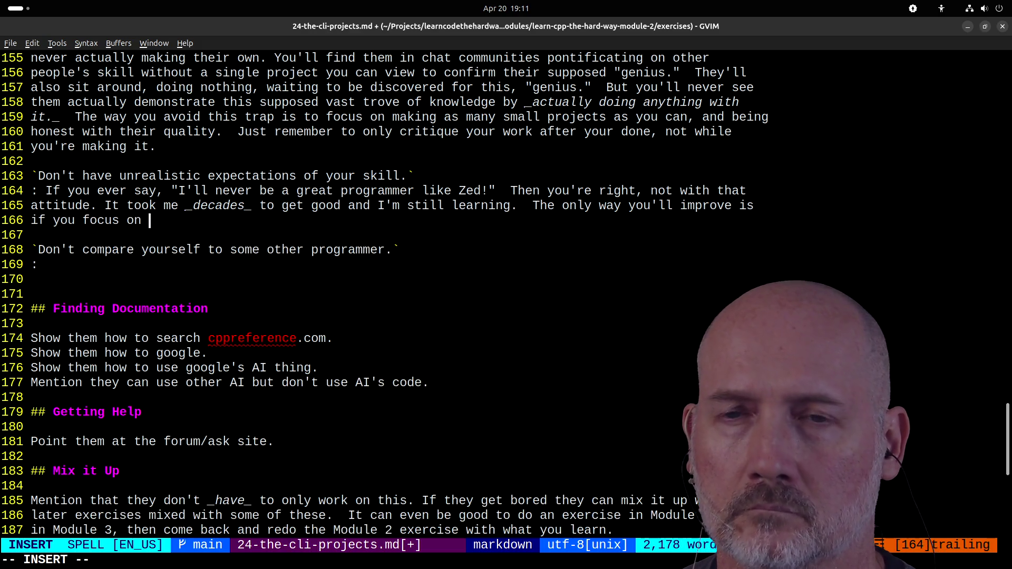
type("competing wi")
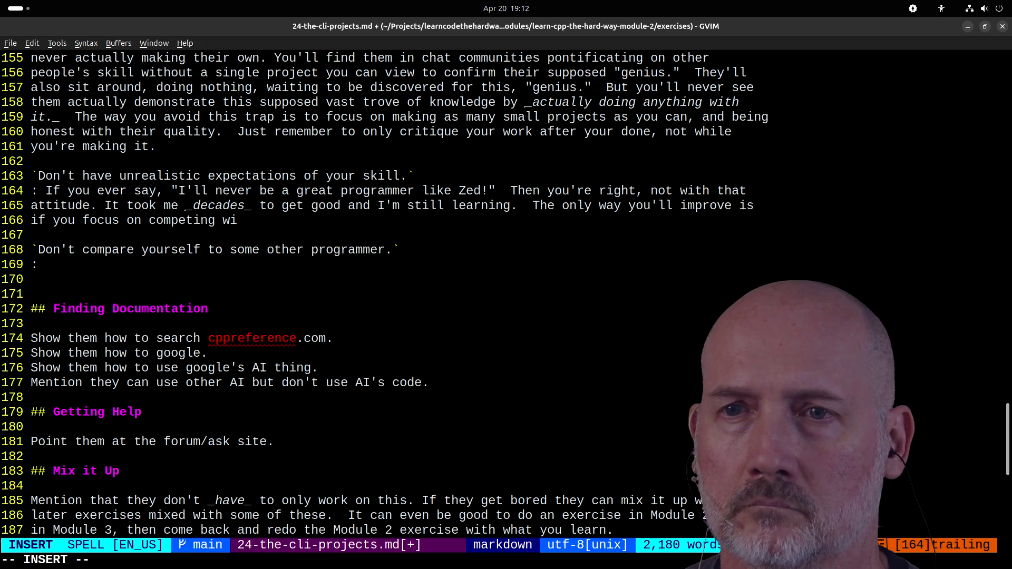
type("th _yourself_.")
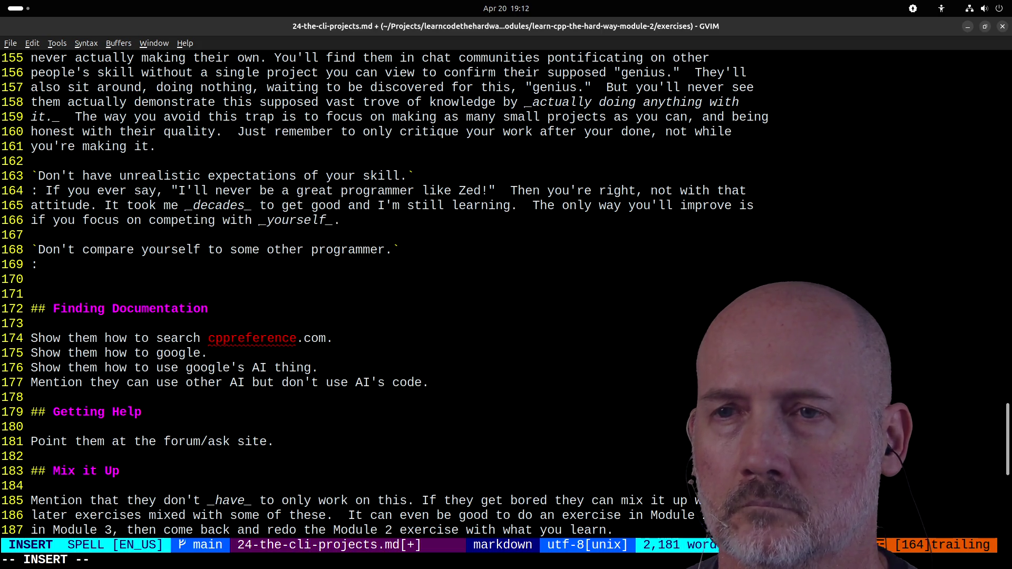
type("  Don't say, \"")
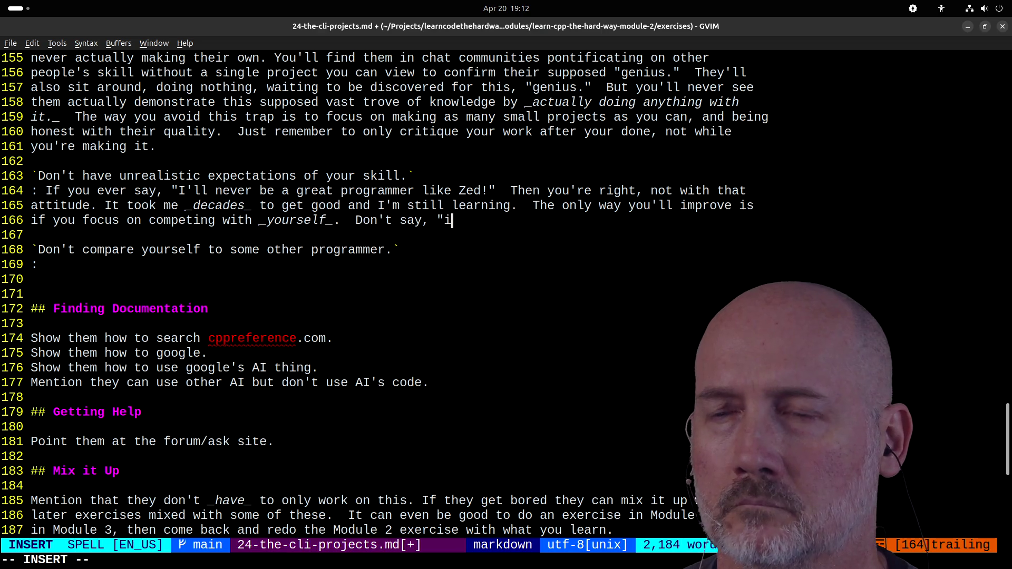
type("I'll never b")
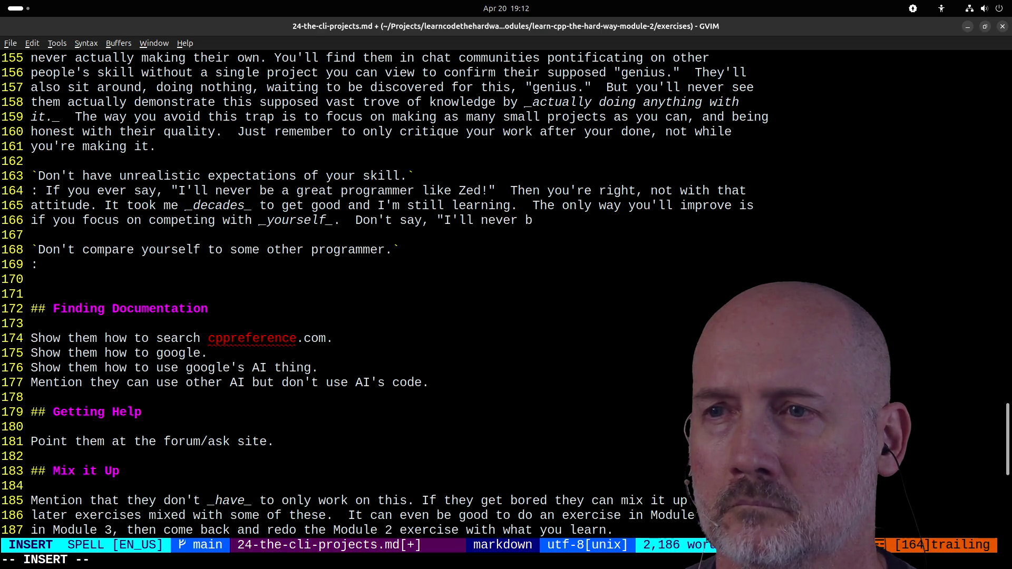
type("e as good as tha")
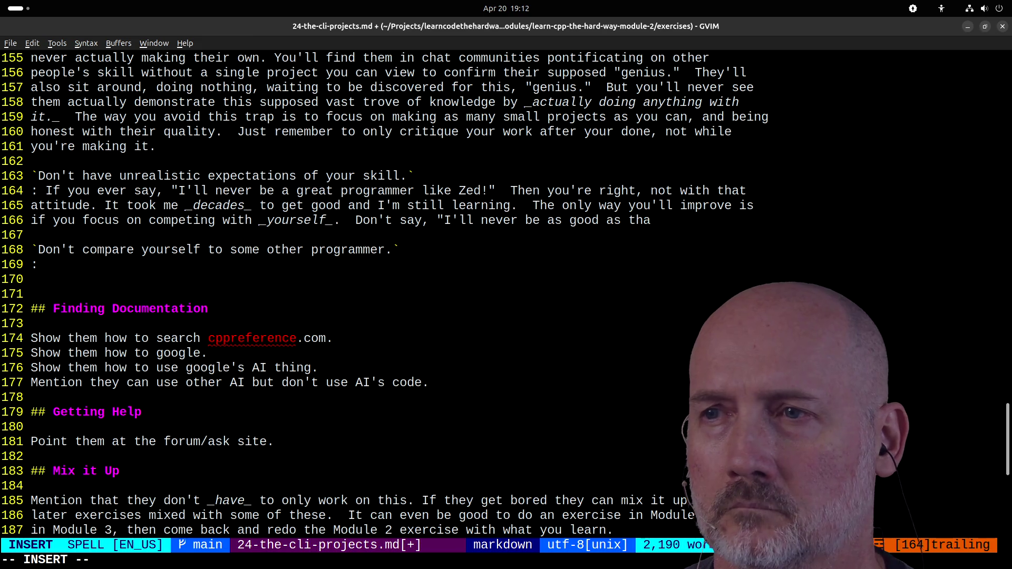
type("t famous program")
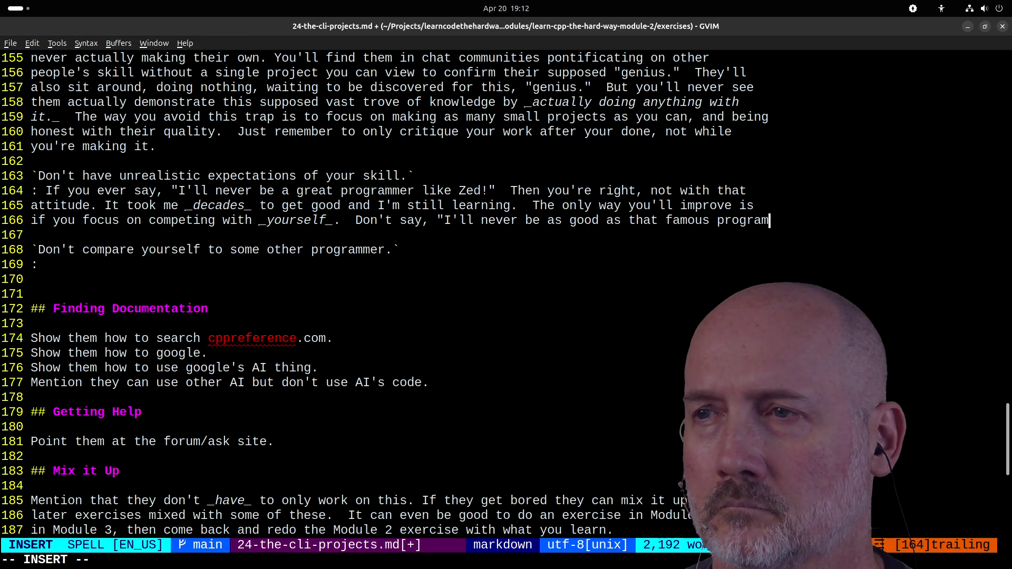
type("mer who's been")
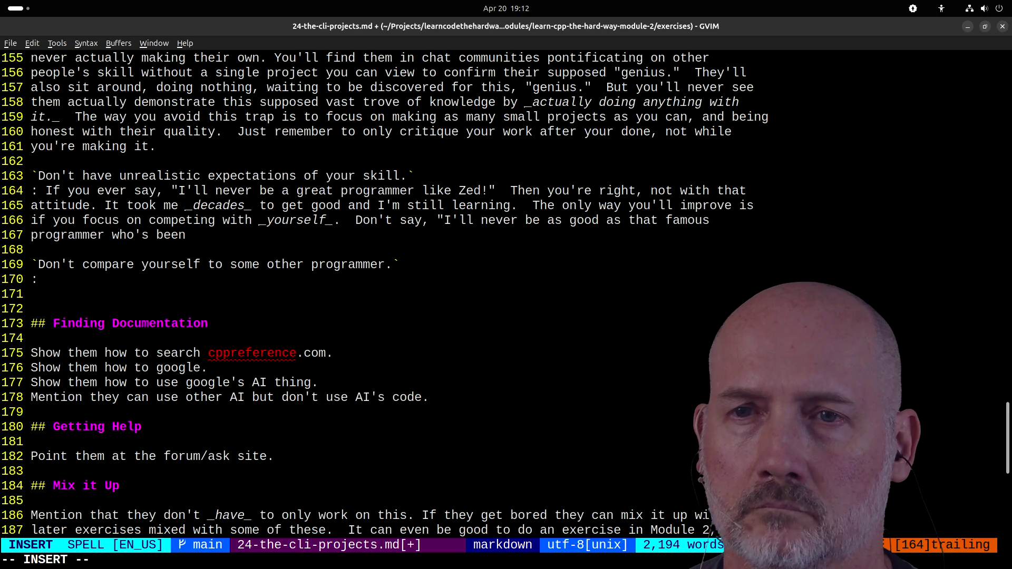
type(" programming since the")
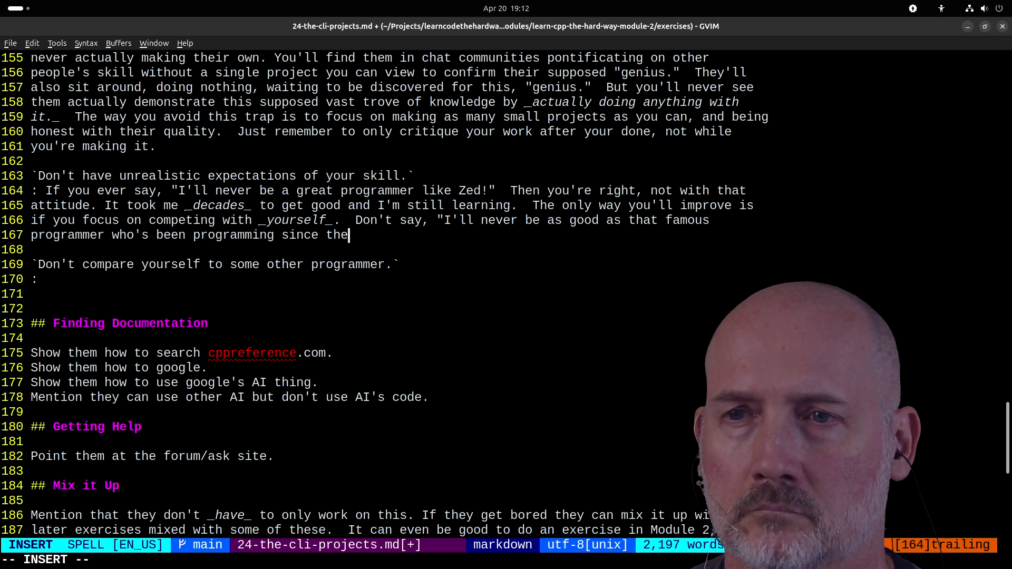
type(" dawn of comp")
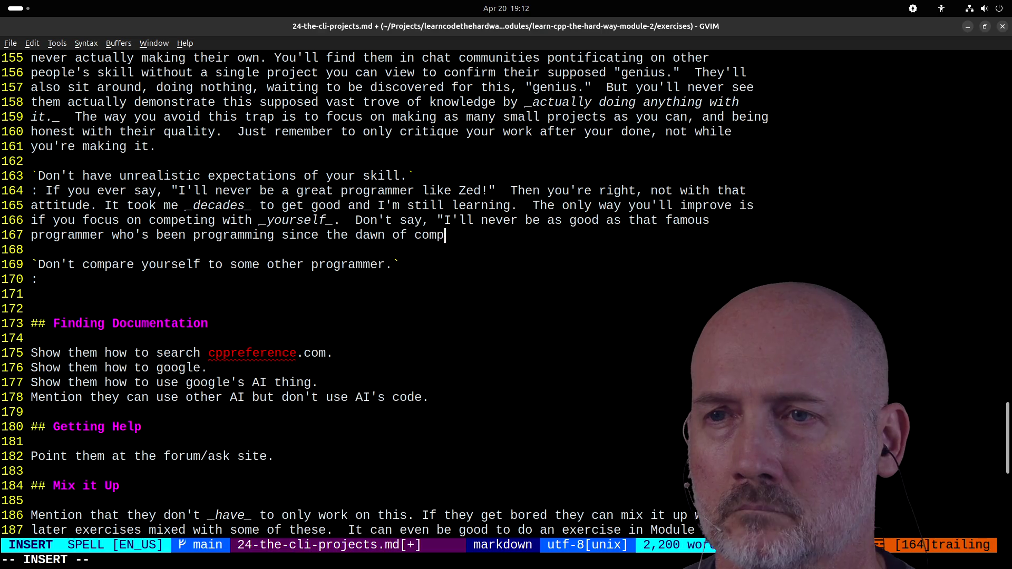
type("uting.\"  ")
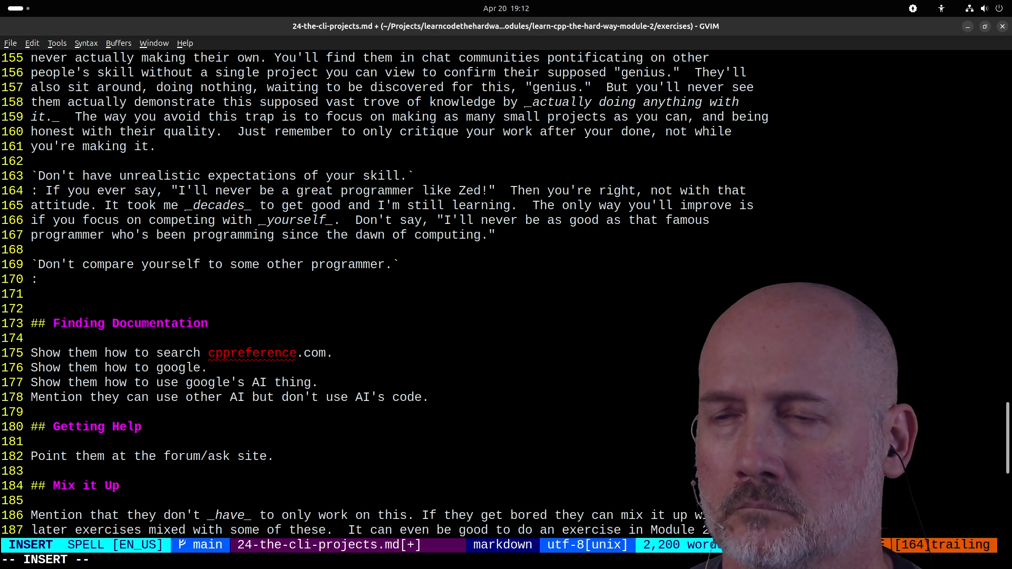
type("Th")
key("BackSpace")
key("BackSpace")
type("A")
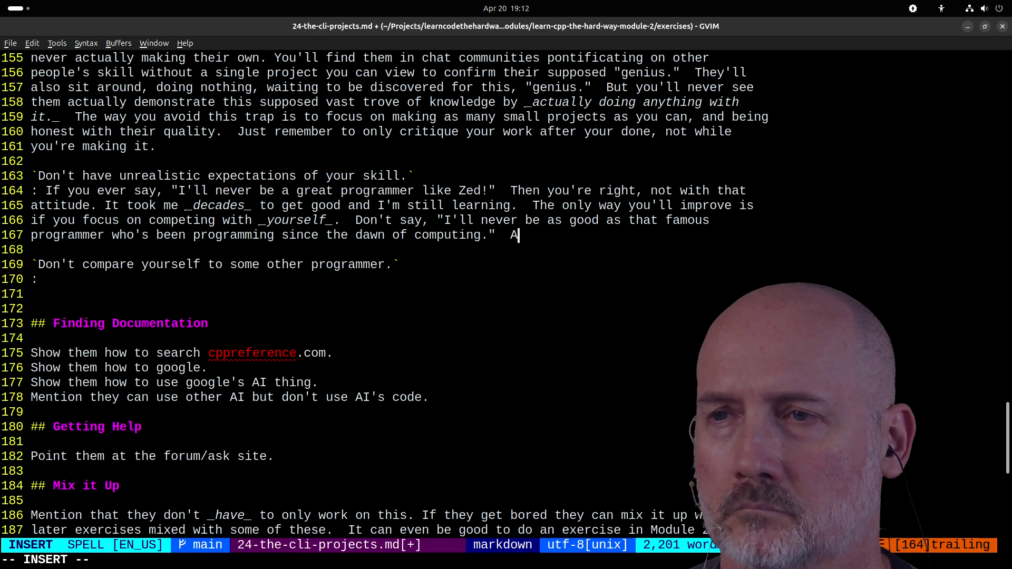
type("sk yourself, \"Ho")
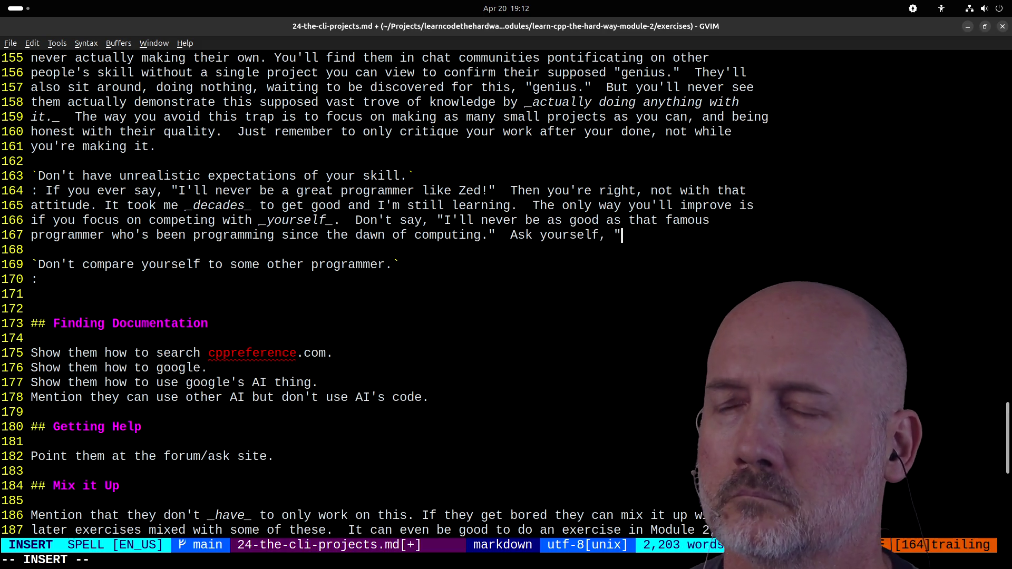
type("w I")
key("BackSpace")
key("BackSpace")
key("BackSpace")
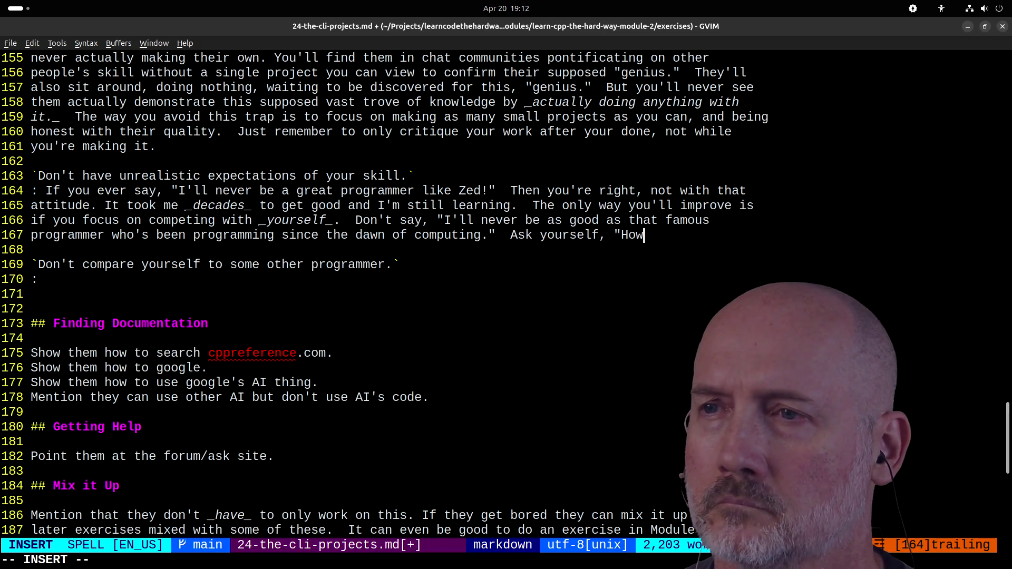
type("Did ")
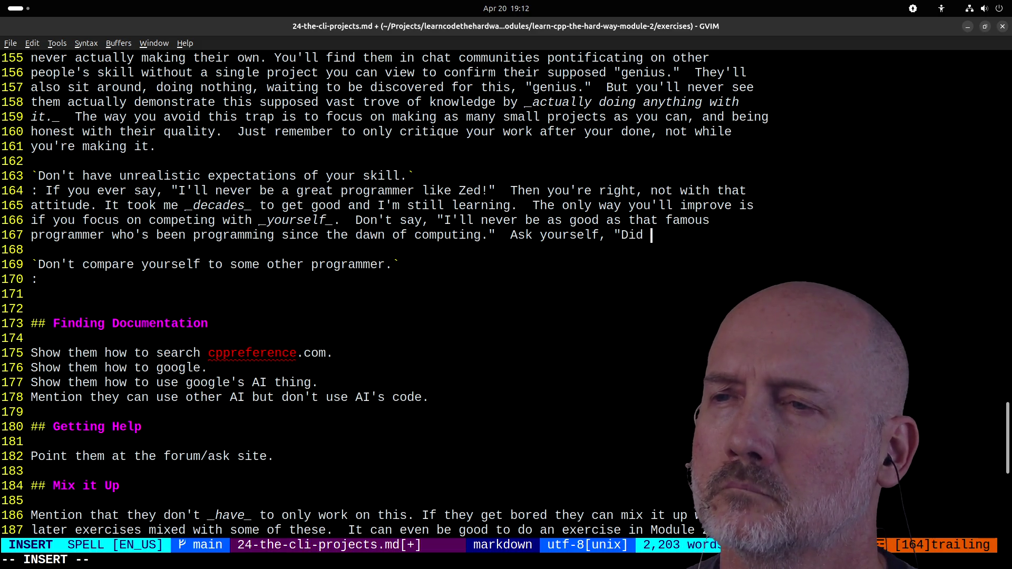
type("I do better on")
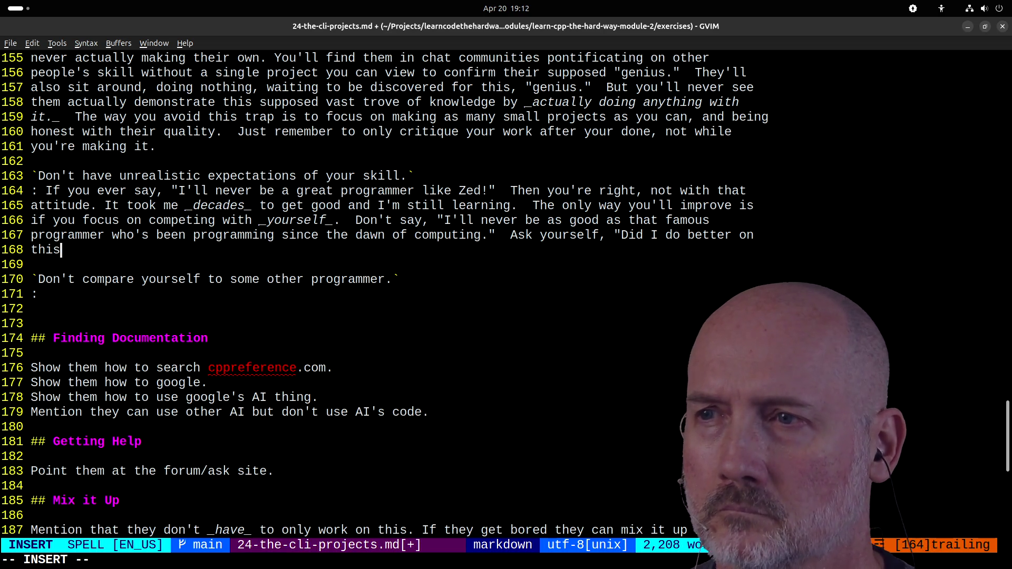
type(" thisthen")
key("BackSpace")
key("BackSpace")
key("BackSpace")
type("an lia")
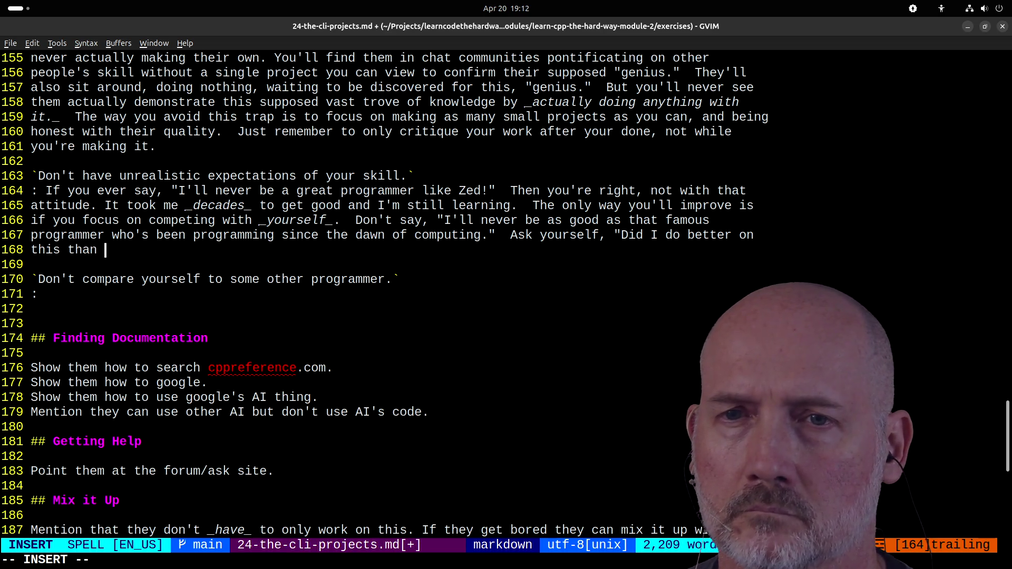
key("BackSpace")
key("BackSpace")
type("ast time?\"")
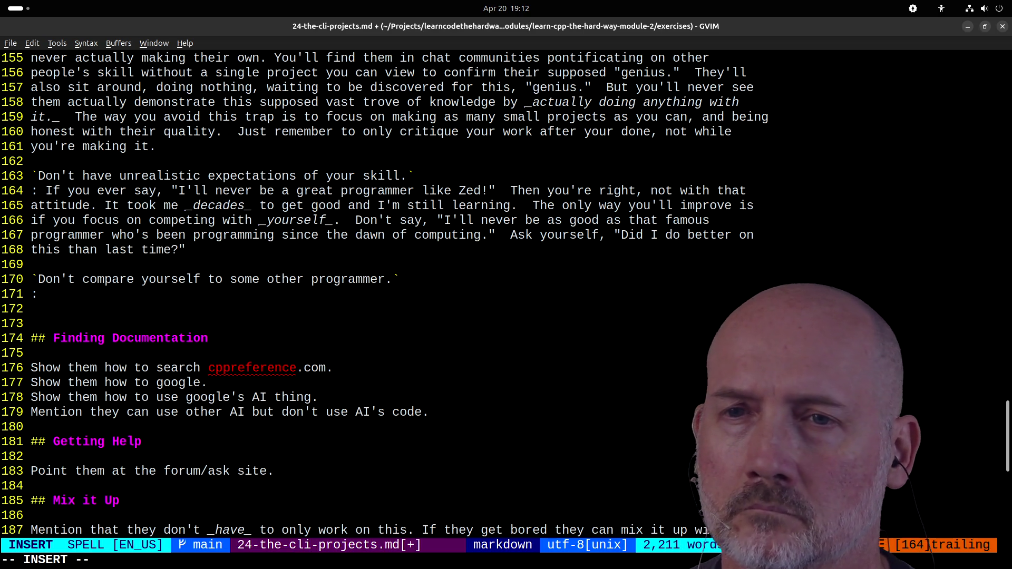
type("  If not t")
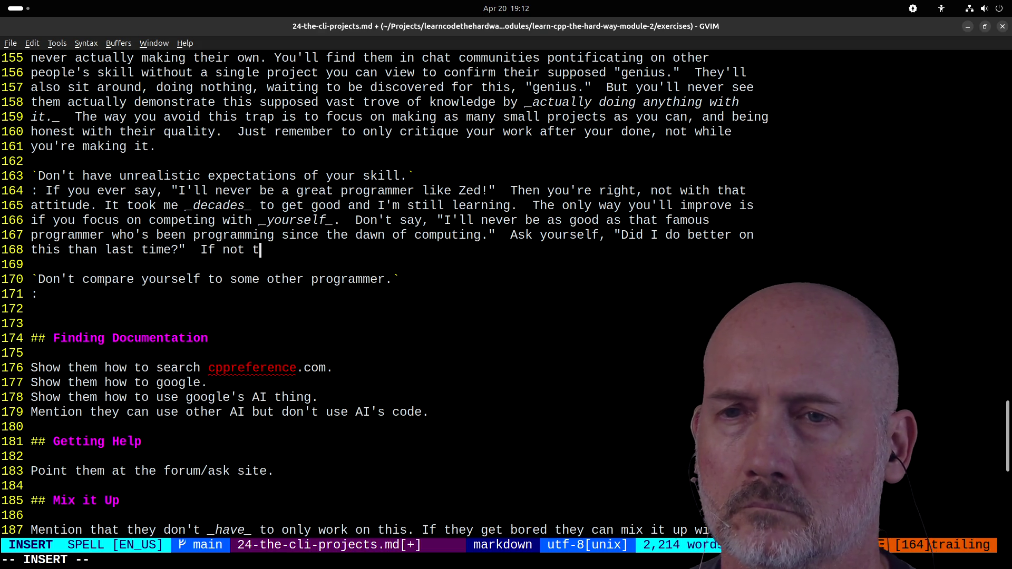
type("hen ask, \"O")
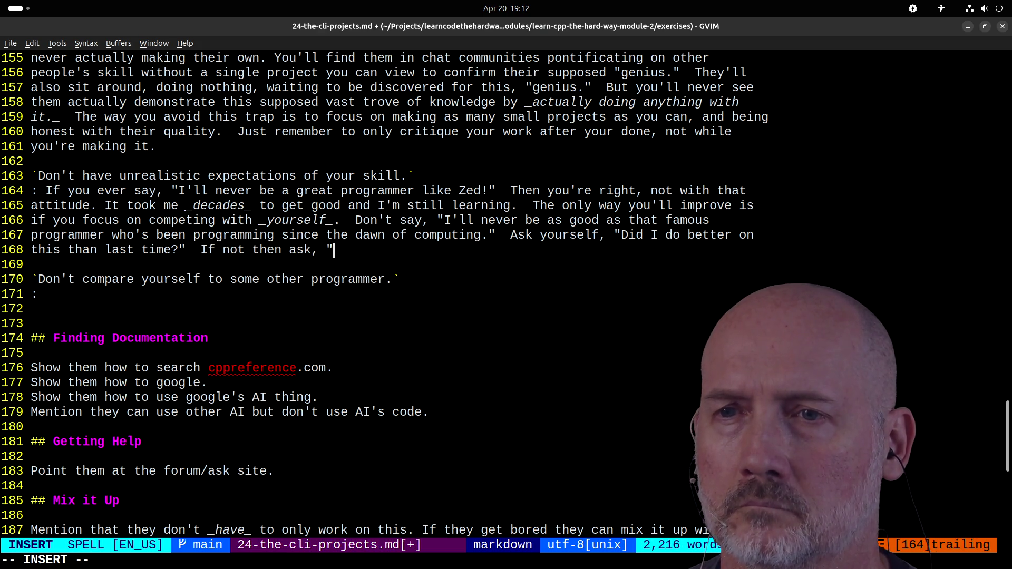
type("k, what ")
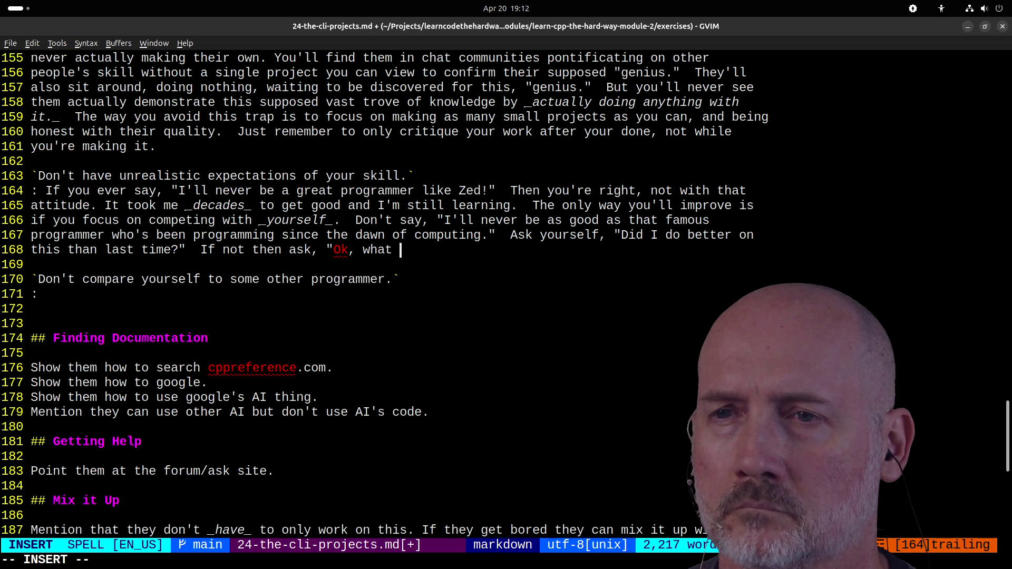
type("can I do to")
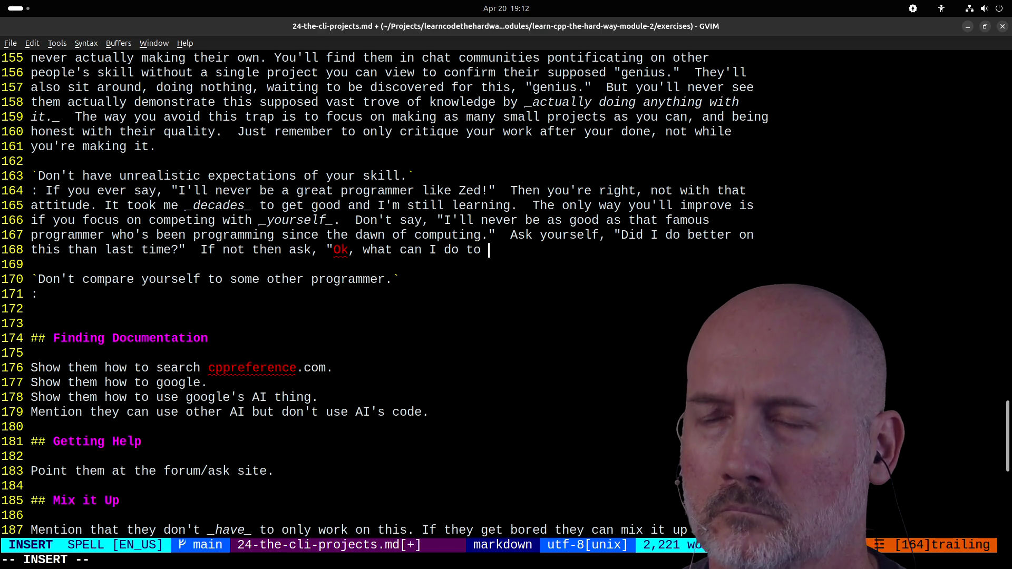
- Add 'Did I have fun?', that programming is brutal, and rejecting extreme efficiency nobody attains
type("improve?\"")
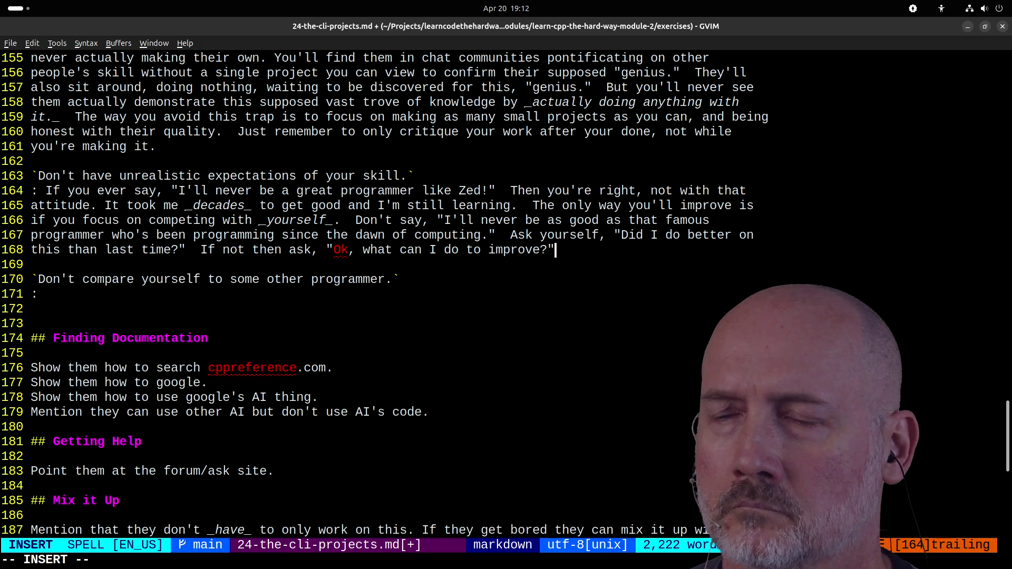
type("  You should a")
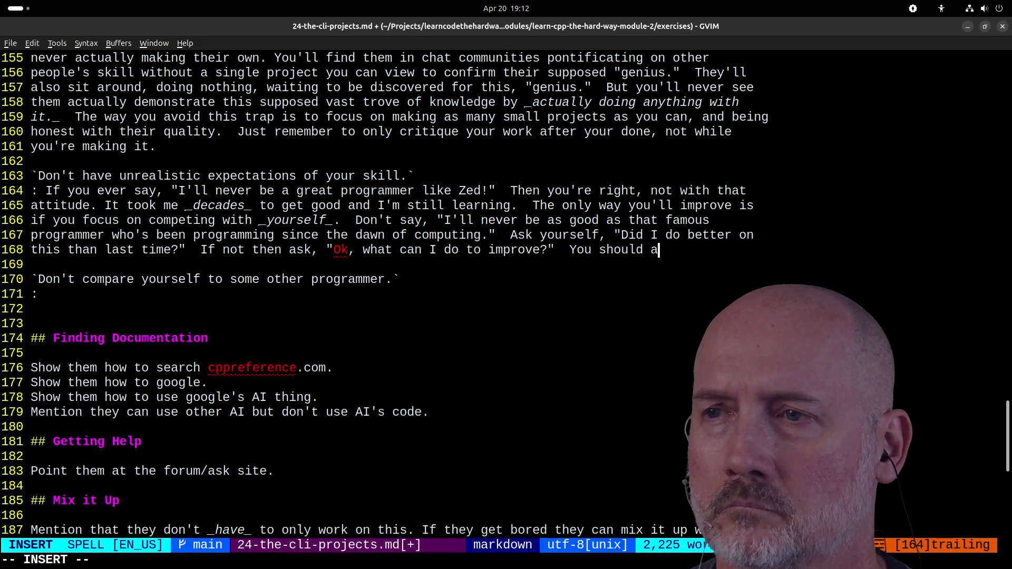
type("lso bking,")
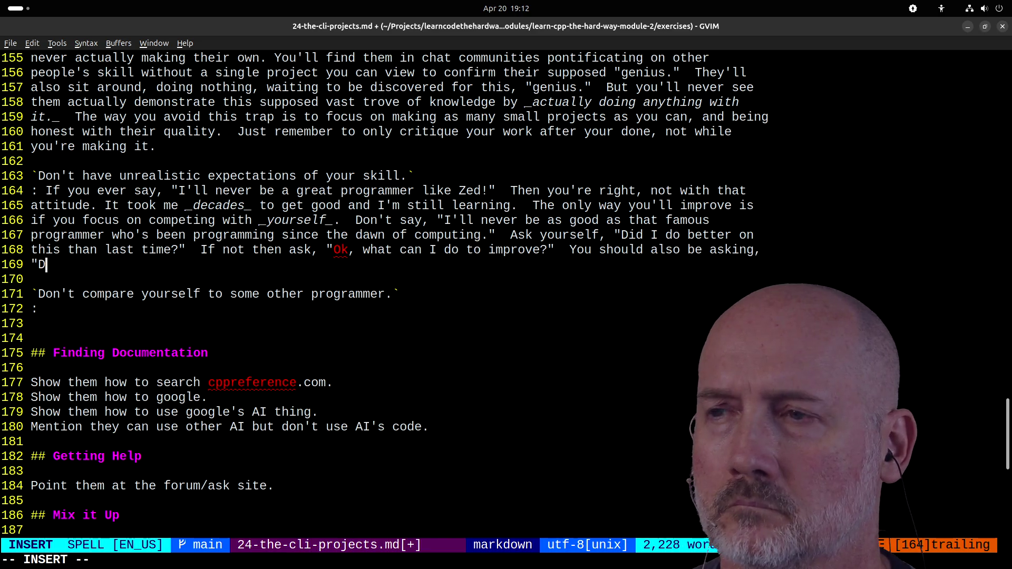
type(" \"Did I have fun?")
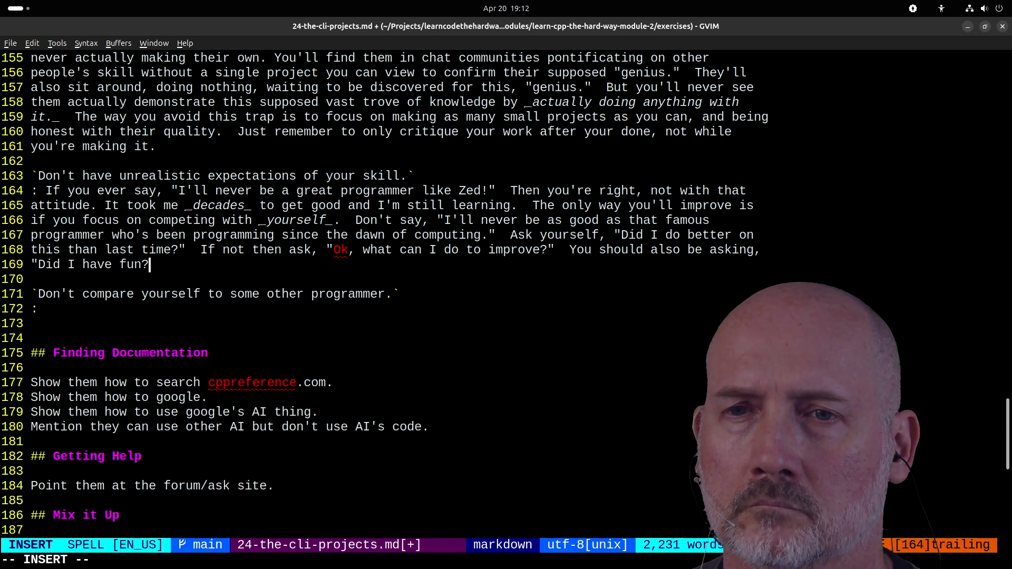
type("ammin g")
key("BackSpace")
key("BackSpace")
type("g is b")
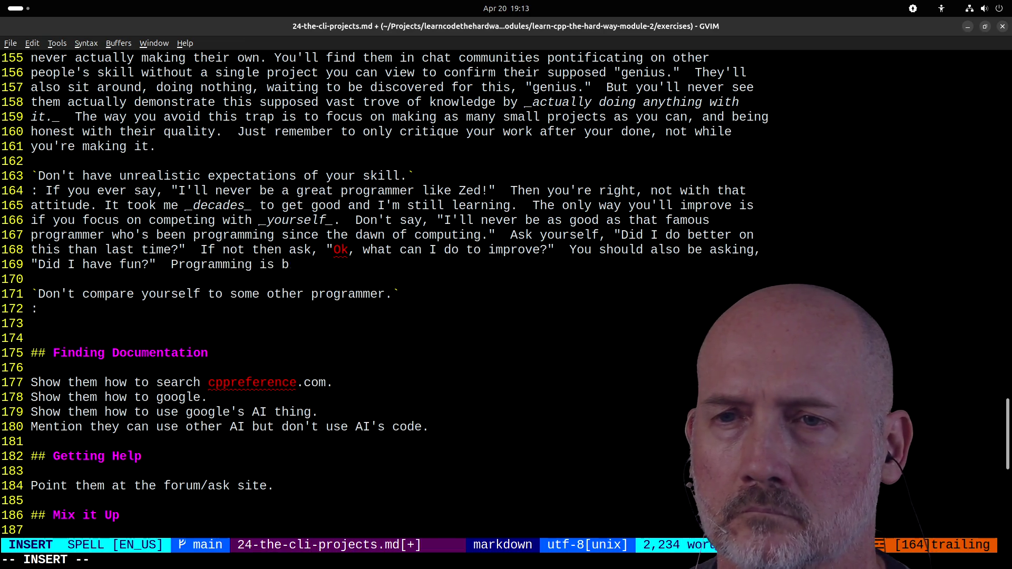
type("rutal, so try")
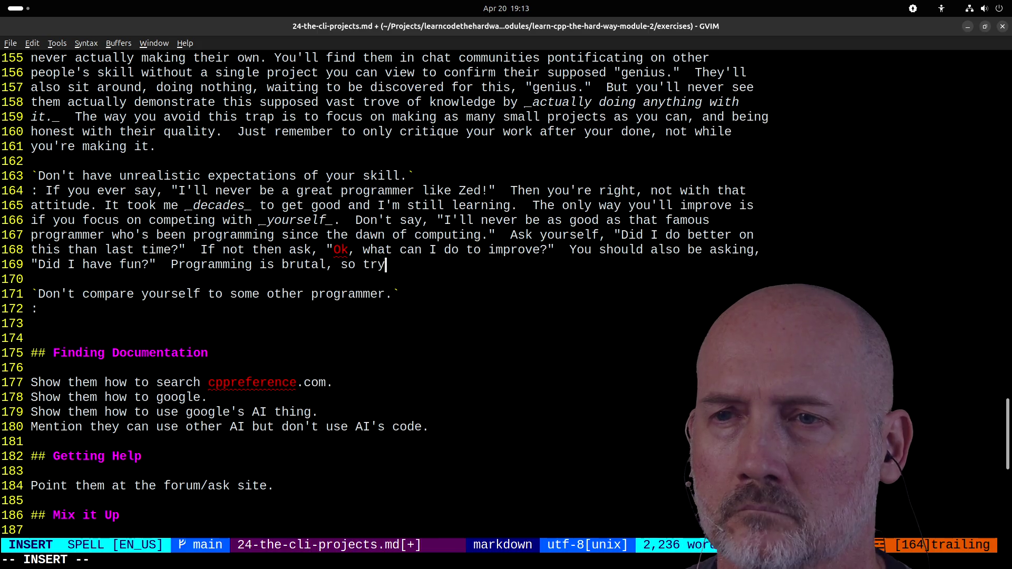
type(" to have fun with it.  ")
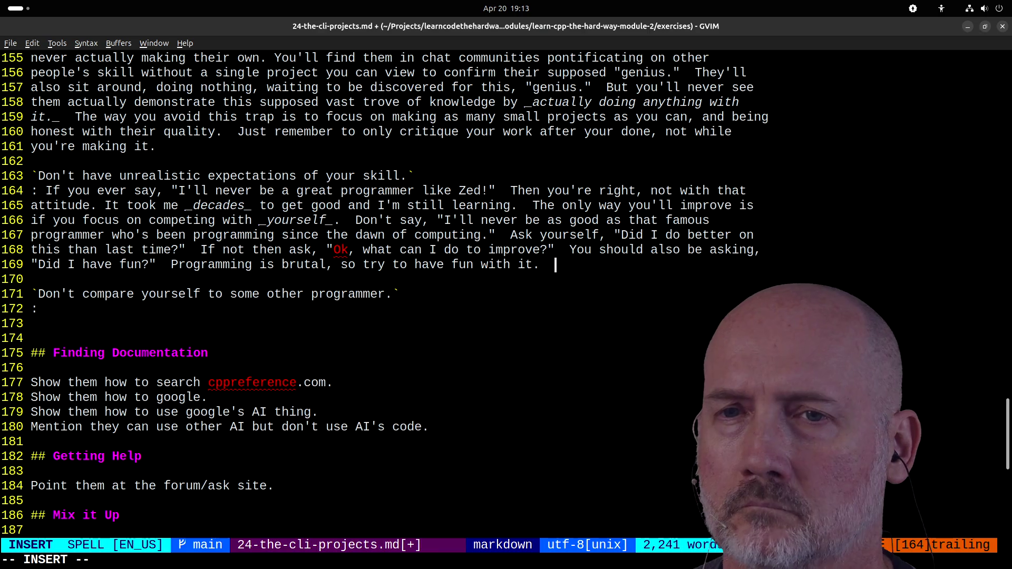
type("That's probably more impor")
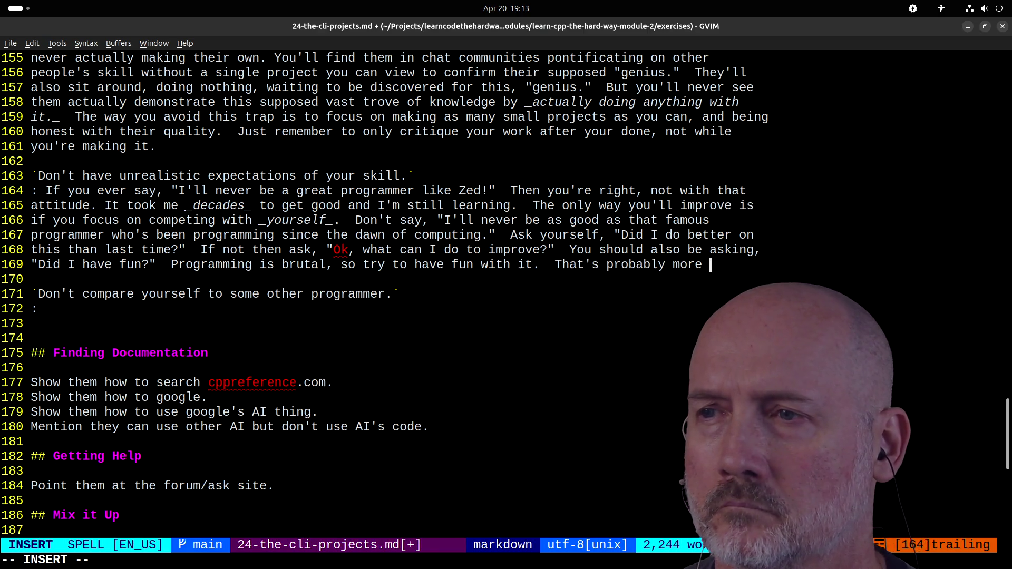
type("tant than ")
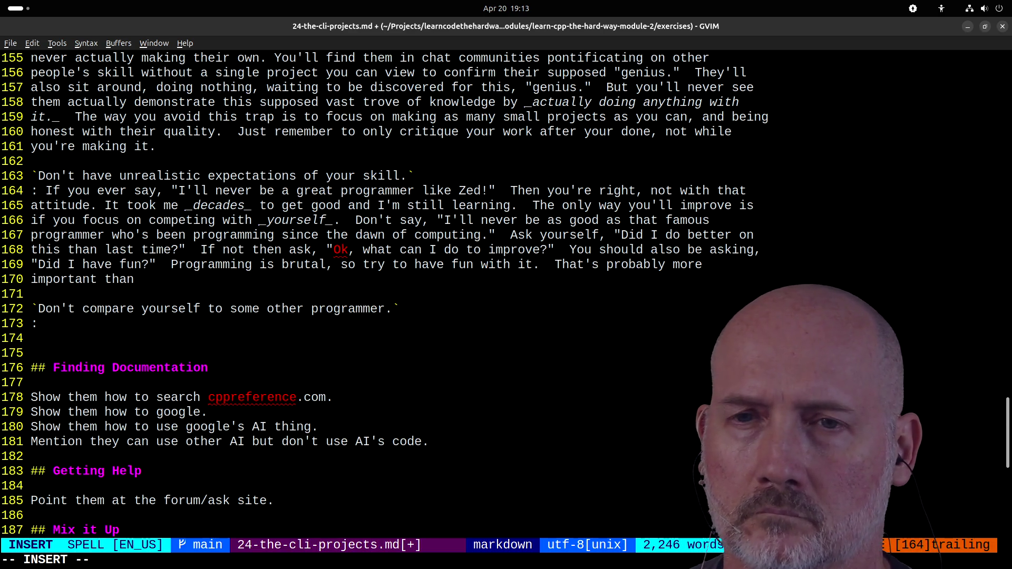
type("pushing for ")
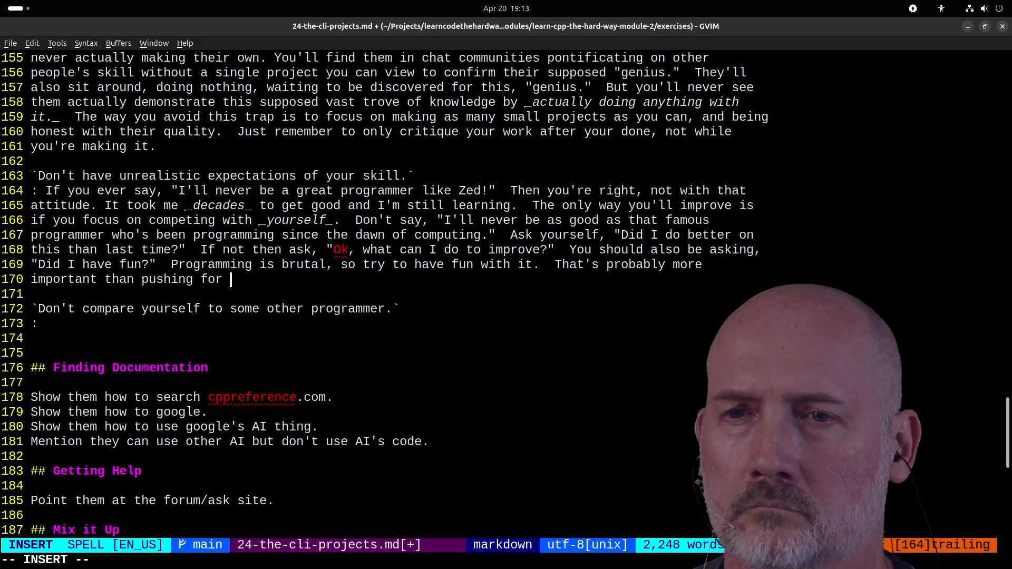
type("some weird extremem")
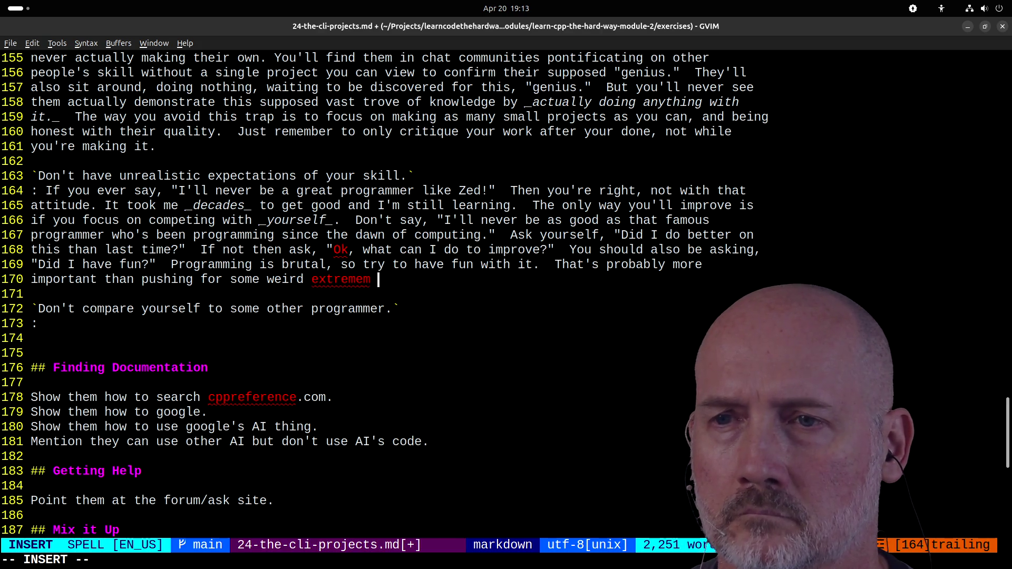
key("BackSpace")
key("BackSpace")
type("efficiency that")
type(" noby")
type("dy ")
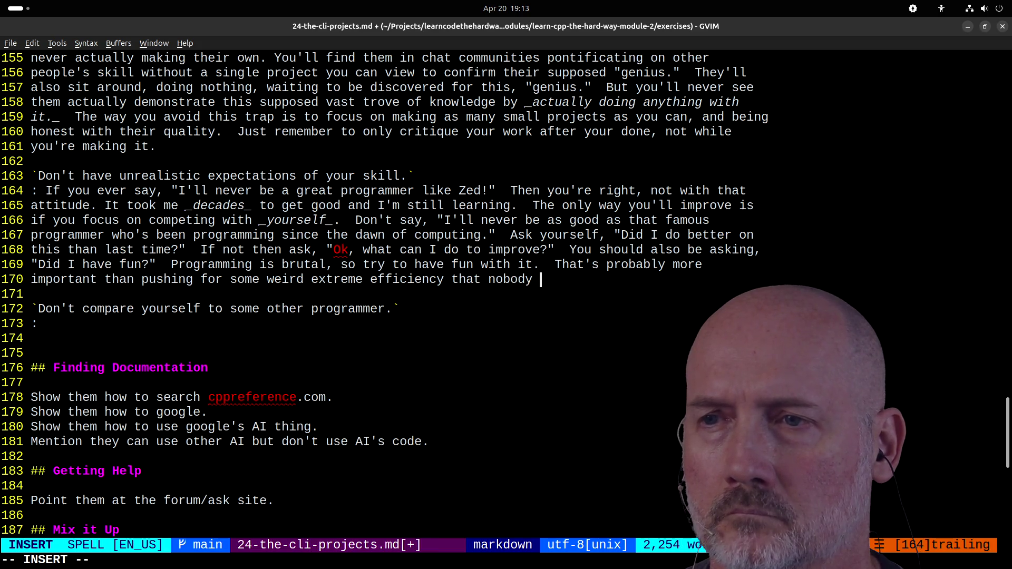
type("actually attains.")
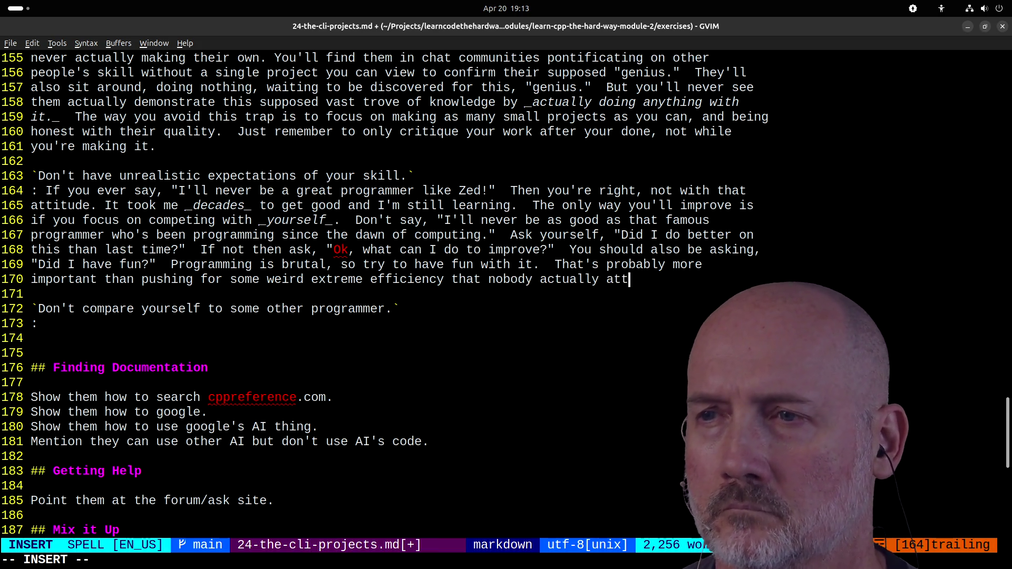
key("Escape")
- Replace 'that nobody actually attains' with 'arbitrary' so the sentence reads 'arbitrary efficiency'
key("g")
key("e")
key("g")
key("e")
key("g")
key("e")
key("h")
key("h")
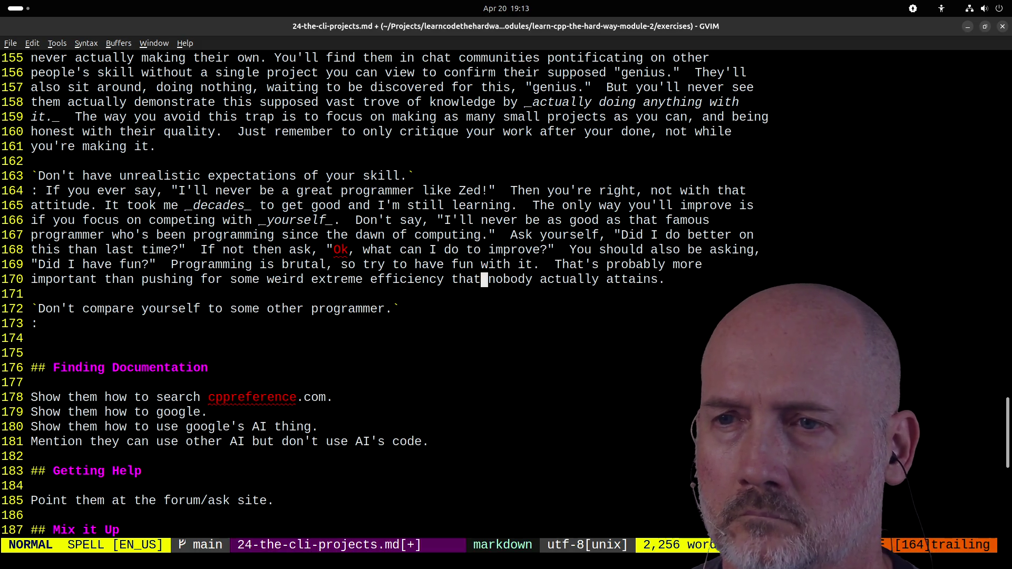
key("h")
key("h")
key("c")
key("t")
key(".")
key("Escape")
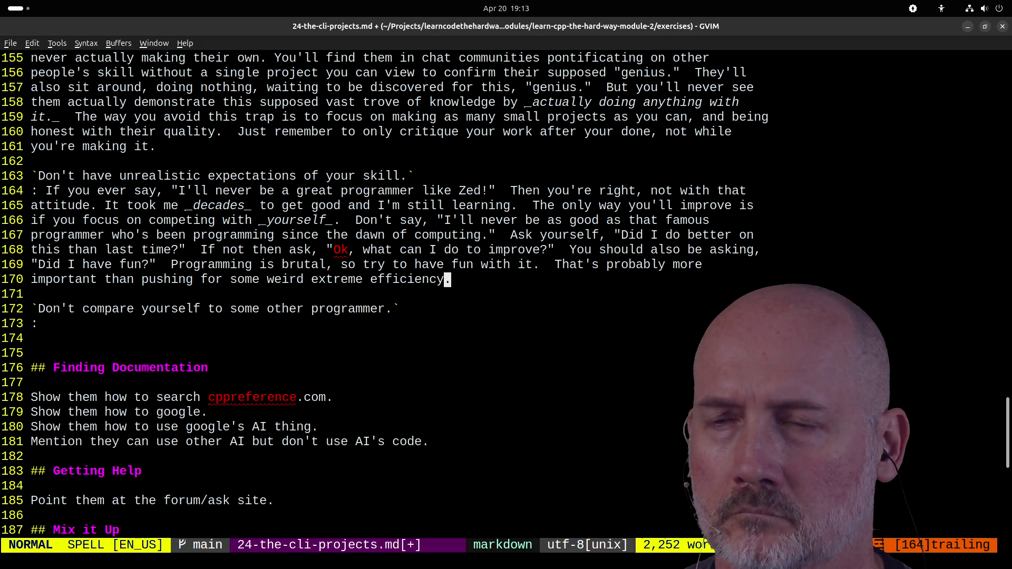
type("hhb")
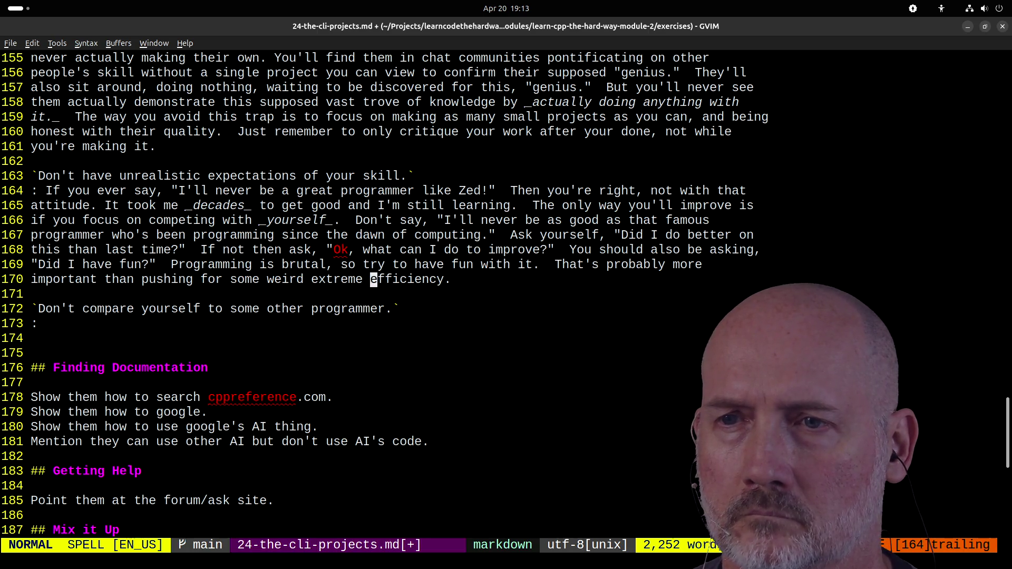
type("gea arbitrary")
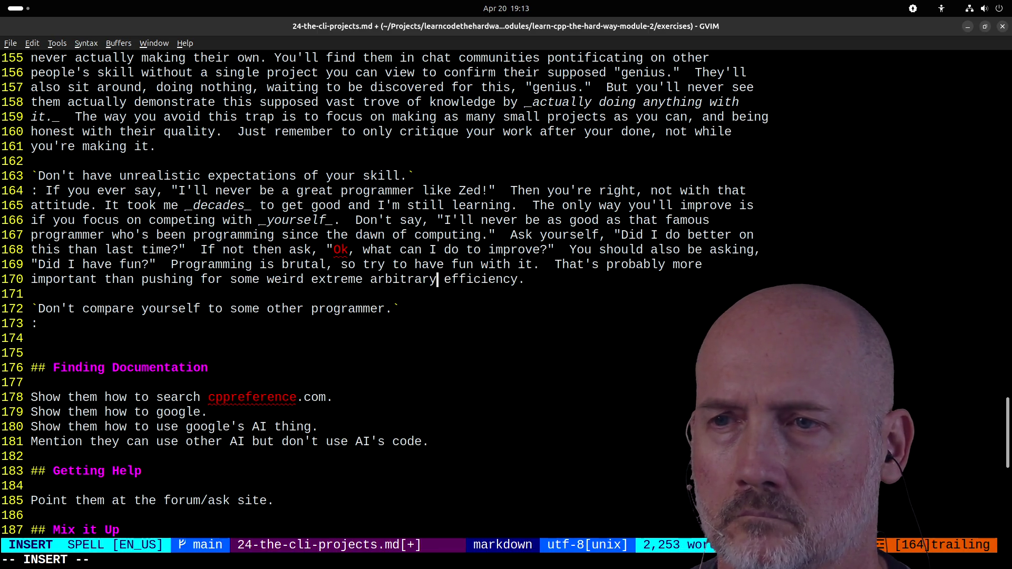
key("Escape")
- Append closing sentences ending 'I just suck at it less than you do' and save the file
type("AFinally,")
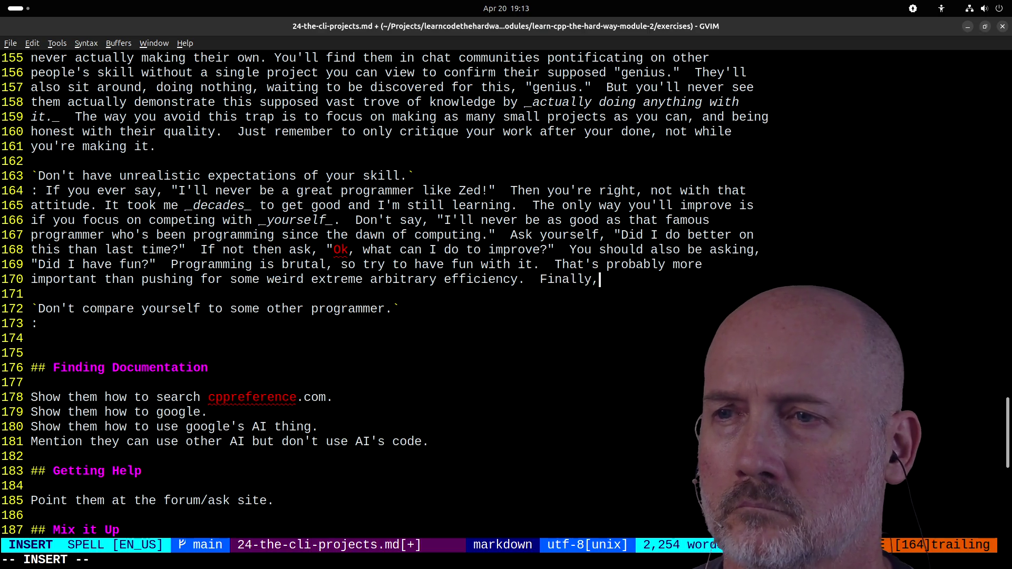
type("most of the prog")
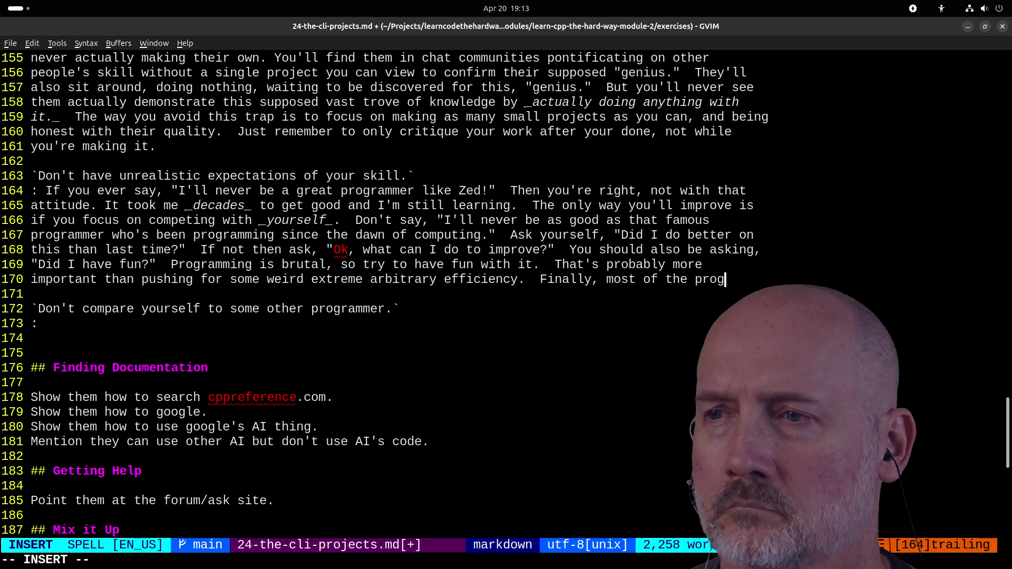
type("ers you thik")
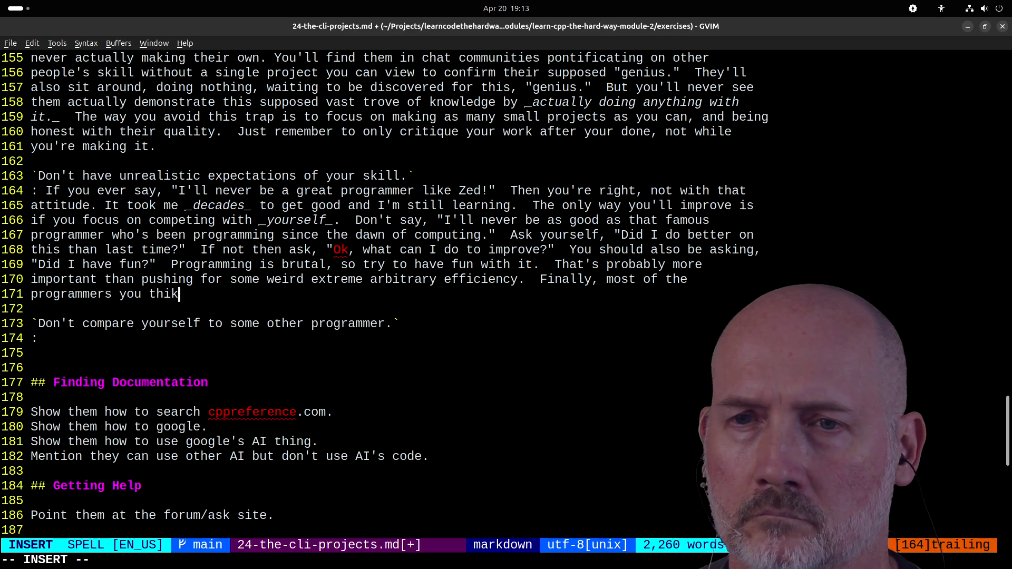
key("BackSpace")
type("nk are gods a")
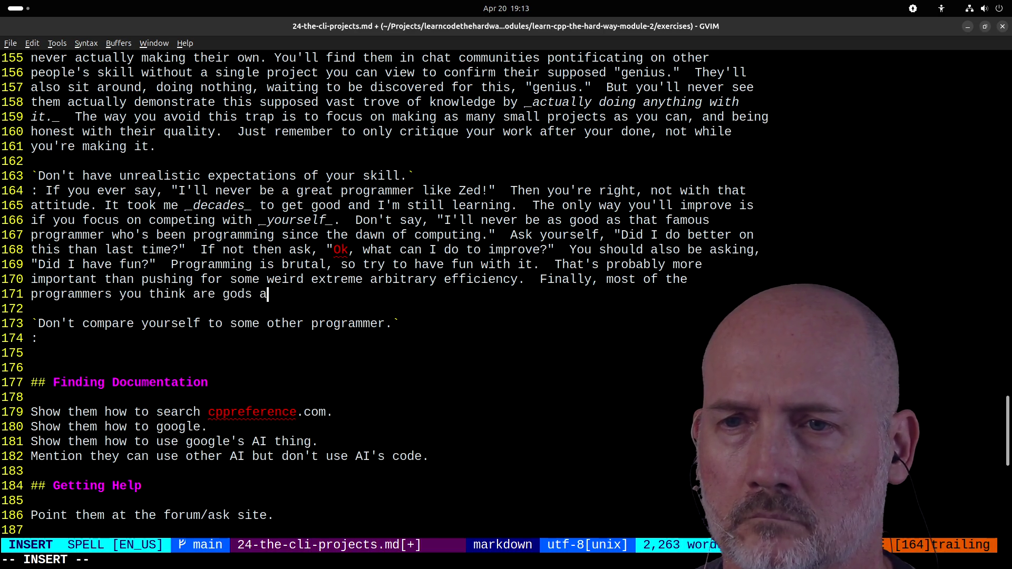
type("re probably no nea")
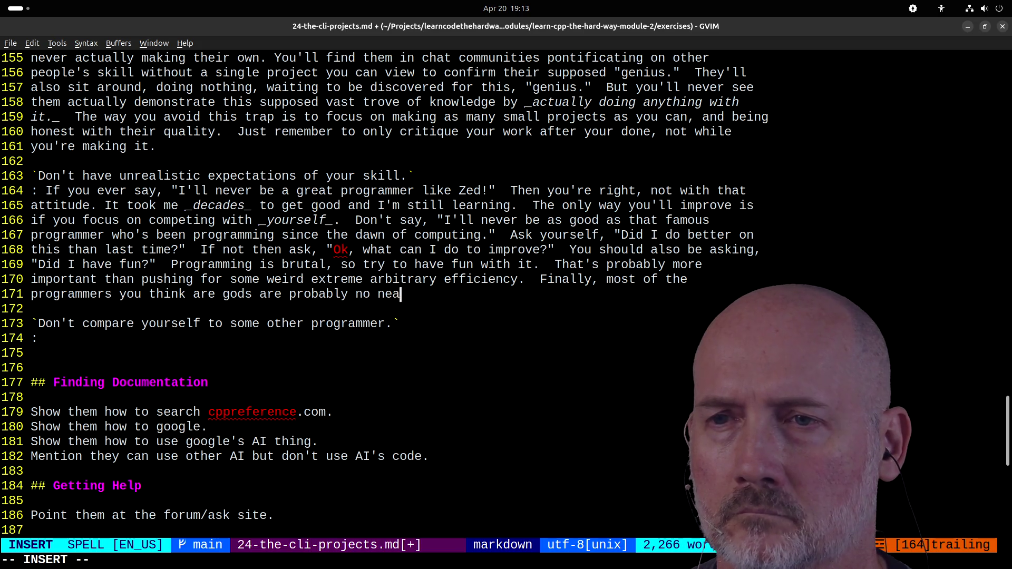
key("BackSpace")
key("BackSpace")
key("BackSpace")
type("t nearly as good as you think they are be")
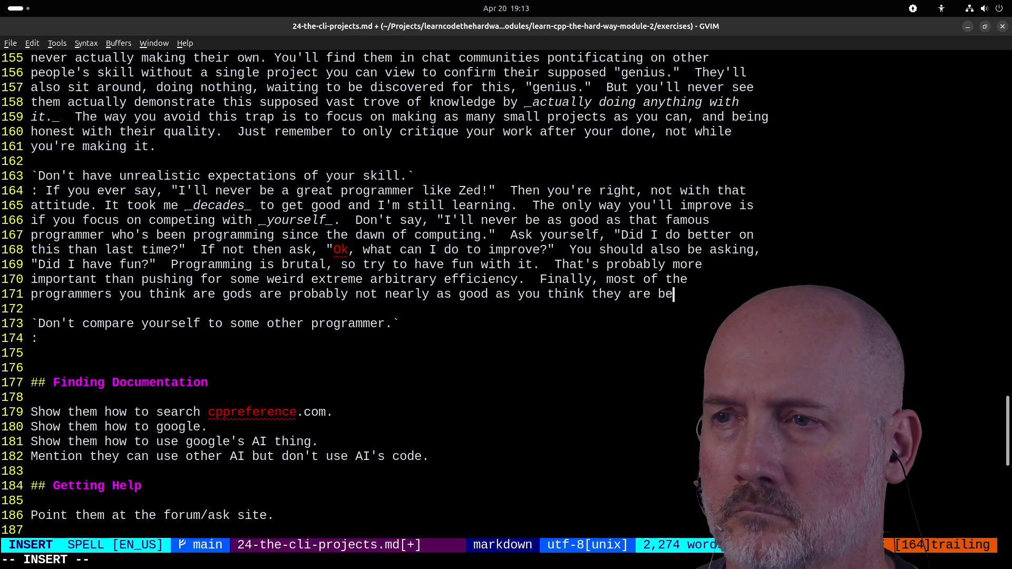
type("ramming is ")
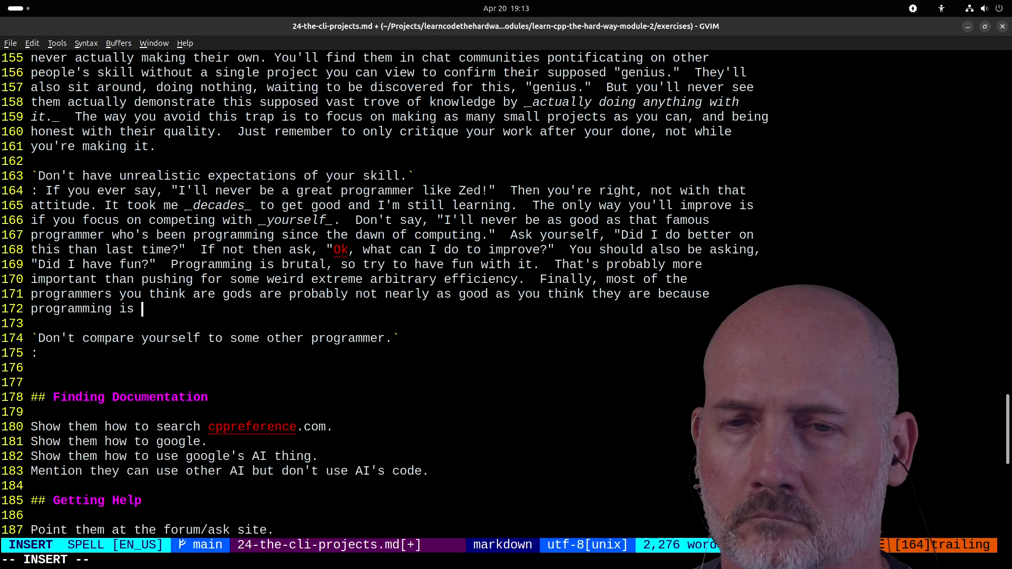
type("difficult.  W")
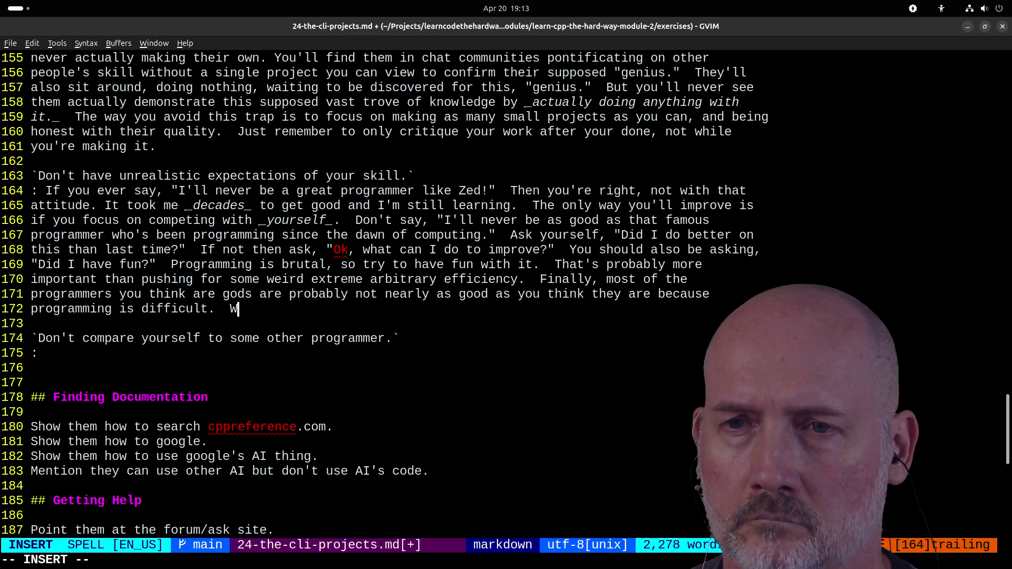
type("e all kind of s")
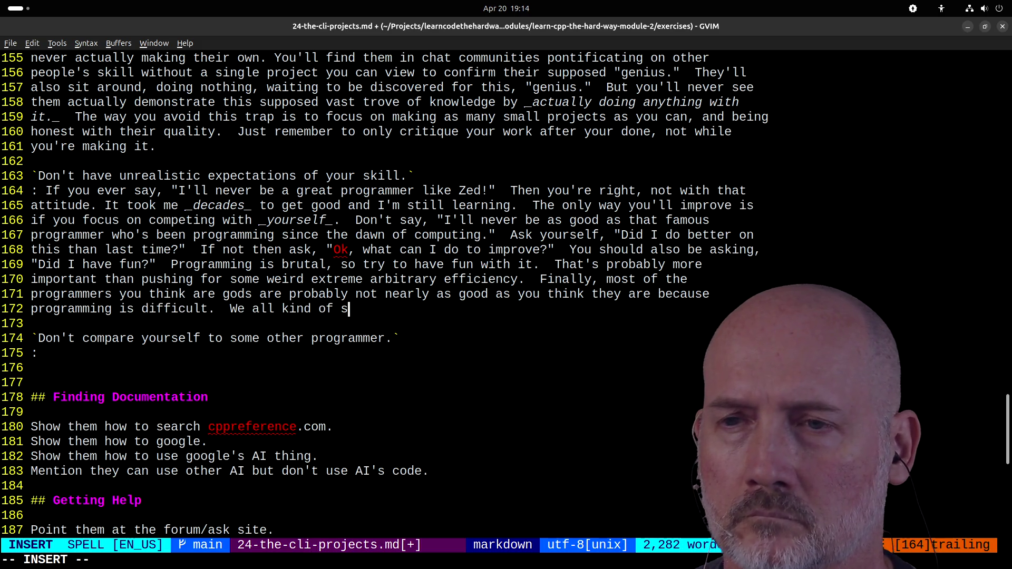
type("uck at it, I just suck at it less than you do.")
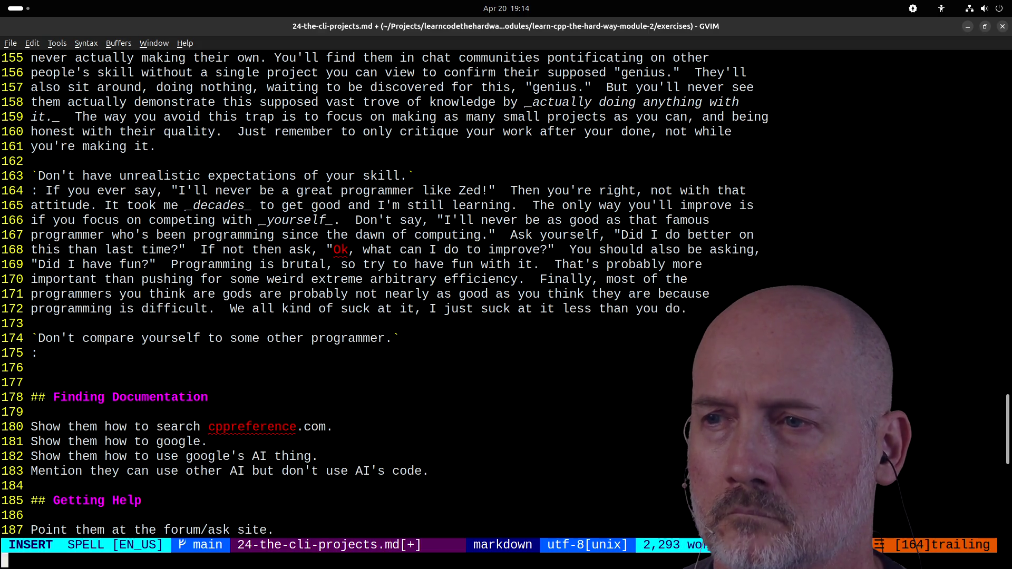
key("Escape")
type(":w")
key("Return")
- Save the lesson notes again with :w
key("j")
key("j")
key("j")
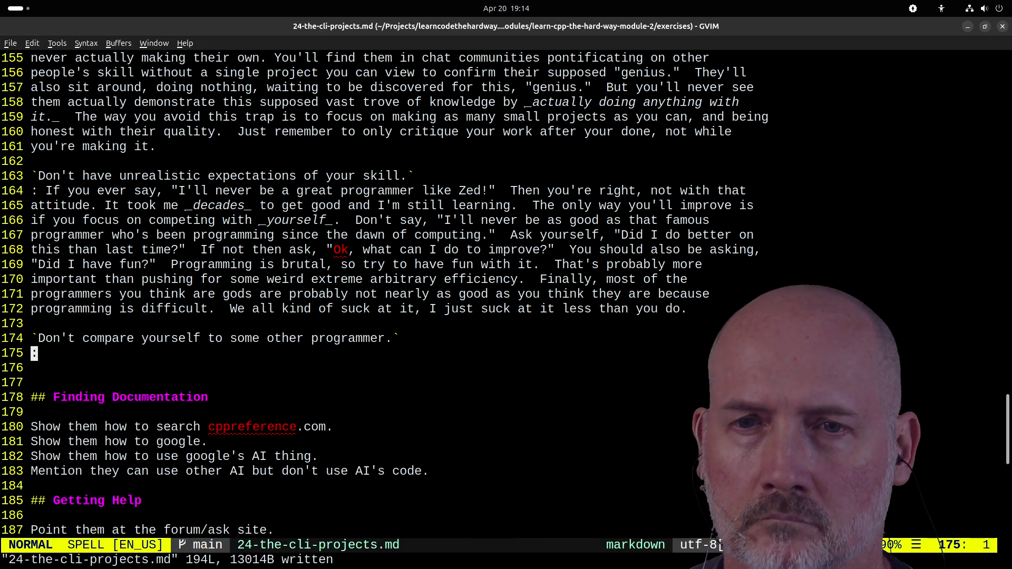
key("A")
key("Escape")
type(":w")
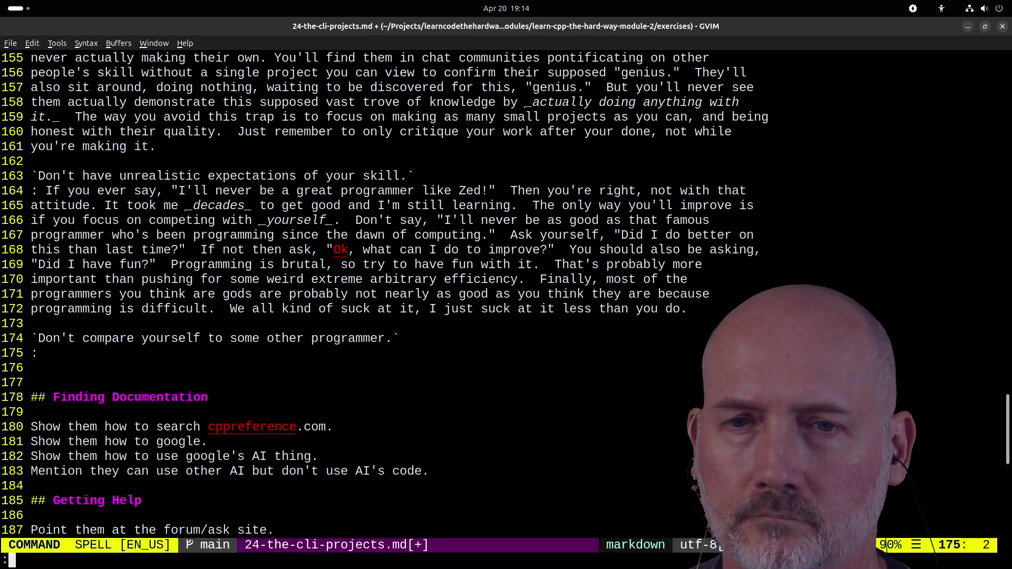
key("Return")
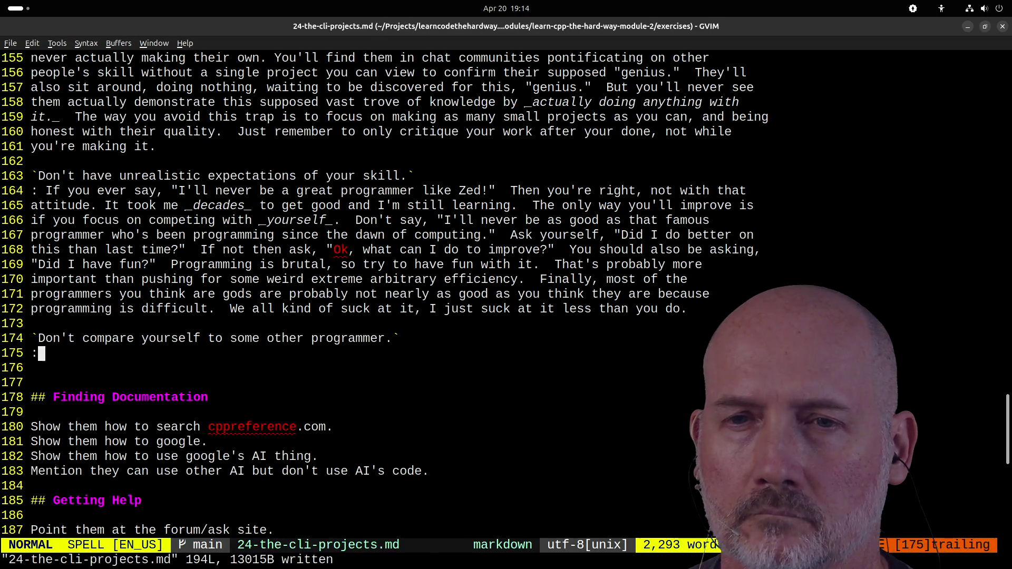
- Change the line 174 heading inside the backticks to 'Don't think you need to be efficient.'
key("k")
key("k")
key("k")
key("j")
key("j")
key("j")
key("j")
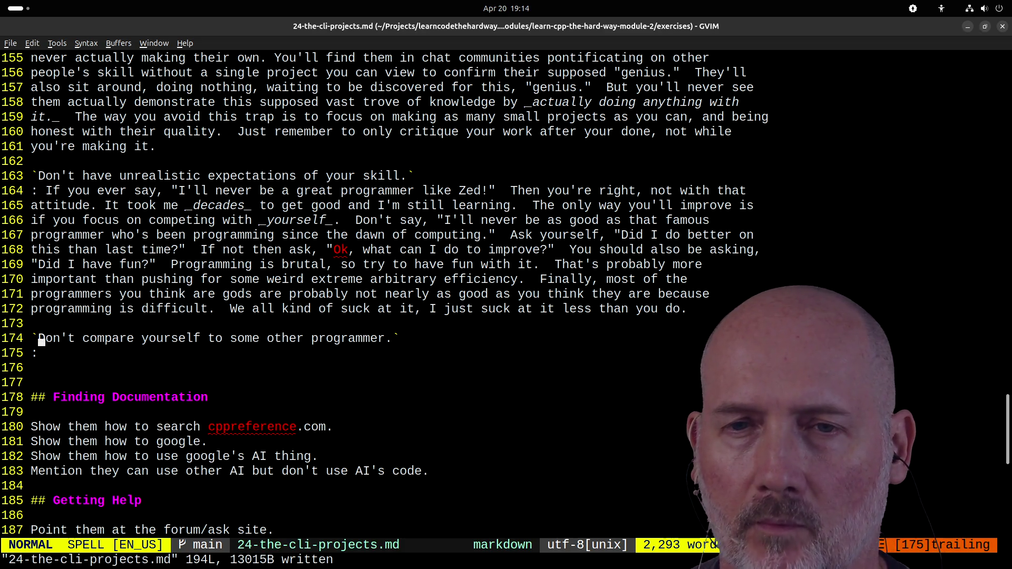
key("c")
key("i")
key("grave")
key("Escape")
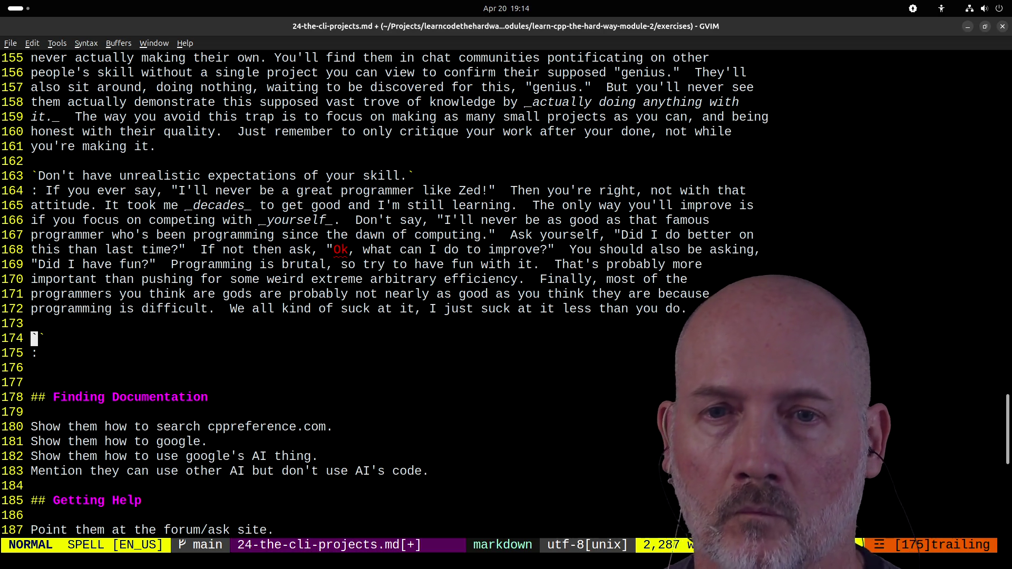
type("aDon't think you ")
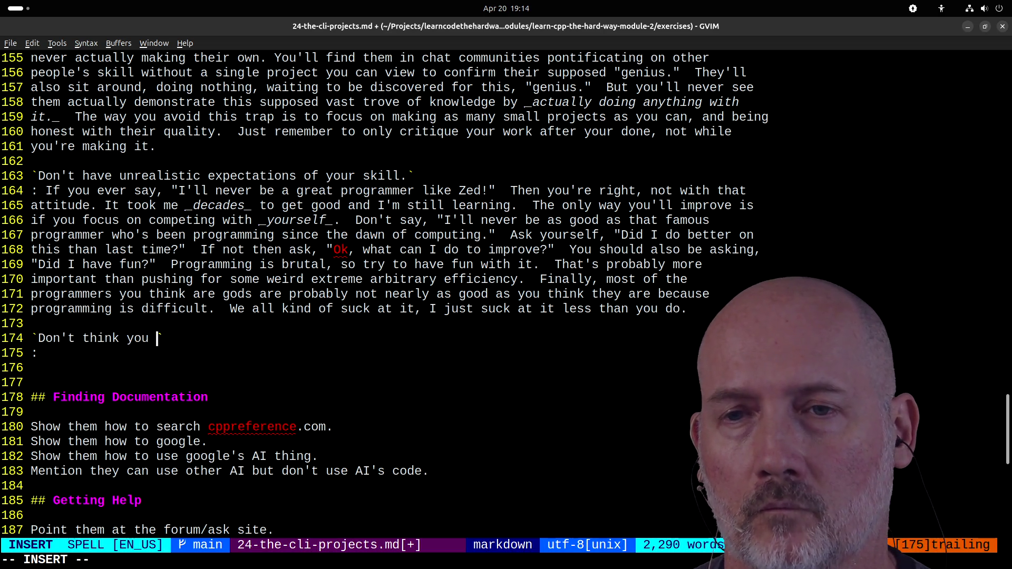
type("ed to ")
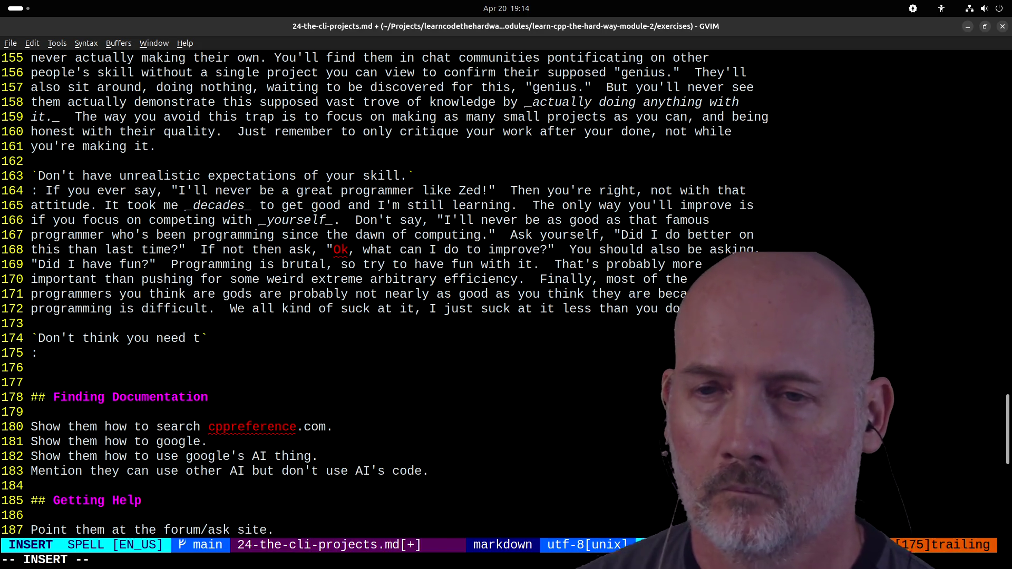
type("e")
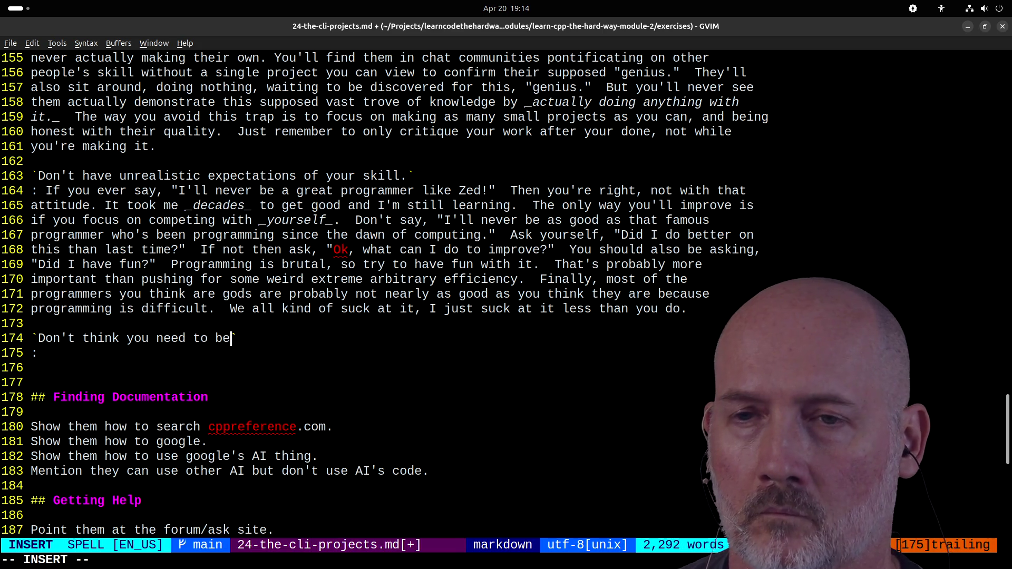
type("efficie")
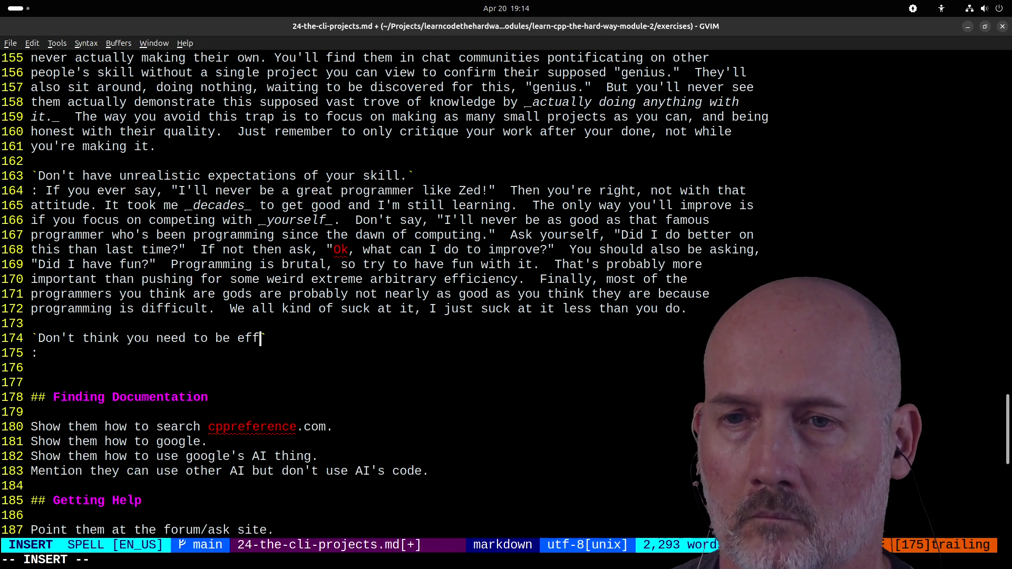
type("nt.")
key("Escape")
key("j")
key("shift+a")
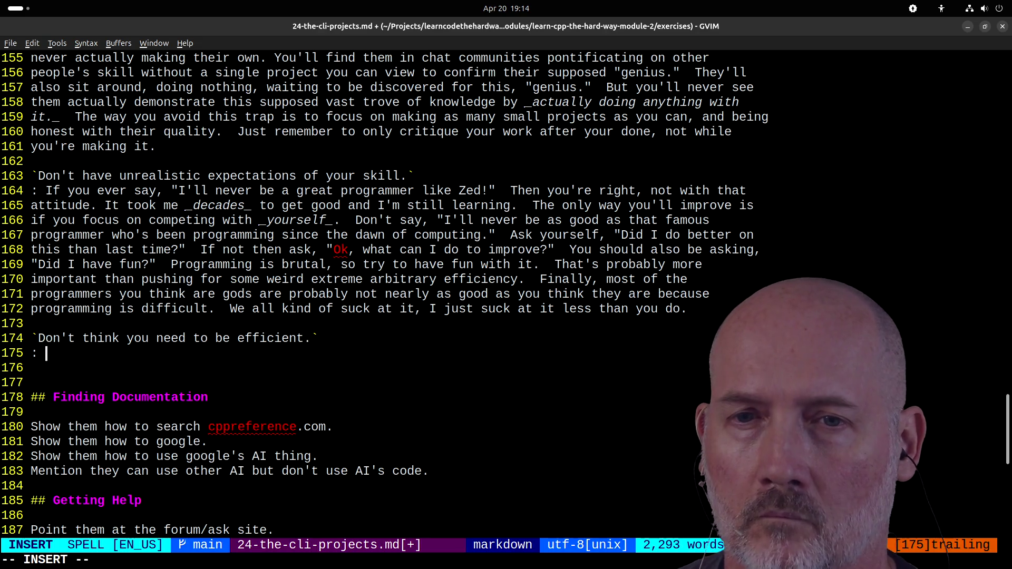
- Write that efficiency comes more from good simple decisions in your programming, less from tools
type("Sometimes you")
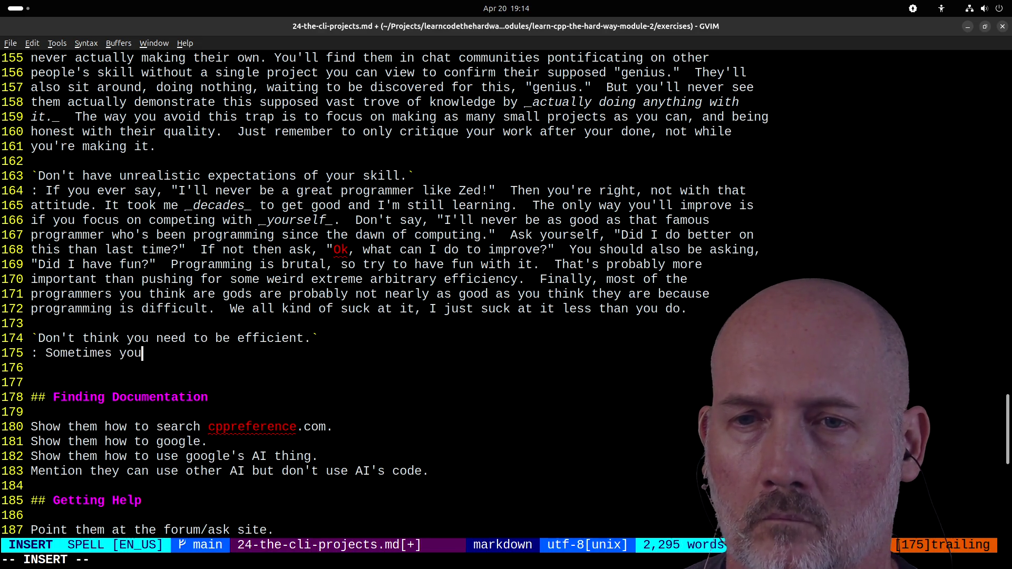
type("'ll run into someone")
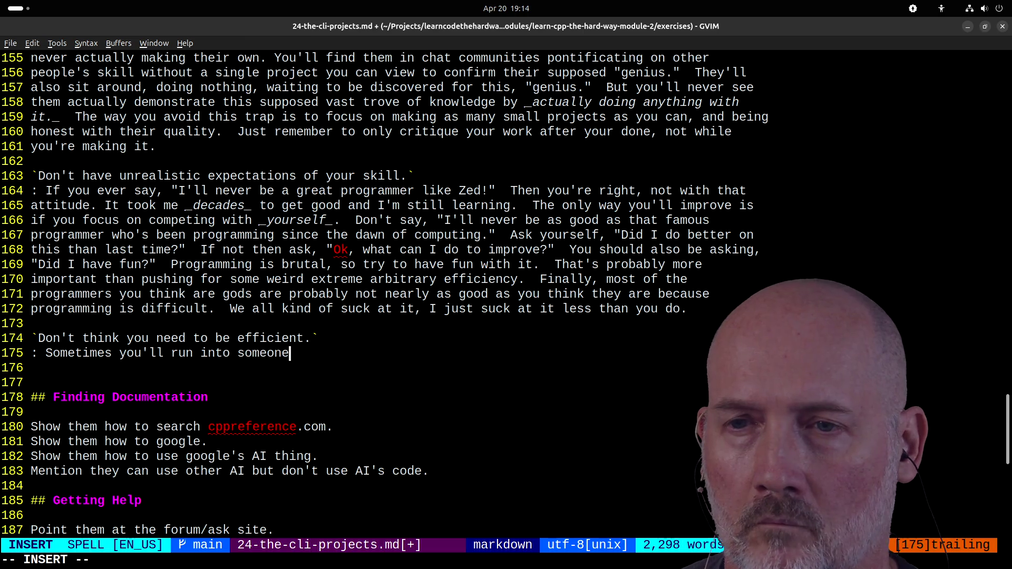
type(" who will claim that you're")
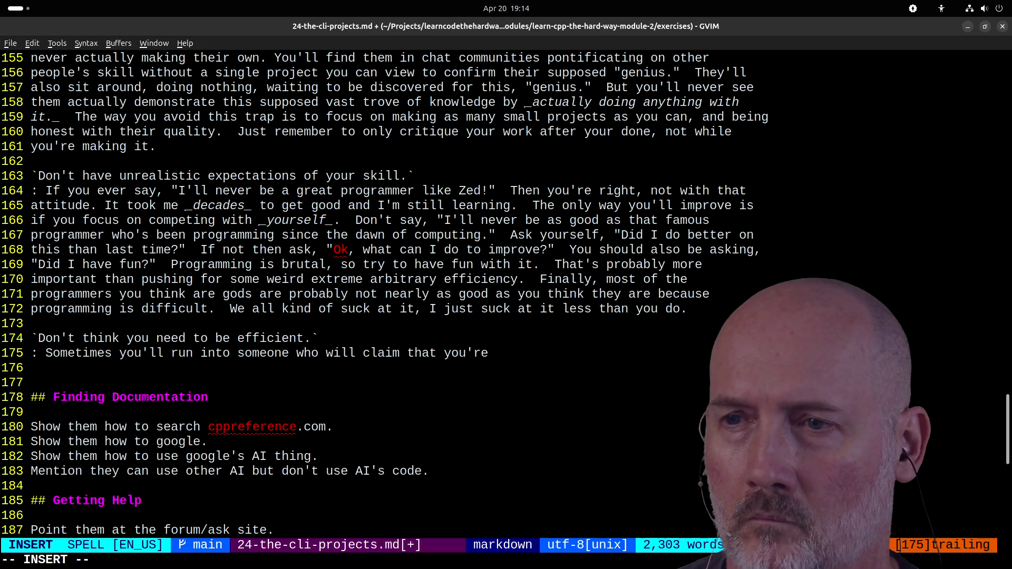
key("BackSpace")
key("BackSpace")
key("BackSpace")
type(" need ")
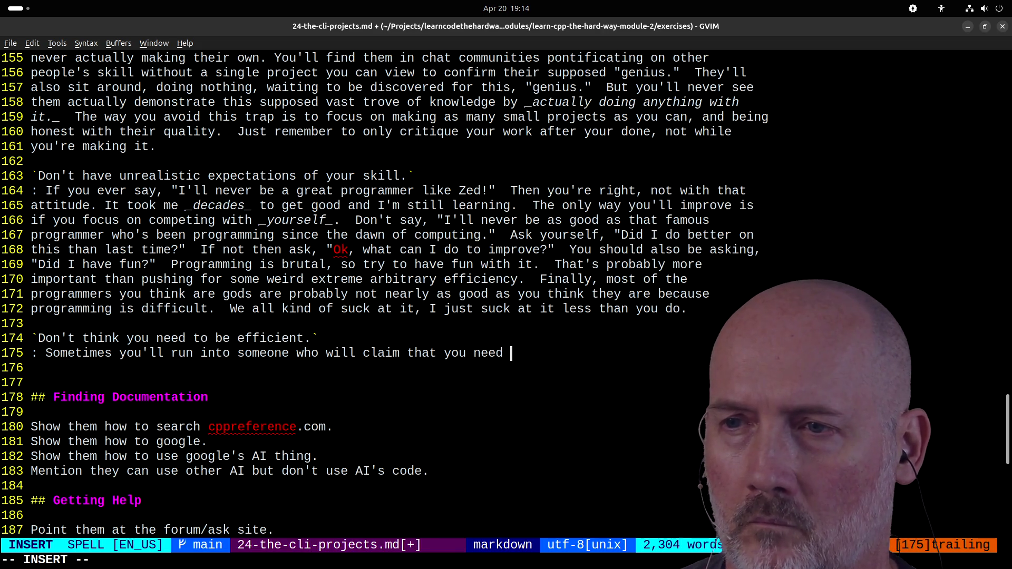
type("X nolog")
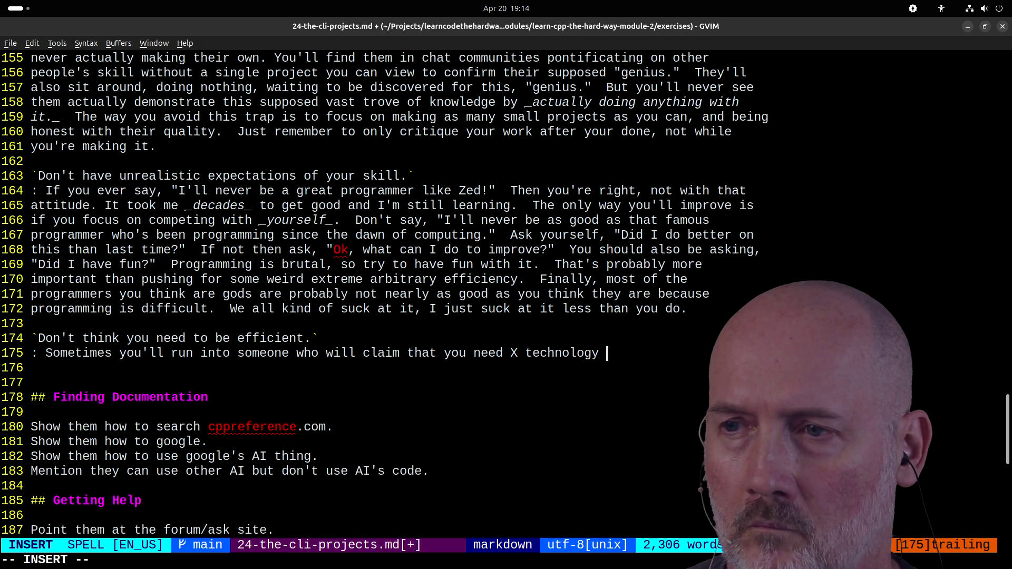
type("Y language t")
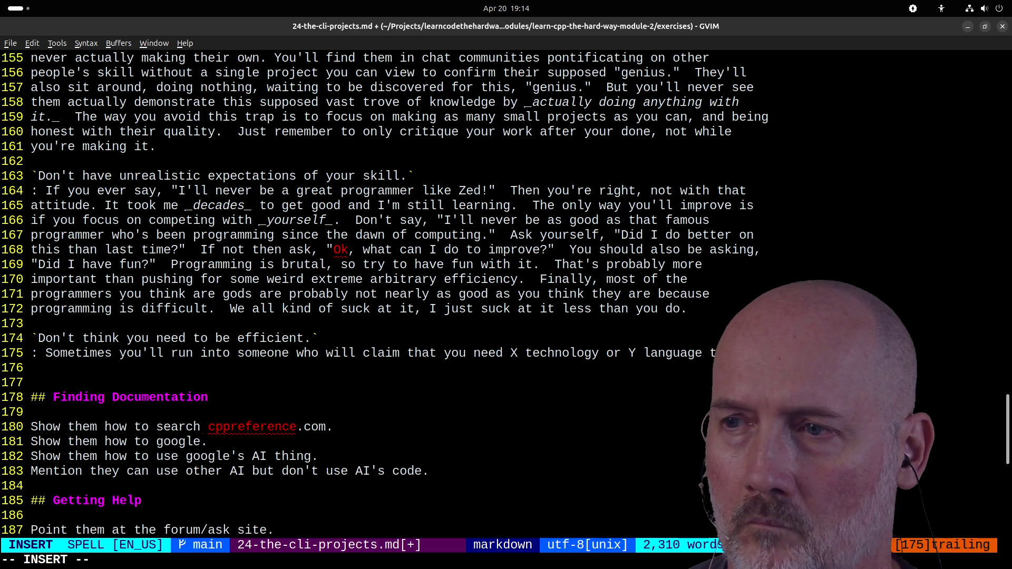
scroll(506, 279, "down", 4)
type("really boo")
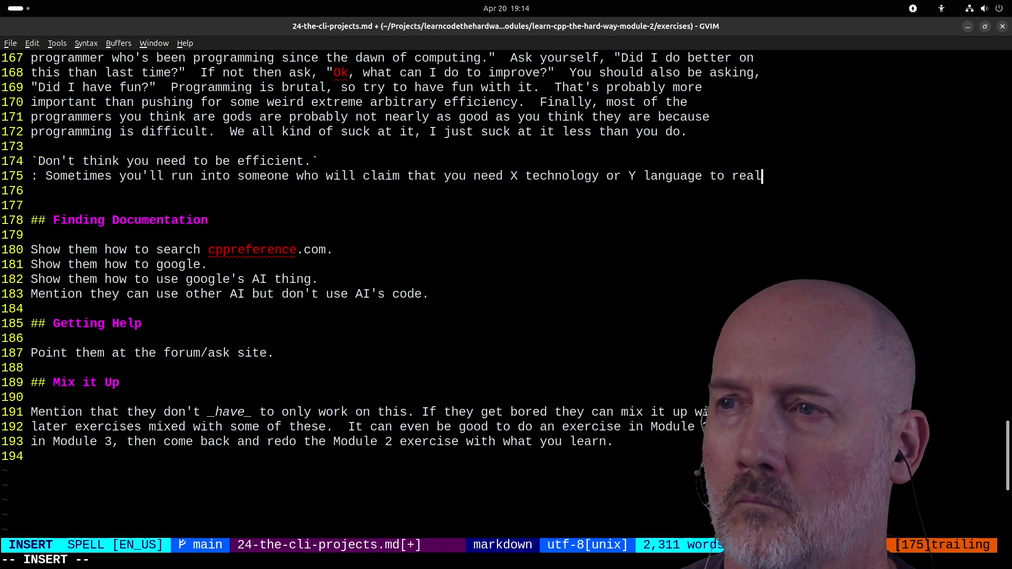
type("st you")
type("r efficiency.  T")
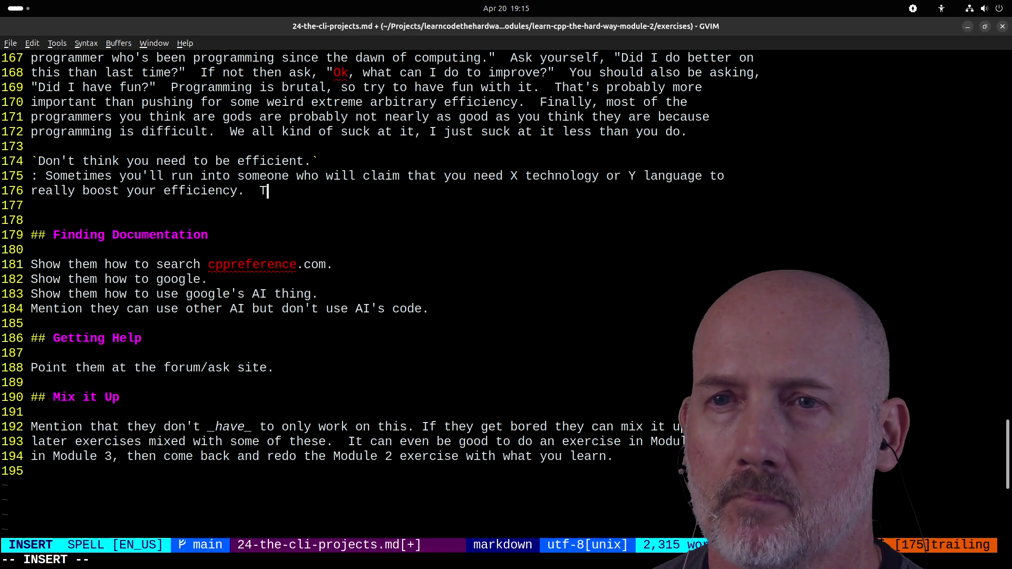
type("he first prob")
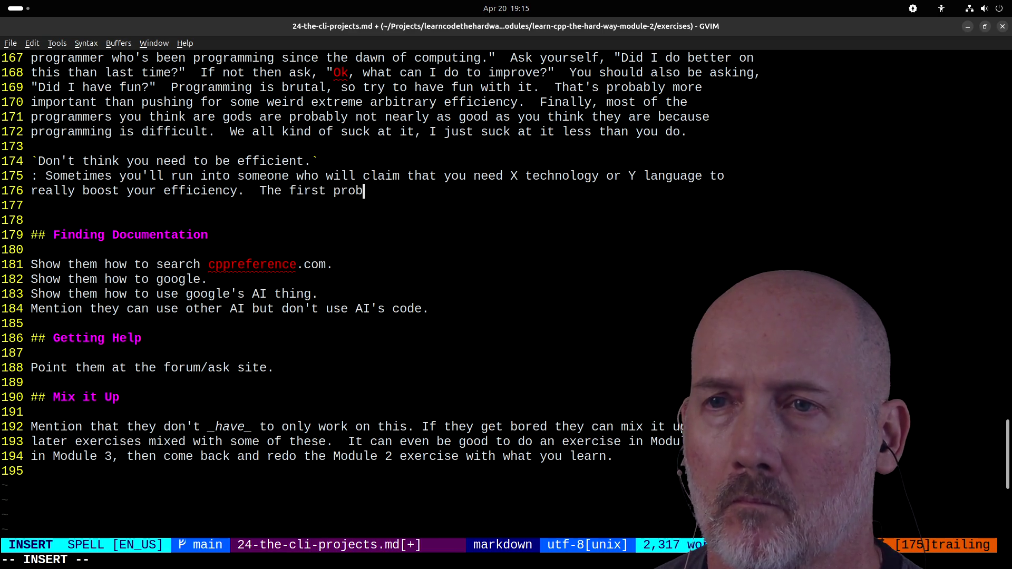
type("lem with this a")
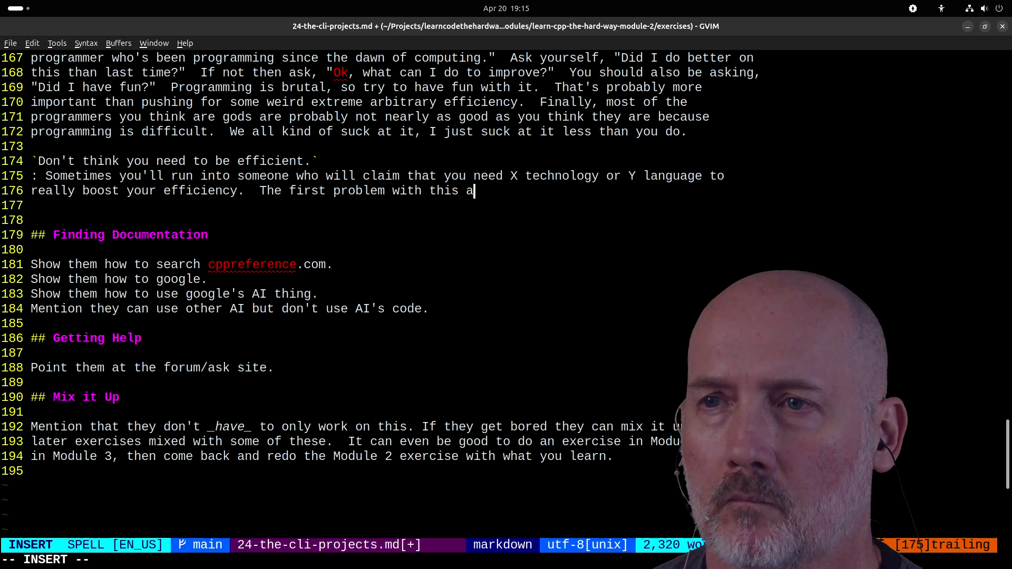
type("ttitucis ")
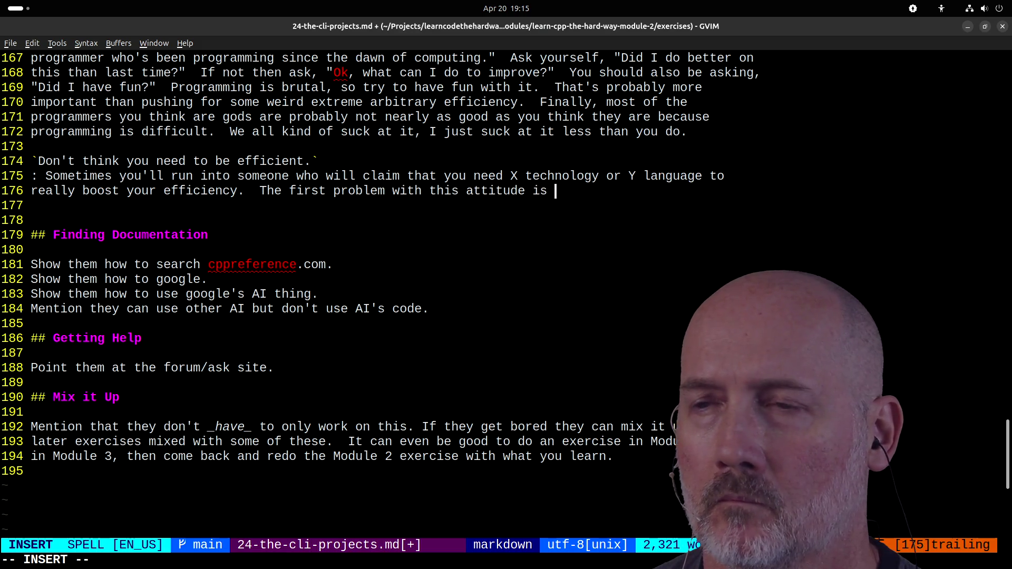
type("that efficience c")
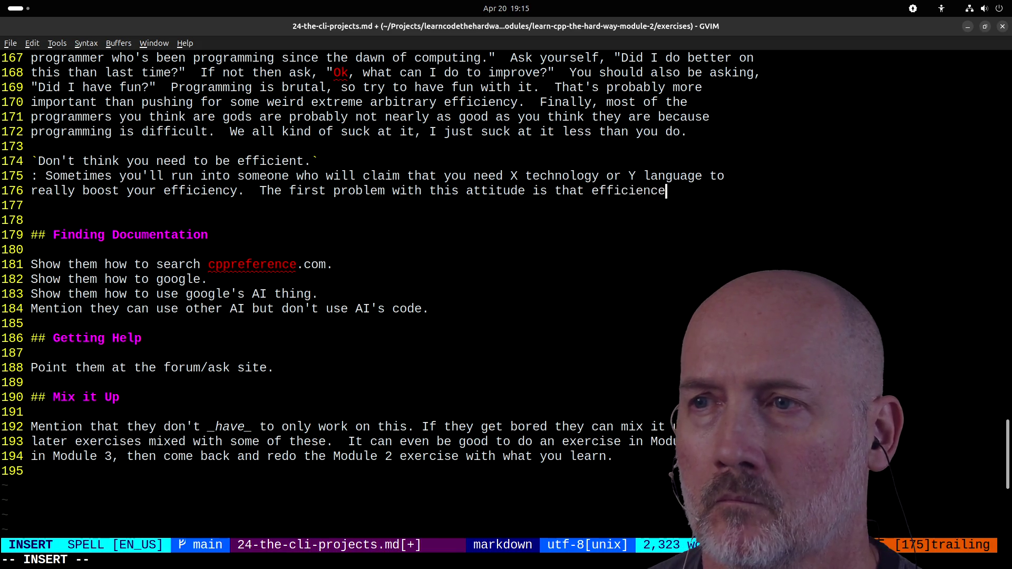
key("BackSpace")
key("BackSpace")
key("BackSpace")
type("y comes more from")
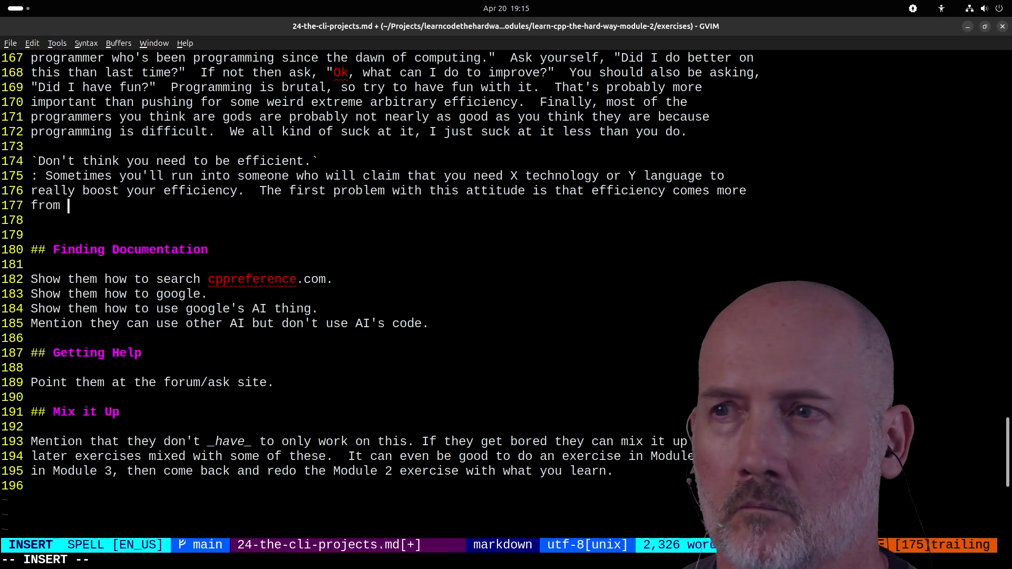
key("BackSpace")
type("go")
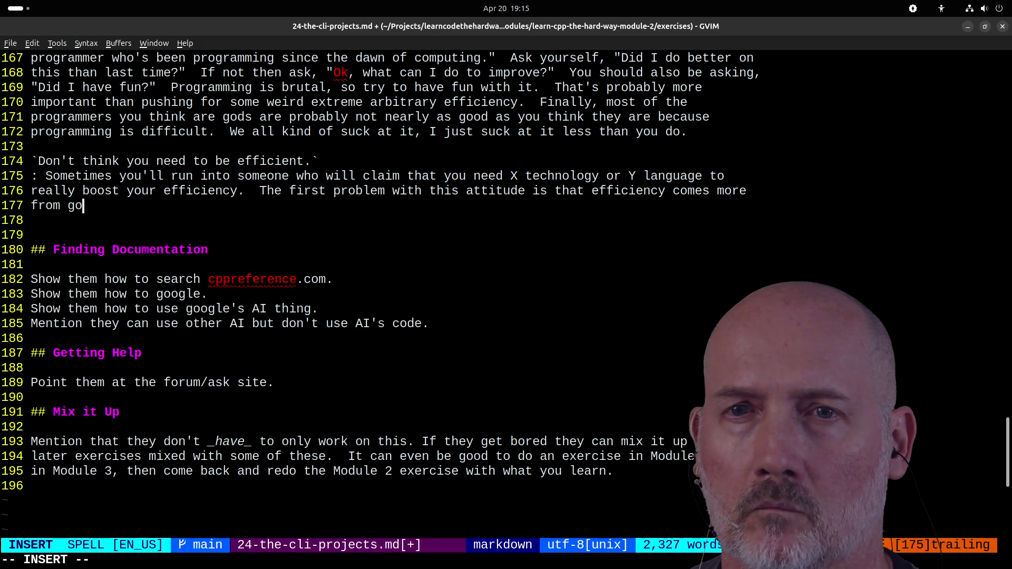
type("od simple decisions in your programming and less from")
key("BackSpace")
key("BackSpace")
key("BackSpace")
- Finish 'less from tools.' and add 'This is because programming is a _long game_'
type("rom tools.")
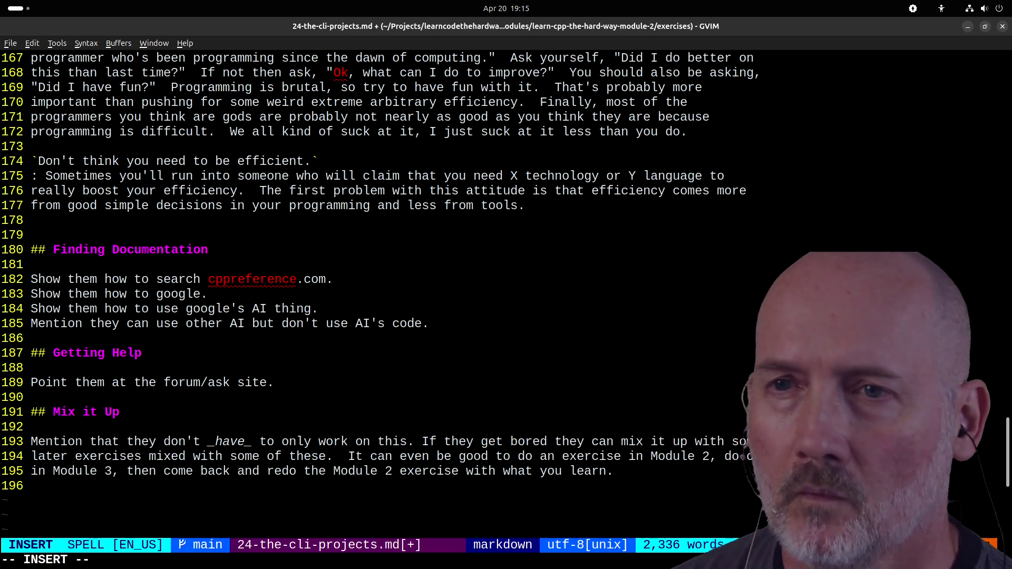
type("This")
key("BackSpace")
key("BackSpace")
key("BackSpace")
type("This is")
key("BackSpace")
key("BackSpace")
key("BackSpace")
type("is because programming is a _long game_")
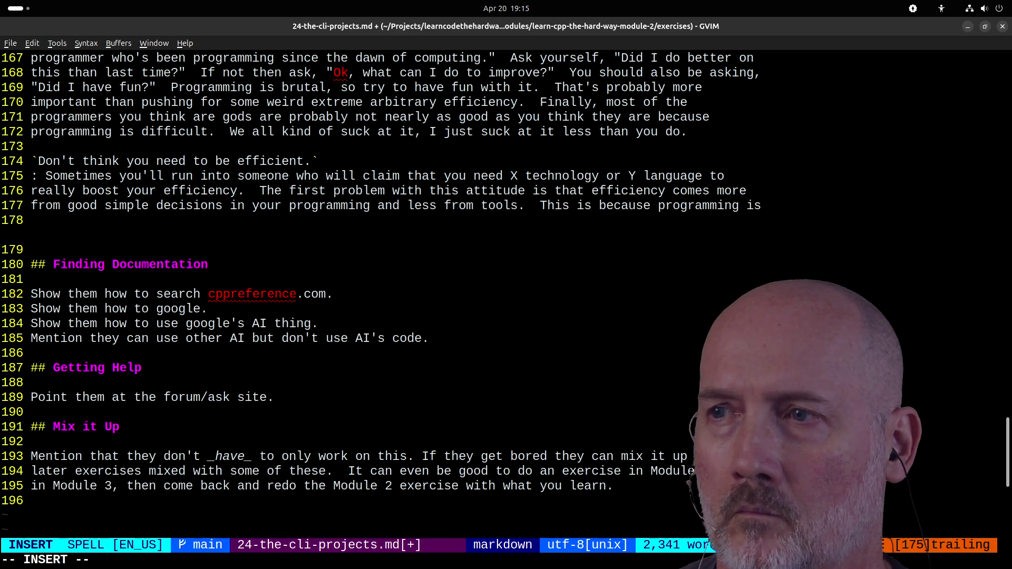
type(", not a quick")
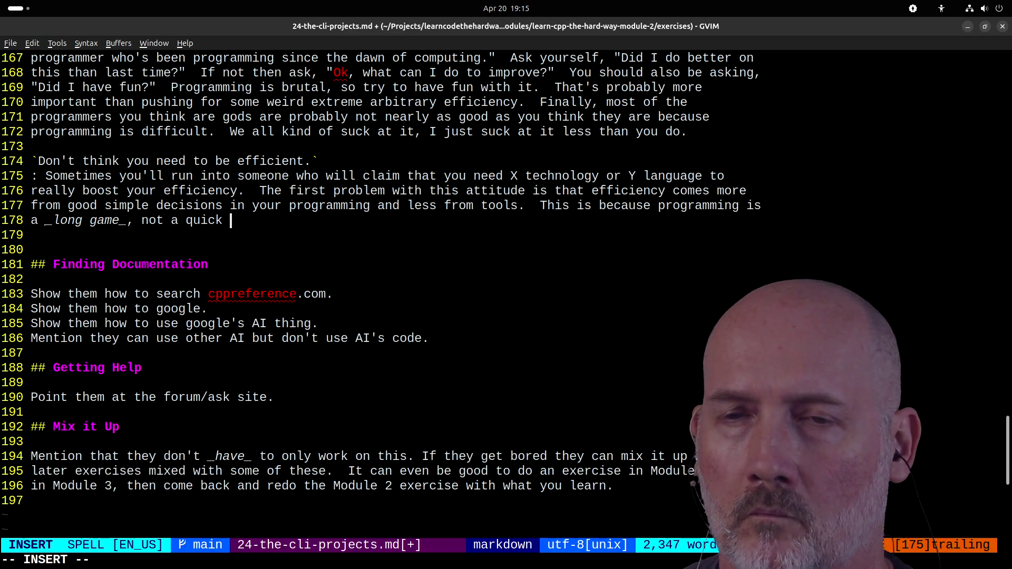
- Warn that banging out trash with a tool buries you in extremely efficient trash within months
key("ctrl+w")
key("ctrl+w")
key("ctrl+w")
type("and if you're ba")
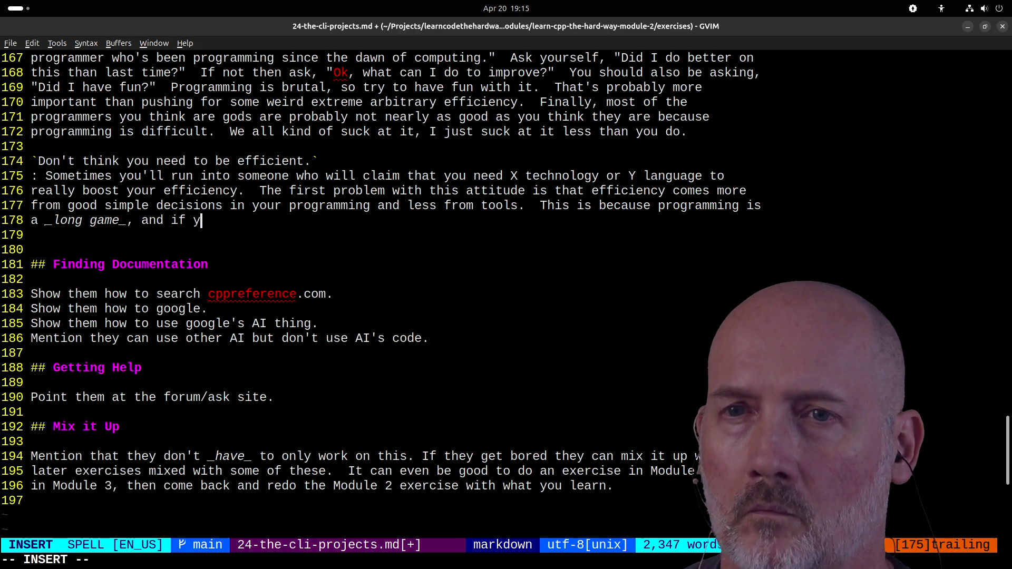
key("BackSpace")
key("BackSpace")
type("us")
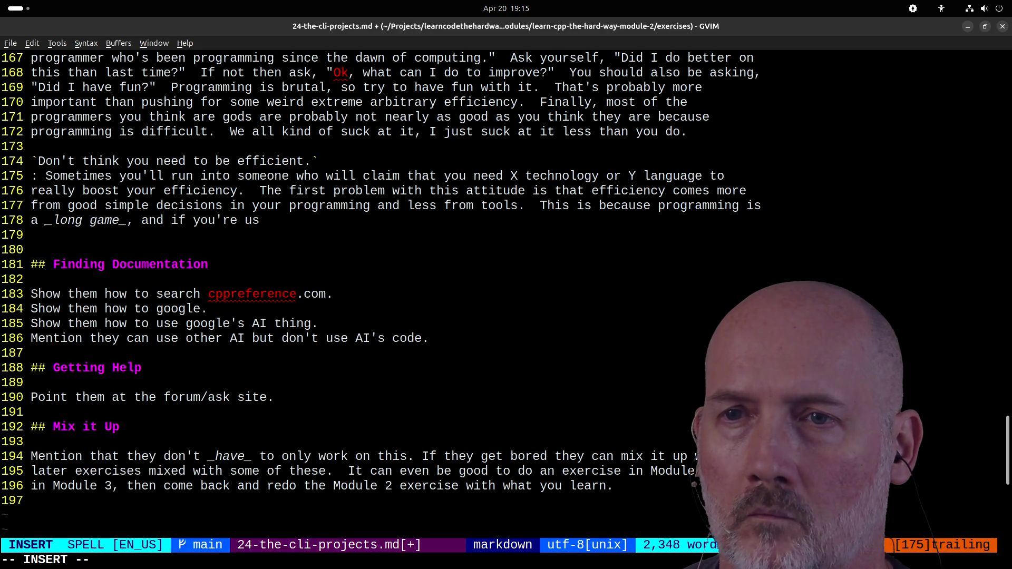
type("ing a tool to bang ou")
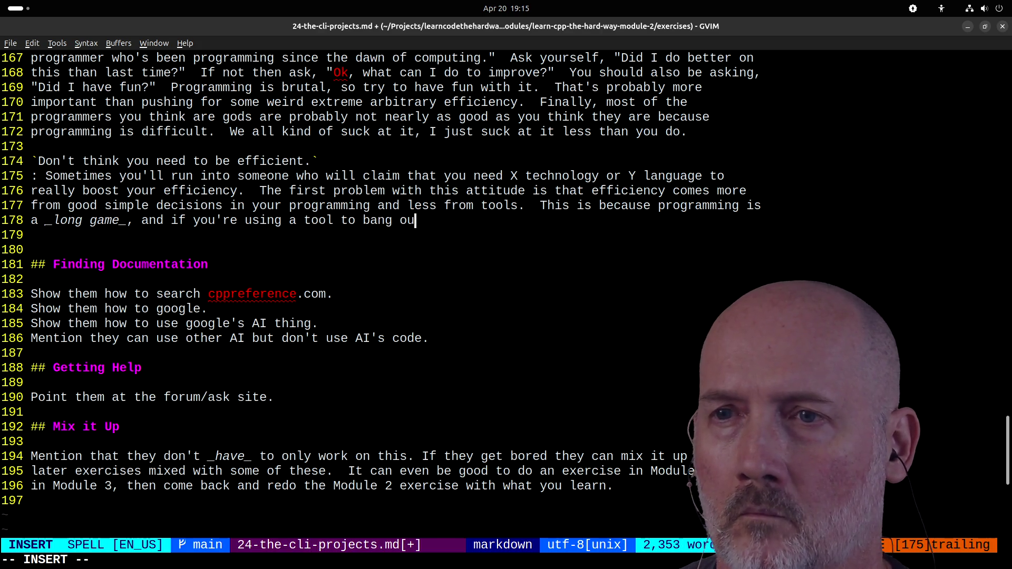
type("t mountains of")
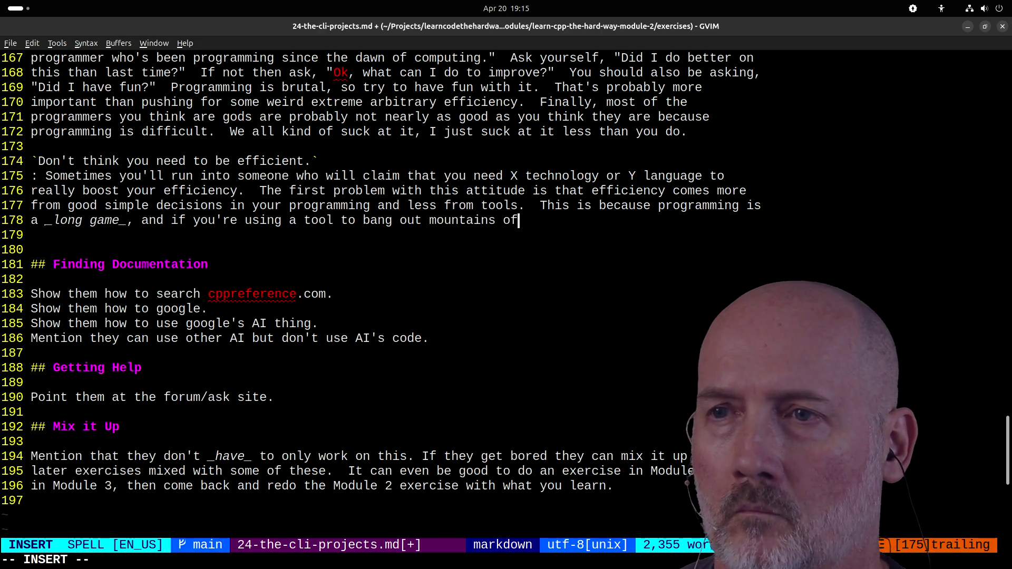
type(" trash")
key("BackSpace")
key("BackSpace")
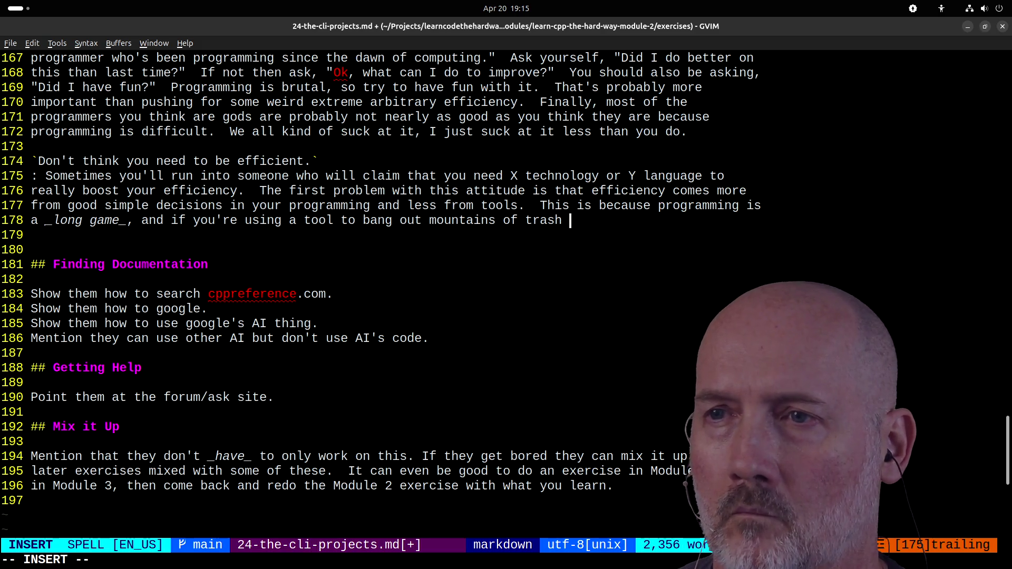
type("then in ")
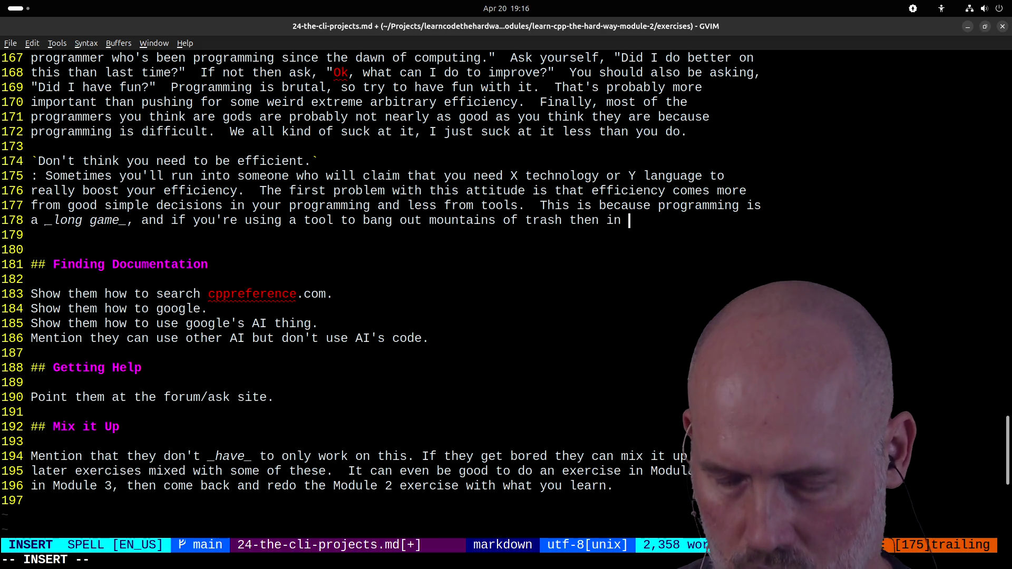
type("6 months you'll b")
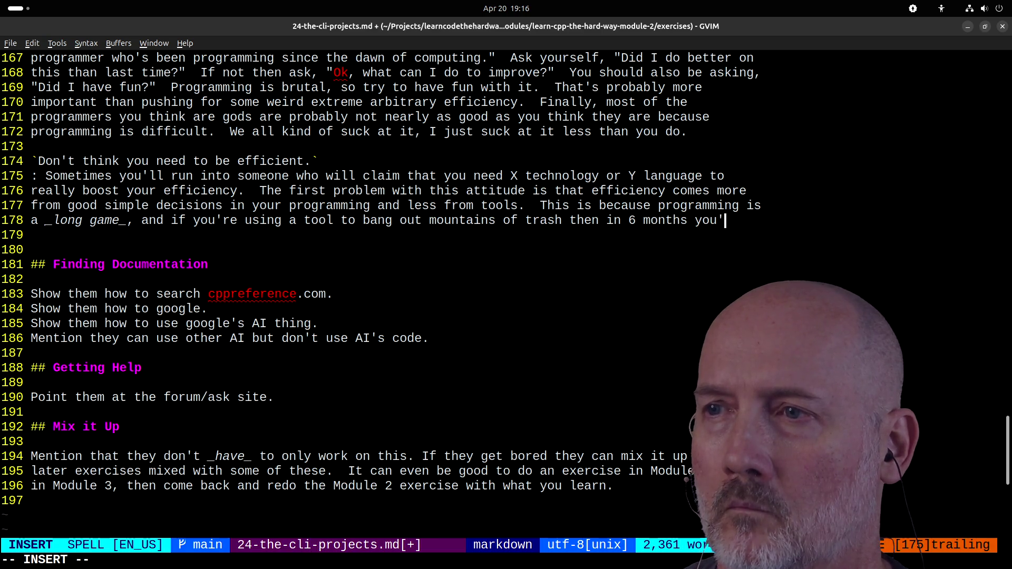
type("e burried in")
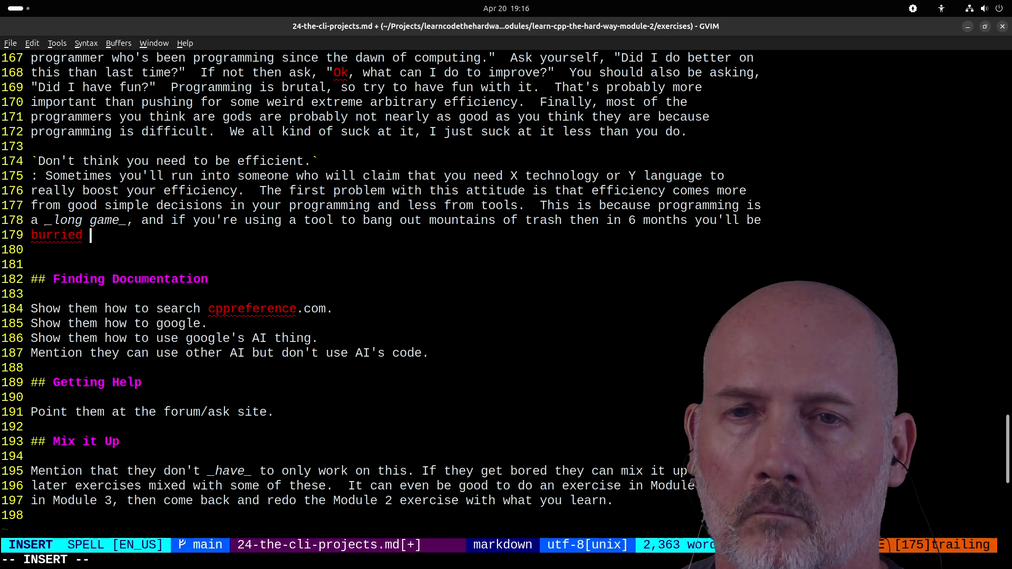
key("BackSpace")
key("BackSpace")
key("BackSpace")
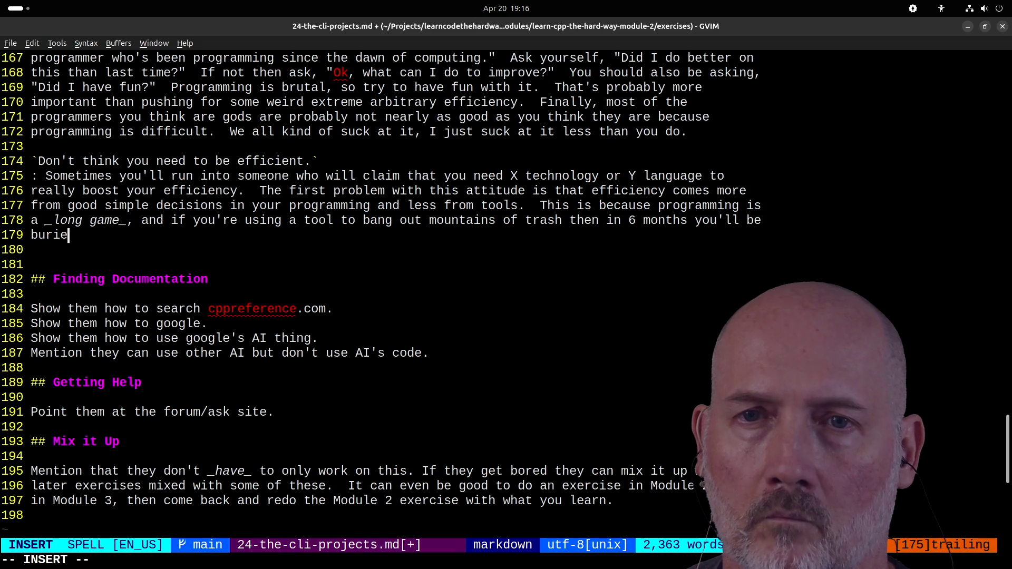
type("ed")
type("emly")
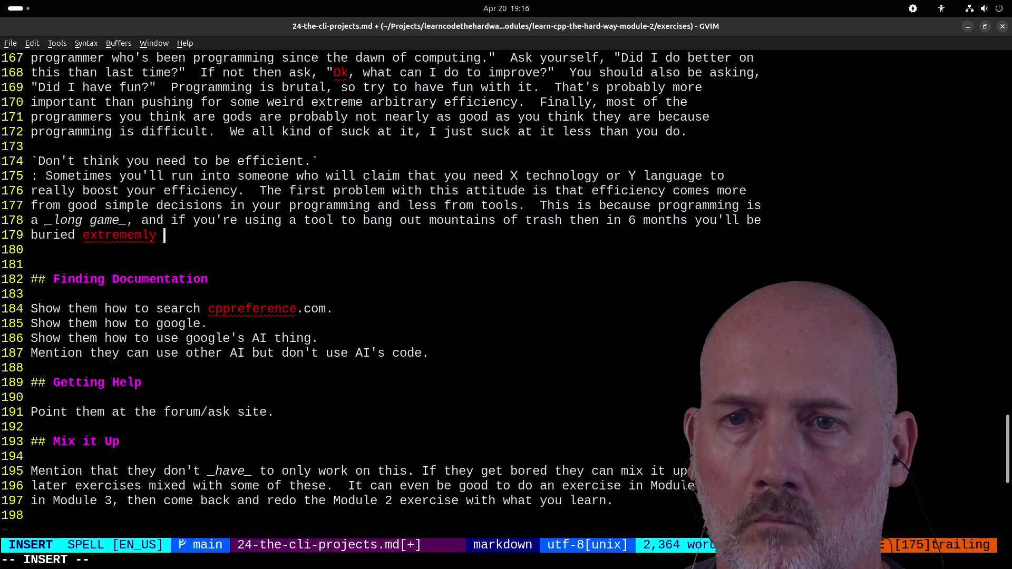
key("BackSpace")
key("BackSpace")
key("BackSpace")
key("BackSpace")
key("BackSpace")
type("ly efficient trash.")
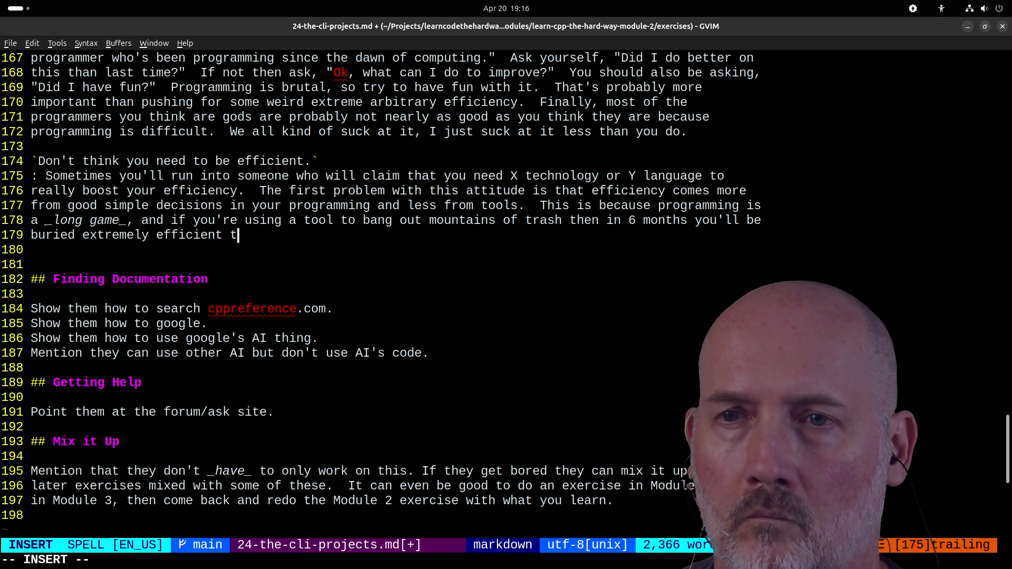
key("Escape")
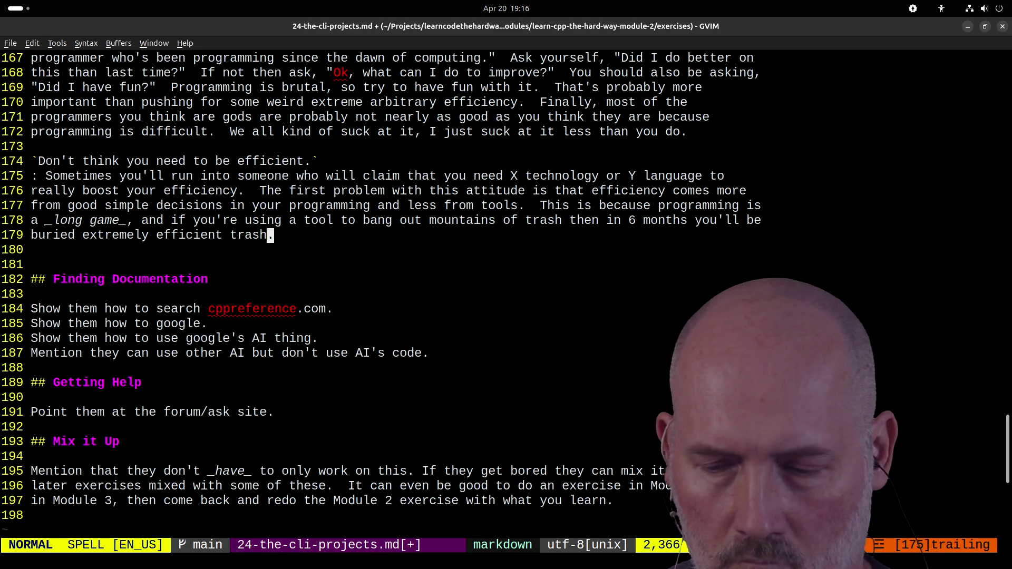
- Add that maintainable simple solutions pay off over time, and efficiency-pushing is a Corporate Manager attitude
key("a")
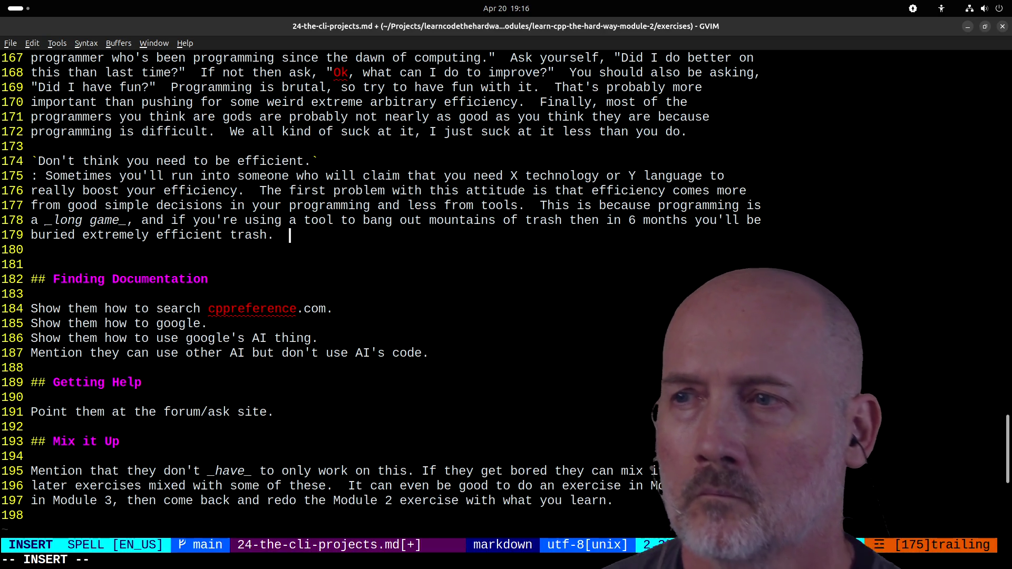
type("If ")
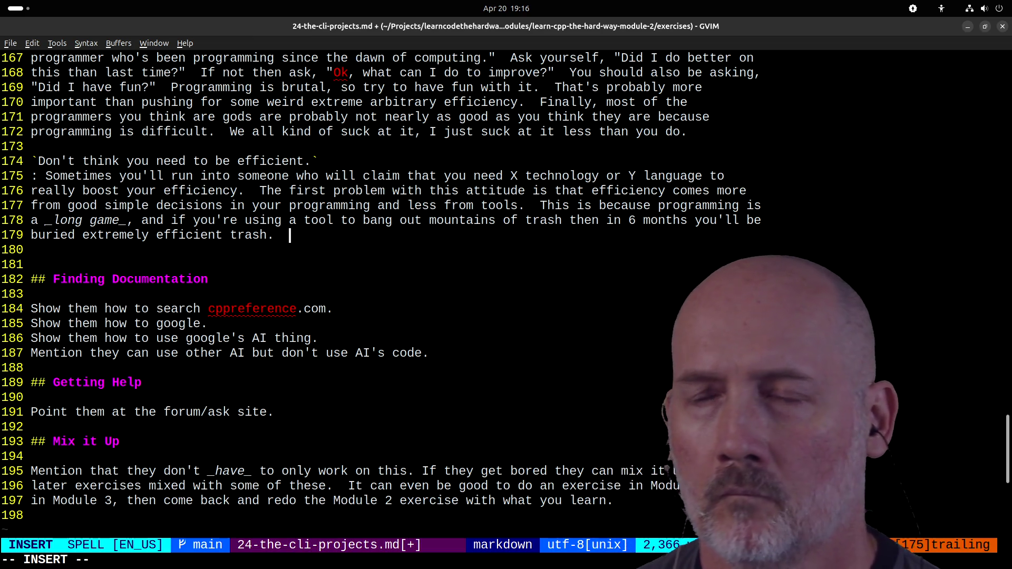
type("you ta")
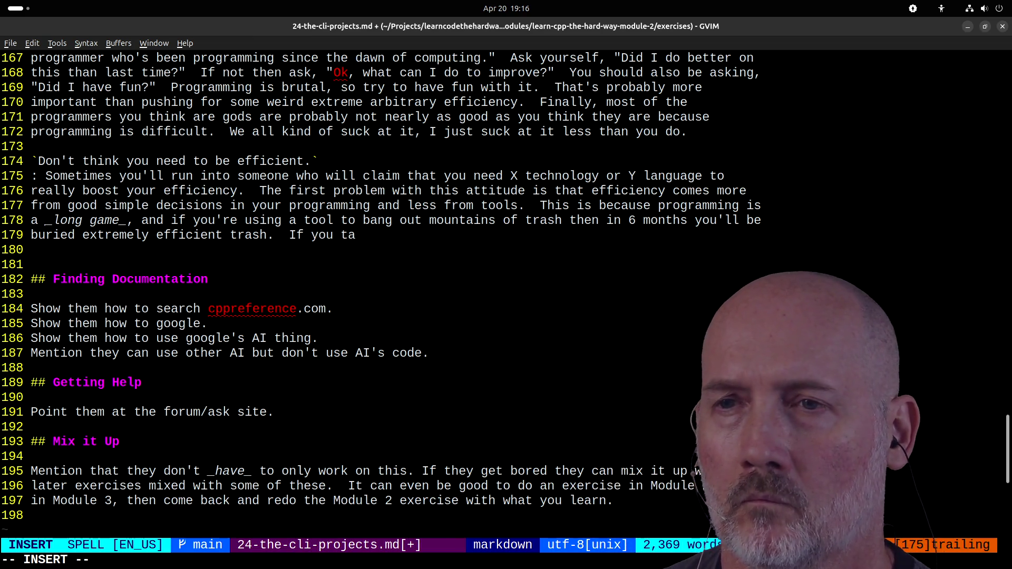
type("ke your time and think")
key("BackSpace")
key("BackSpace")
key("BackSpace")
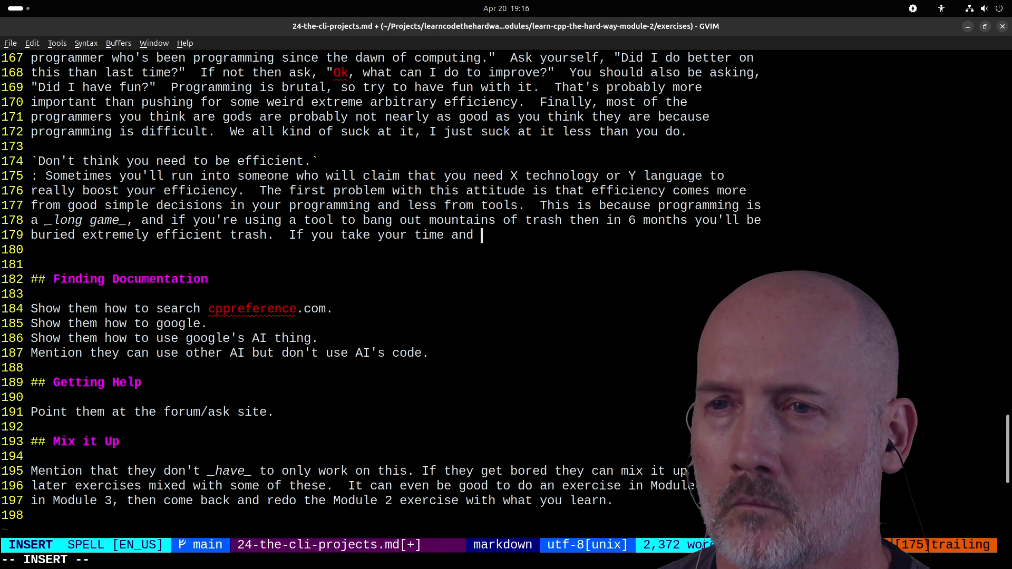
type("learn to craft simple")
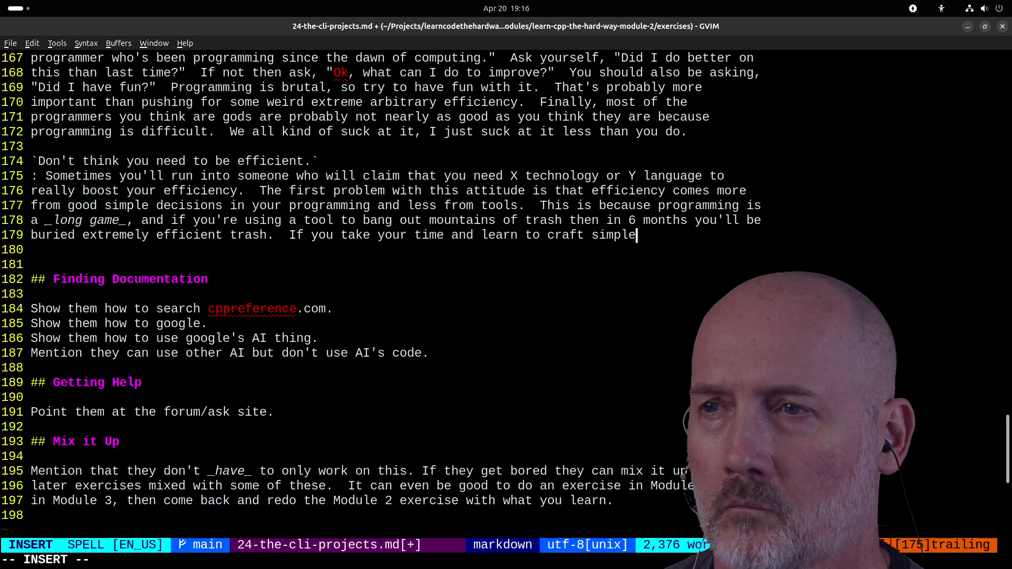
type(" solu")
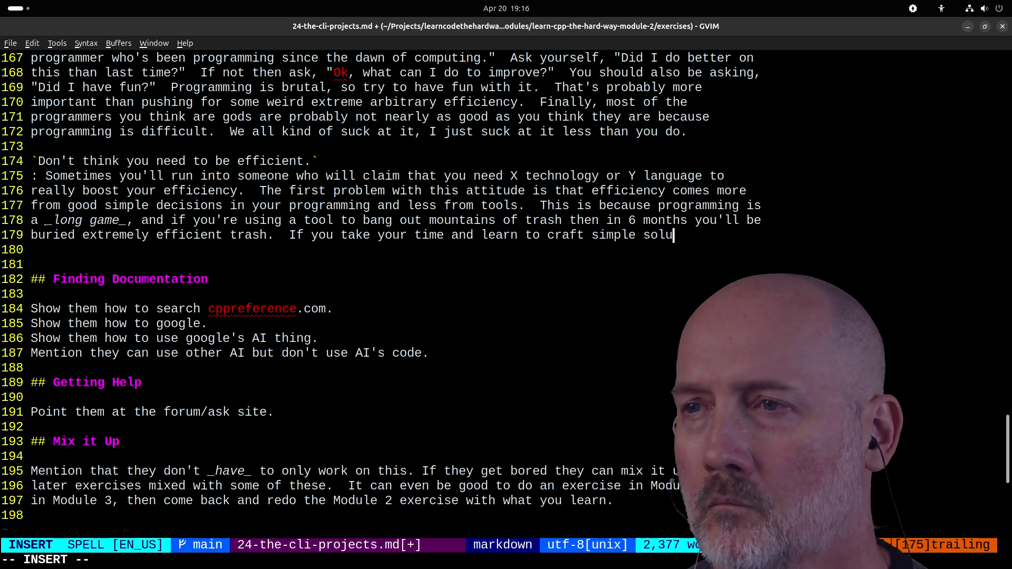
type("tionshat ")
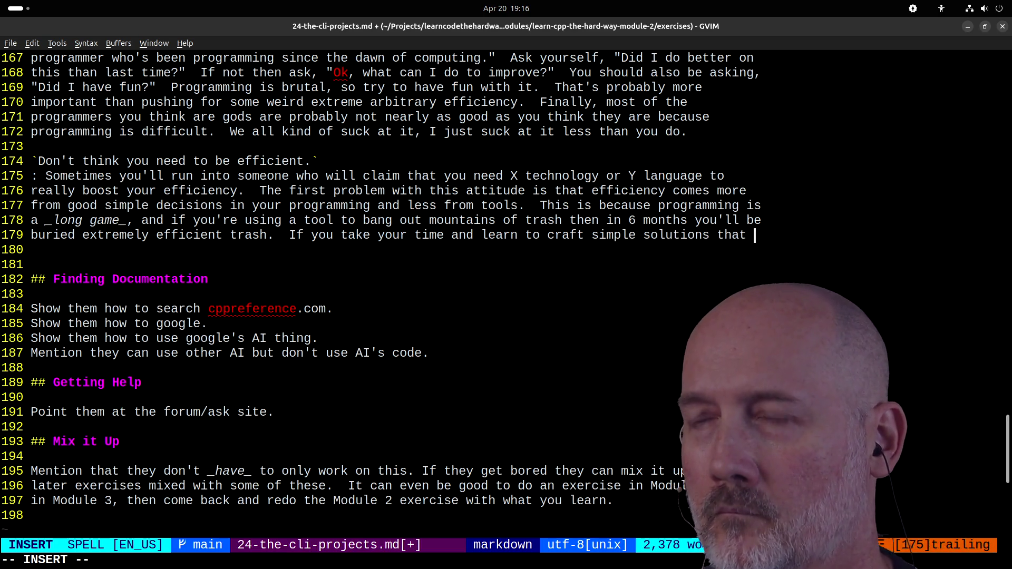
type("are ")
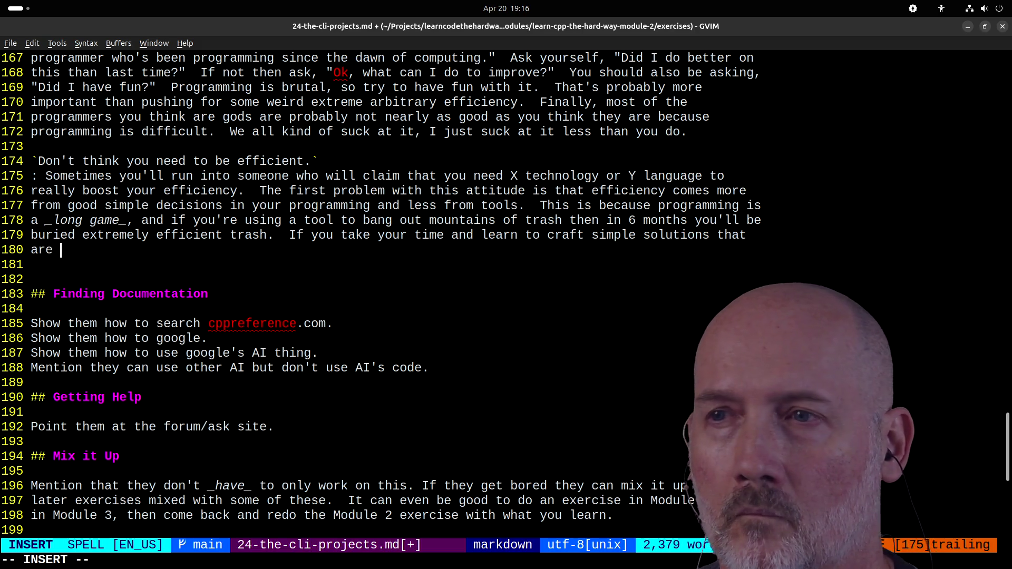
type("maintaina")
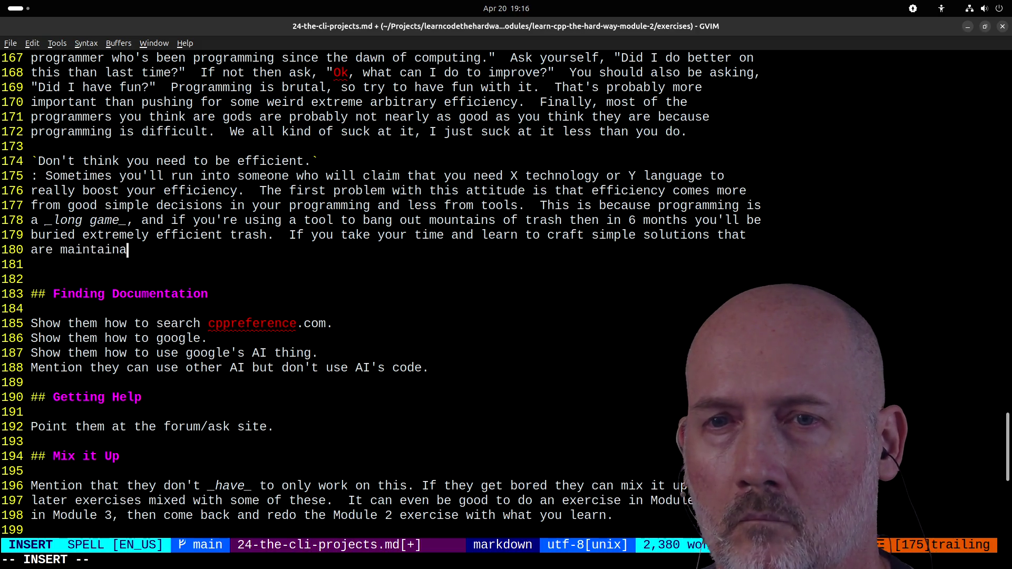
type("ble then you")
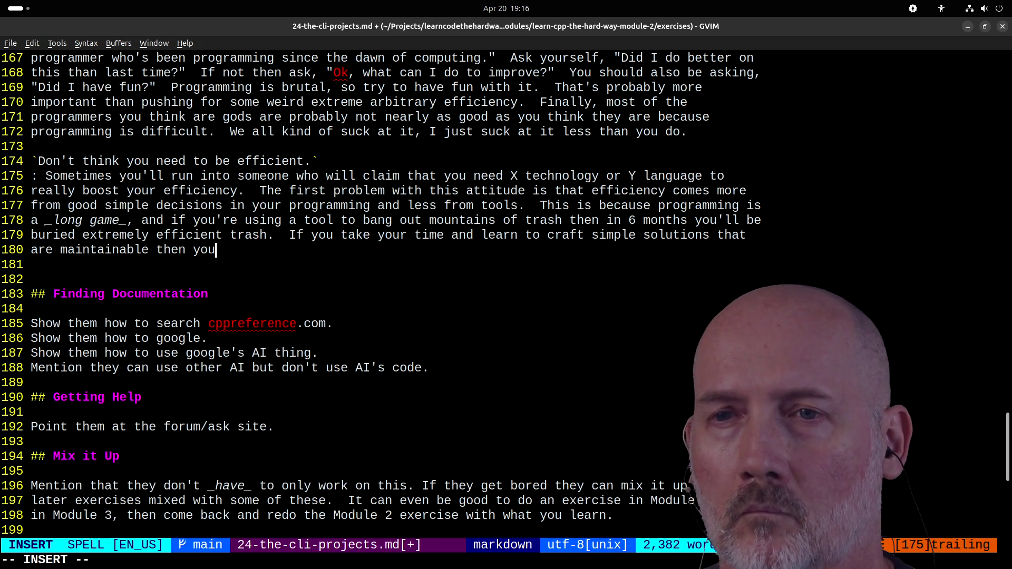
type("'ll ")
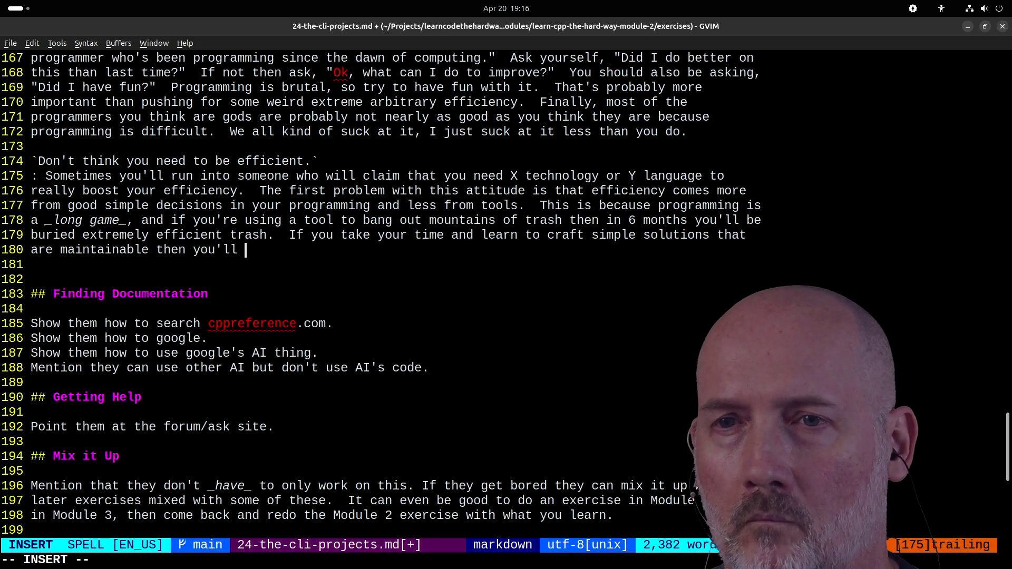
type("be more fficient la")
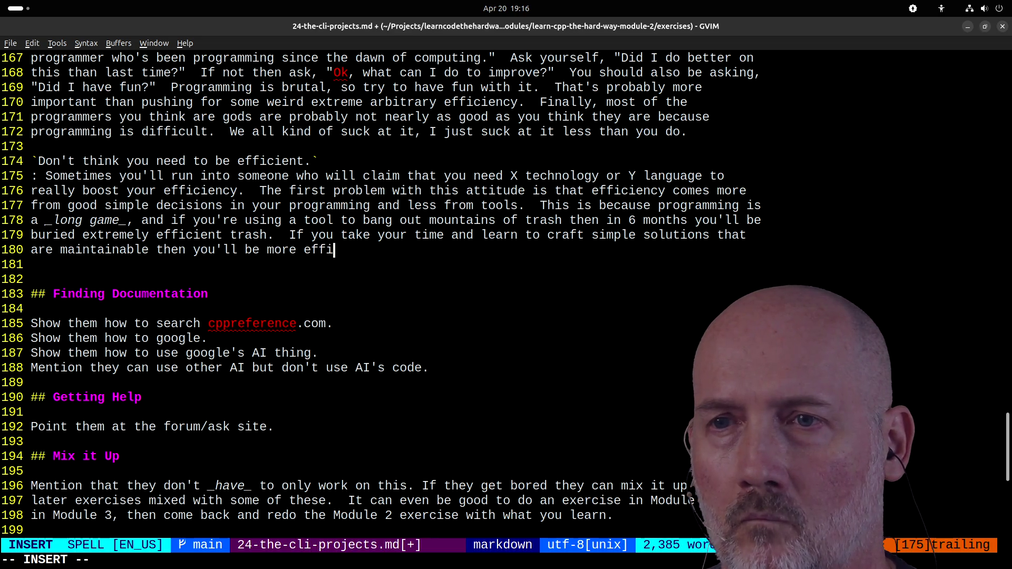
key("BackSpace")
key("BackSpace")
key("BackSpace")
key("BackSpace")
key("BackSpace")
key("BackSpace")
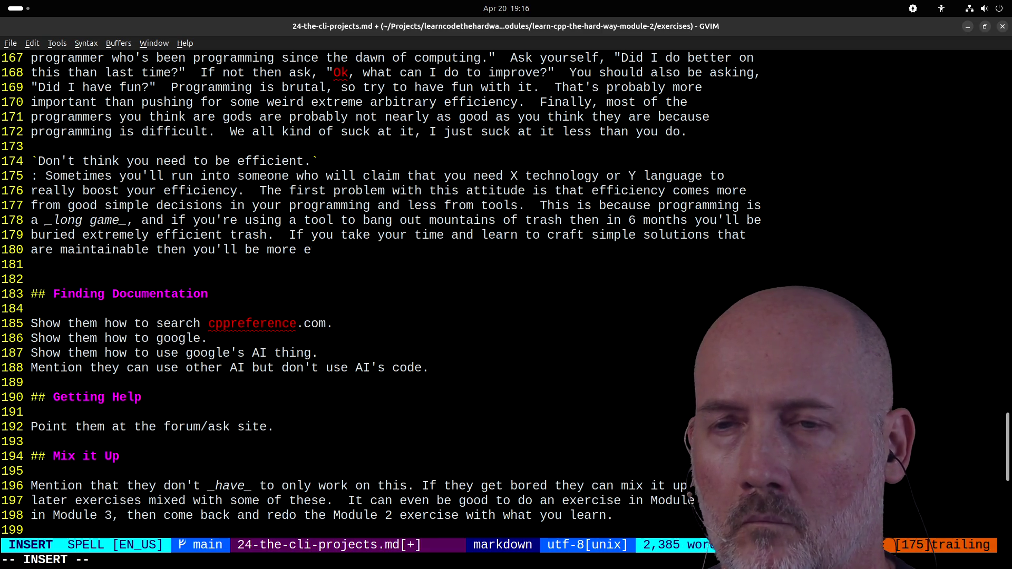
type("mo")
type("ffici")
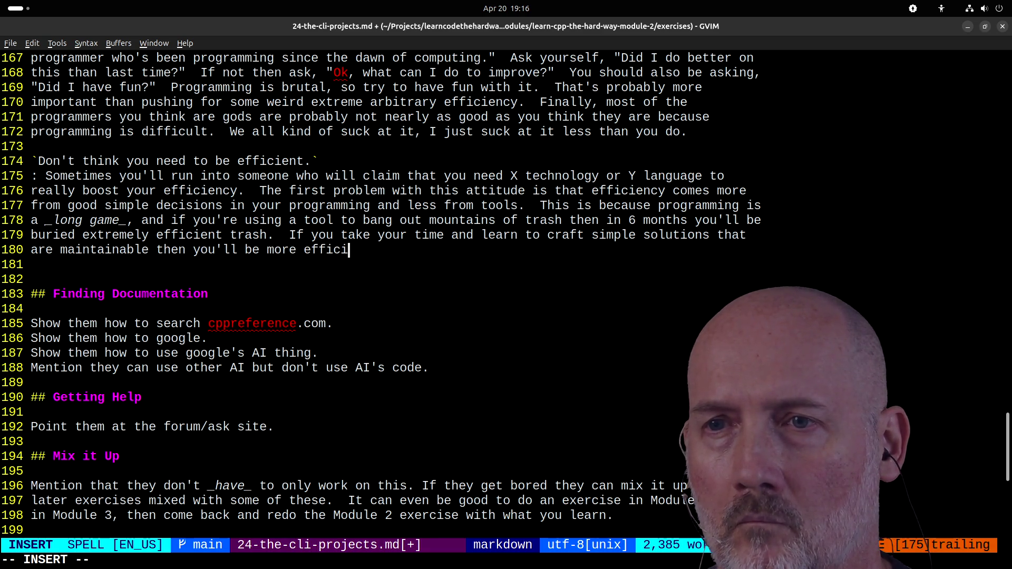
type("ent on afrage over time. ")
type("he other problem w")
type("it ")
type("this is")
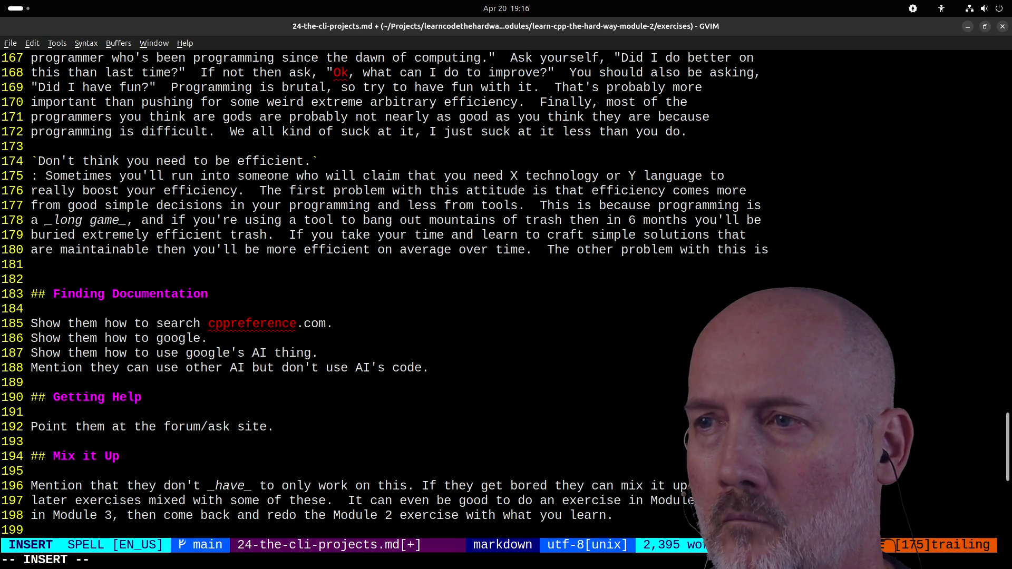
type(" itver")
type("op")
type("C")
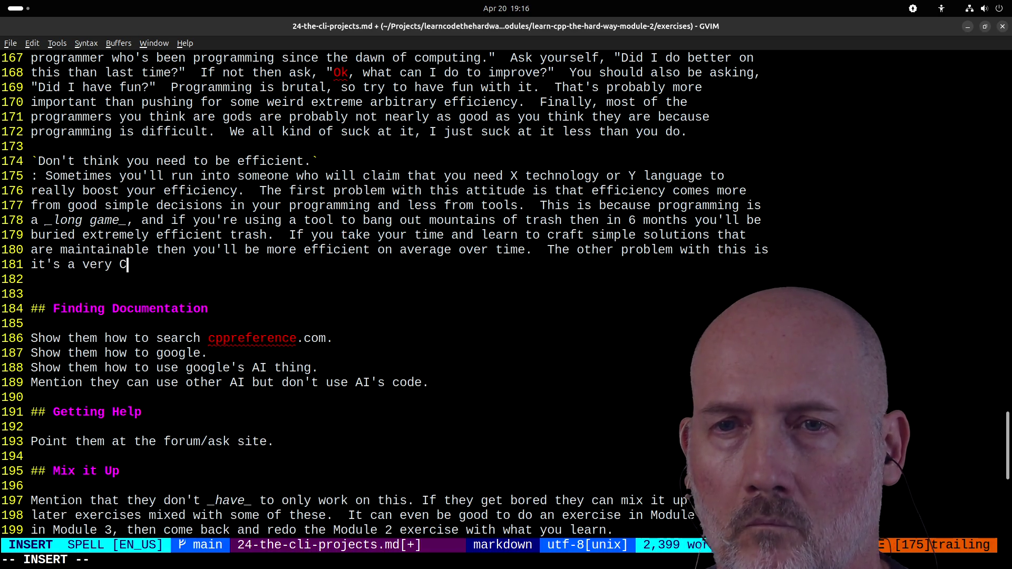
type("orporate Manager attitude.")
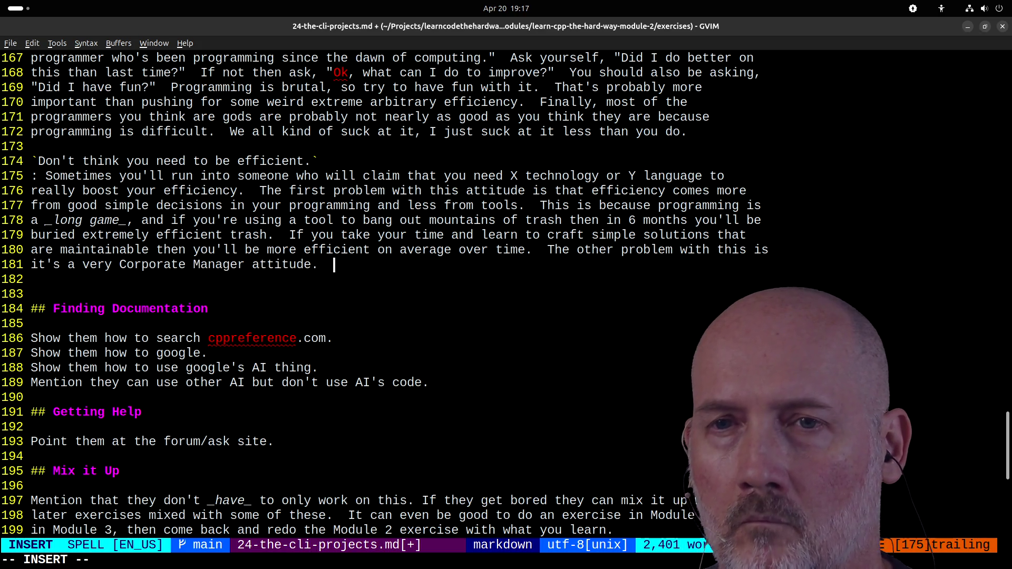
type("  Managers a")
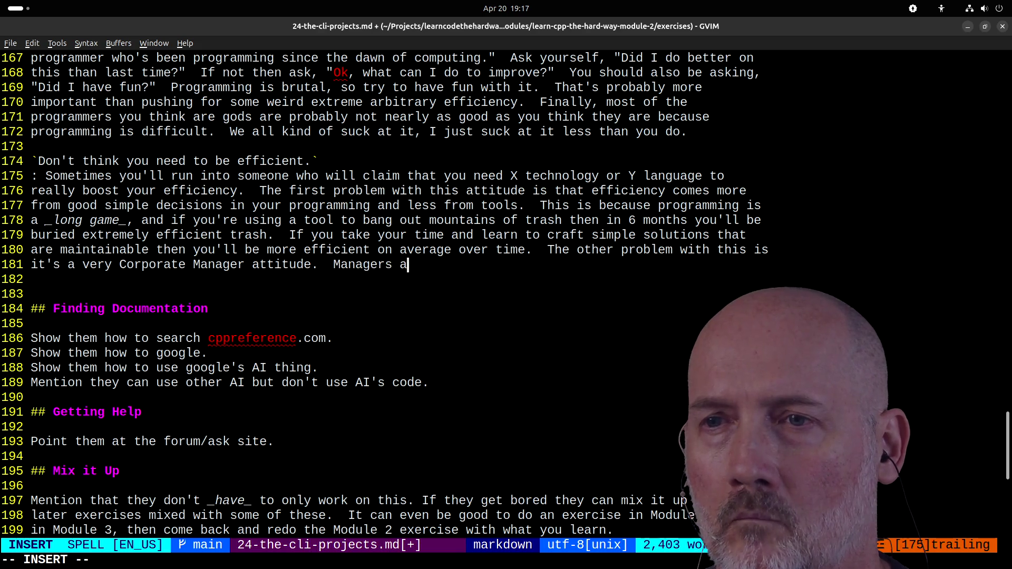
type("re mostly trained in th")
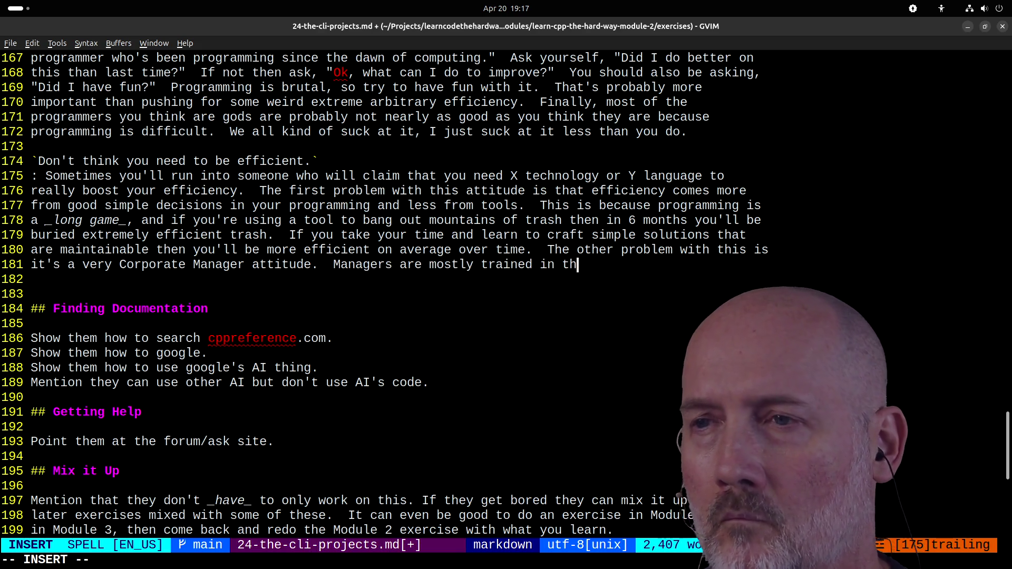
key("BackSpace")
key("BackSpace")
type("a ")
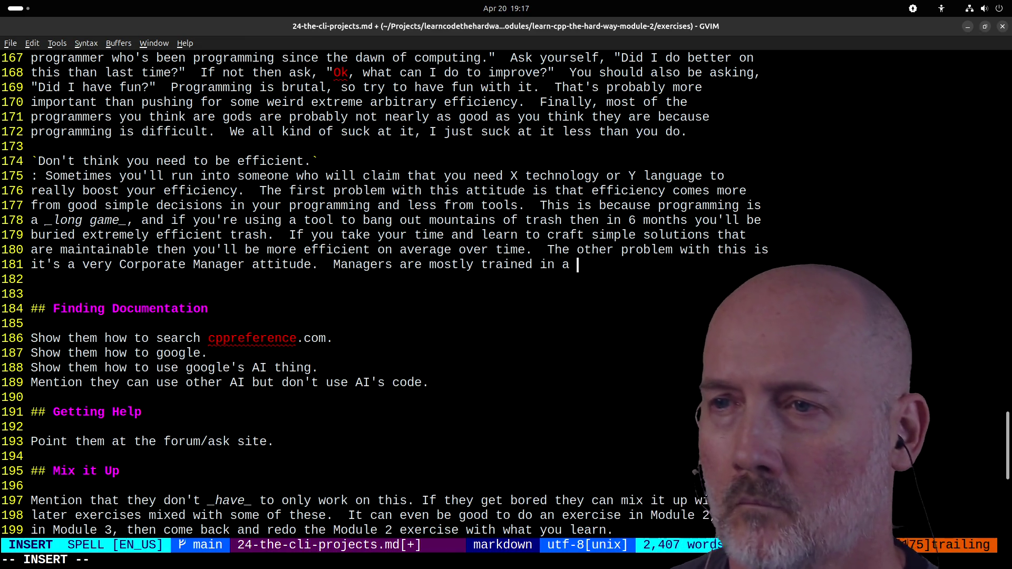
type("style of business")
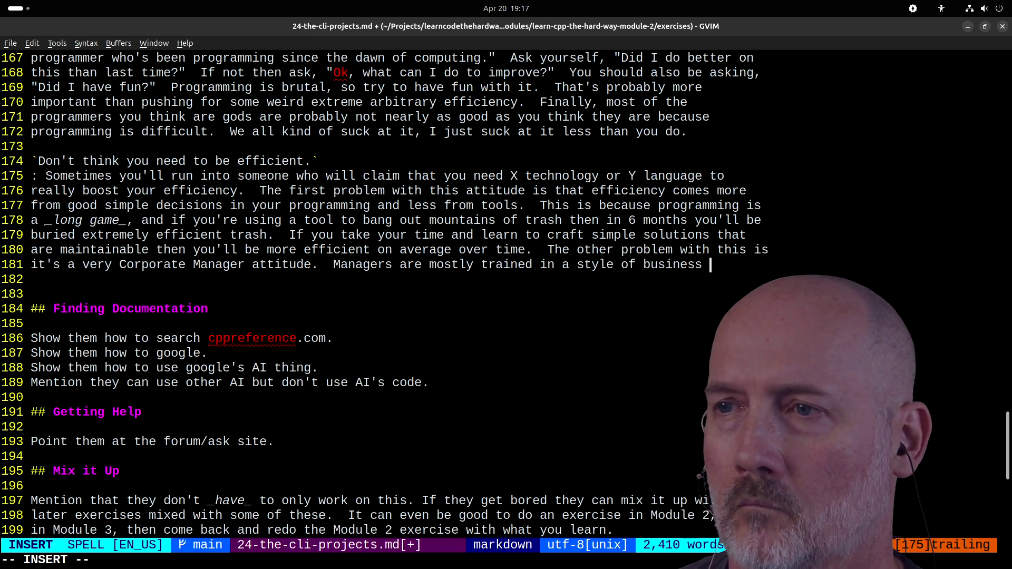
type("treats prog")
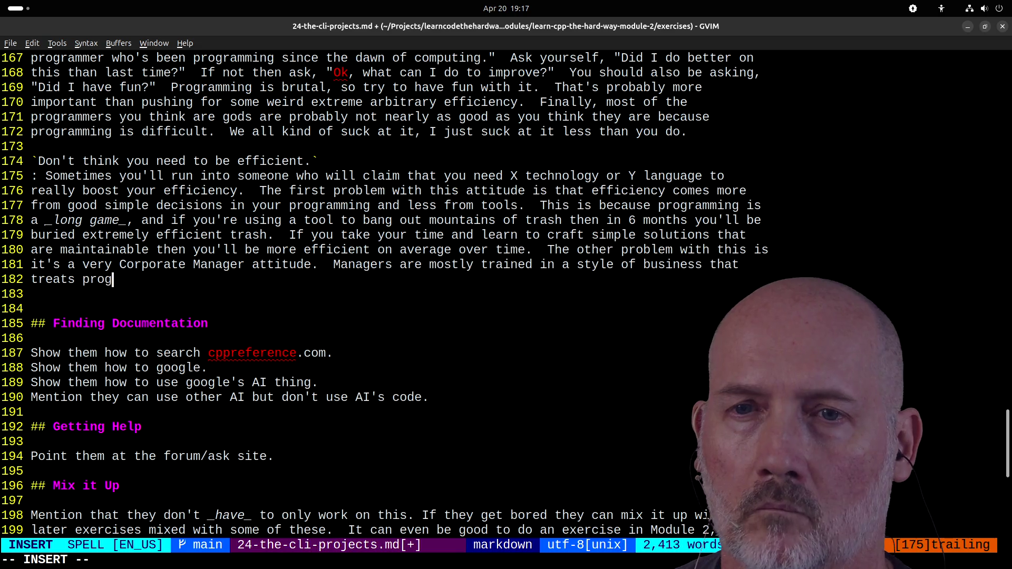
type("ramming like factor")
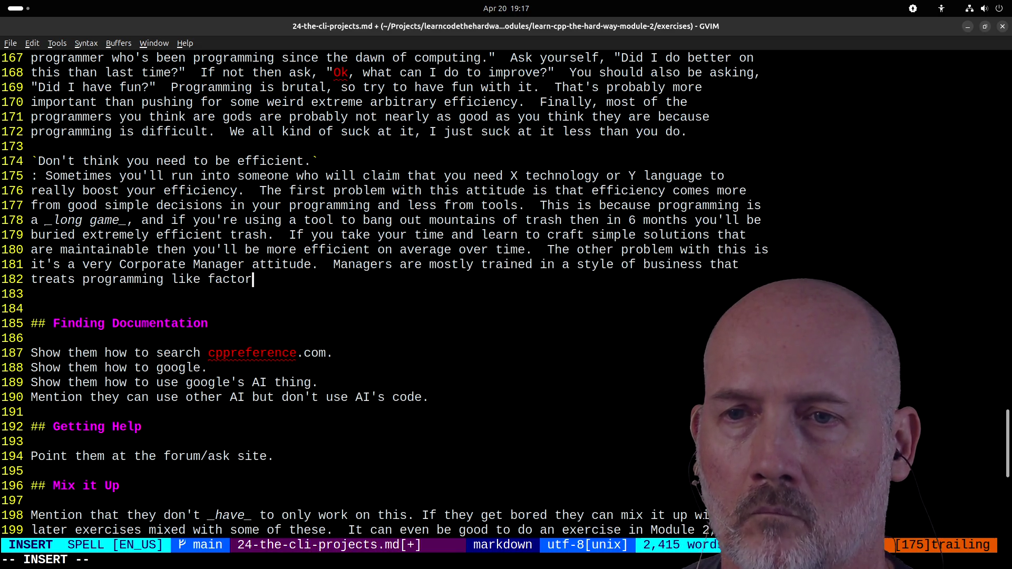
type("y work.  In factor")
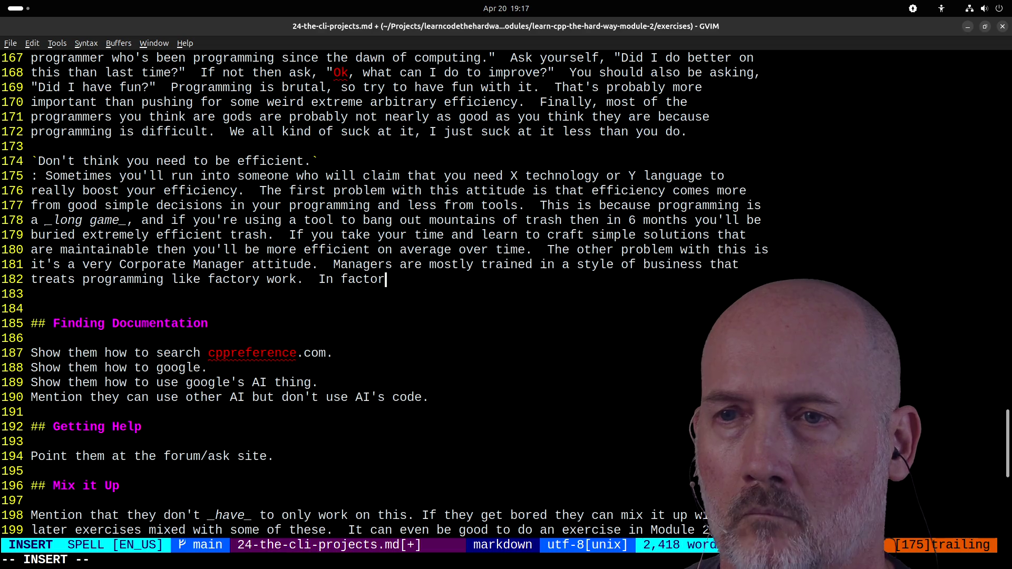
type("y work squeez")
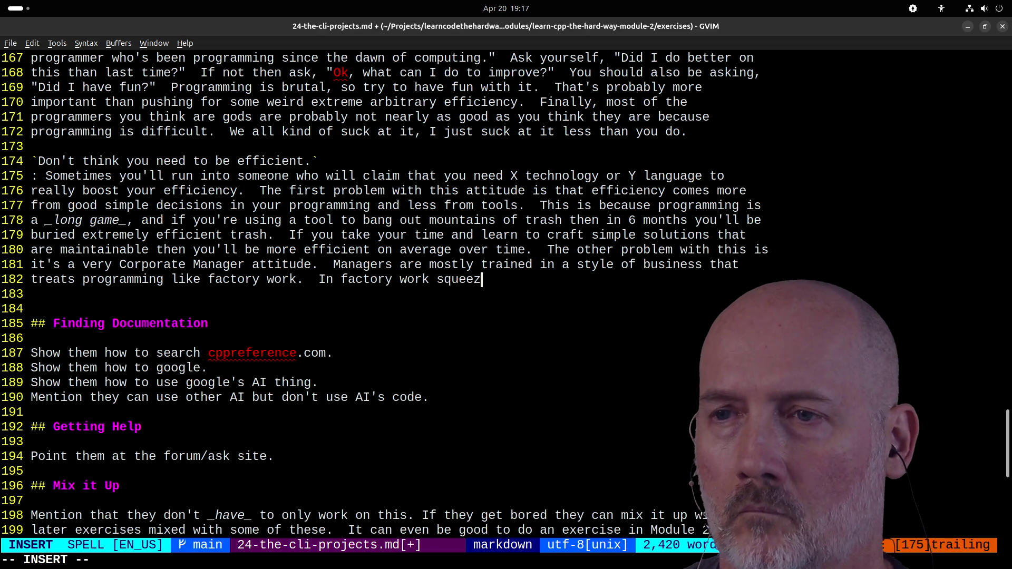
type("ing 2")
type("% effi")
type("ency out o")
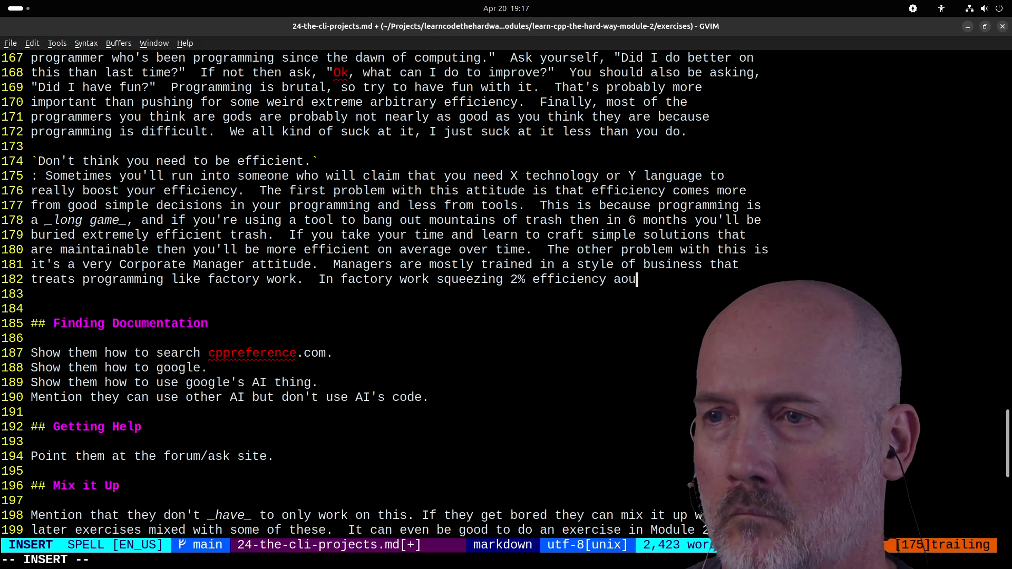
type("f the guy w")
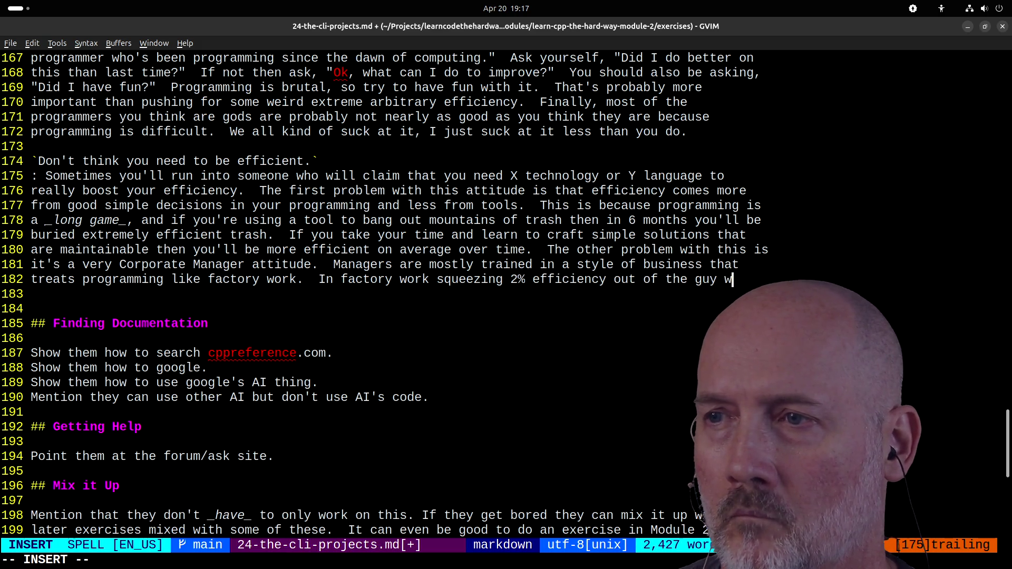
type("nches r")
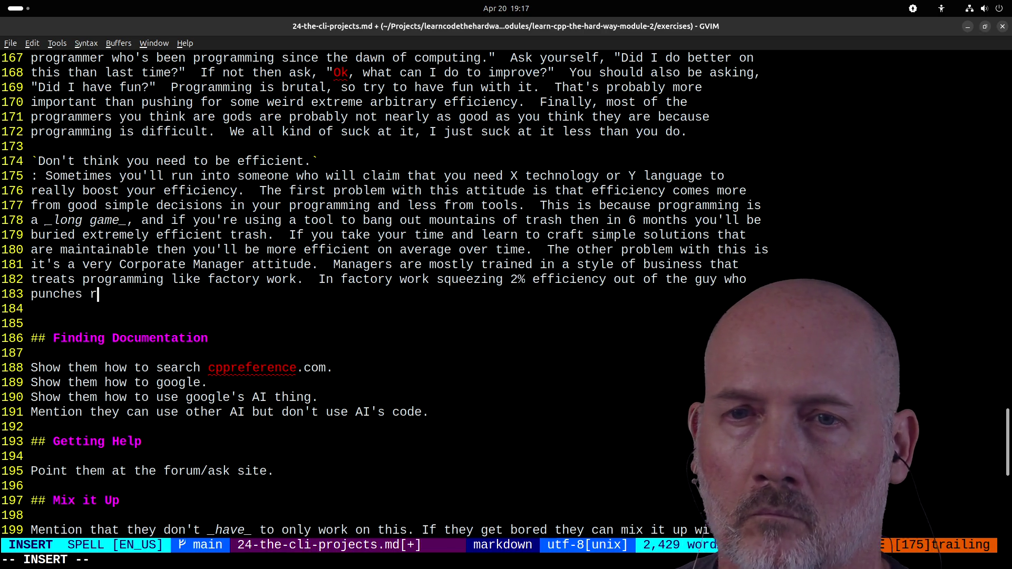
type("ivest in a")
- Add that 2% factory efficiency boosts revenue, but programming is a creative discipline requiring thought and coordination
key("BackSpace")
key("BackSpace")
key("BackSpace")
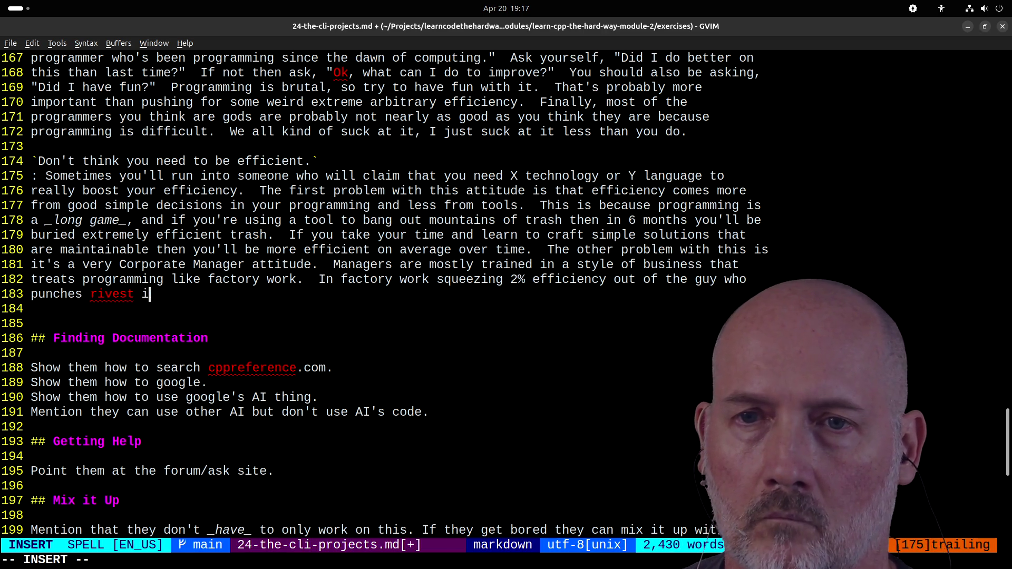
type("ts in a door c")
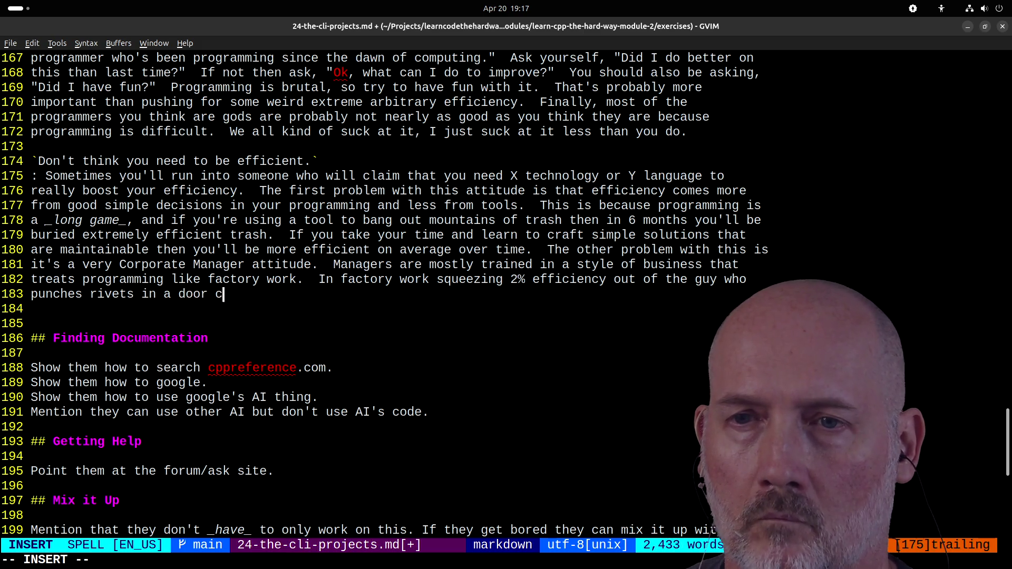
type("an actually bo")
key("BackSpace")
type("t your ")
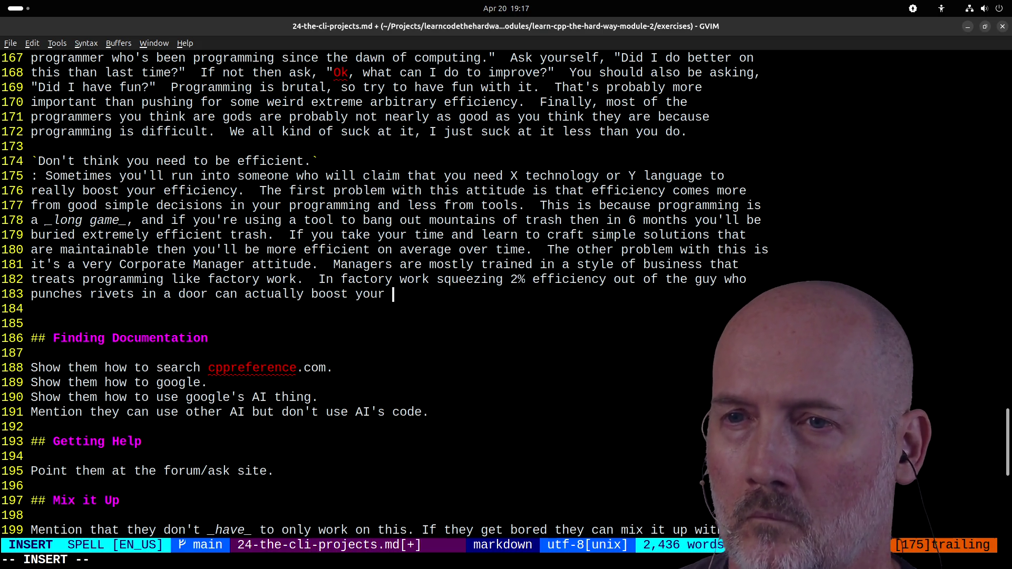
type("revenue.")
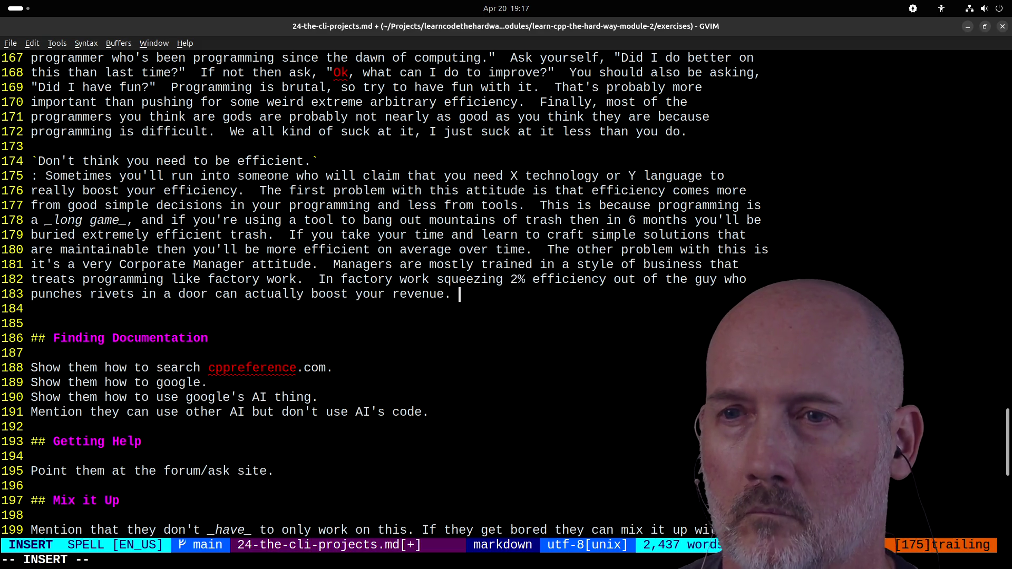
type("POrrogramming is not a f")
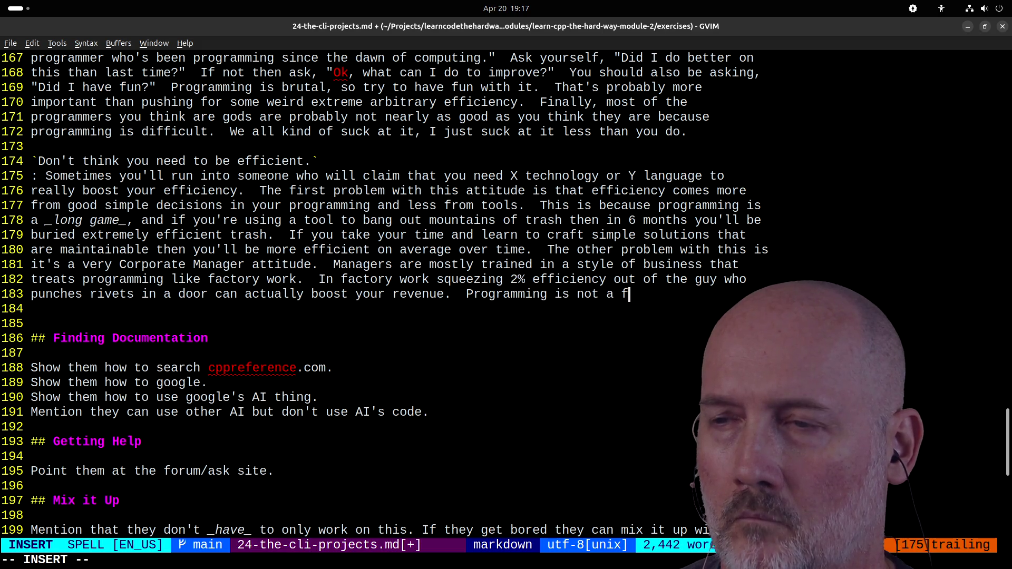
type("aco")
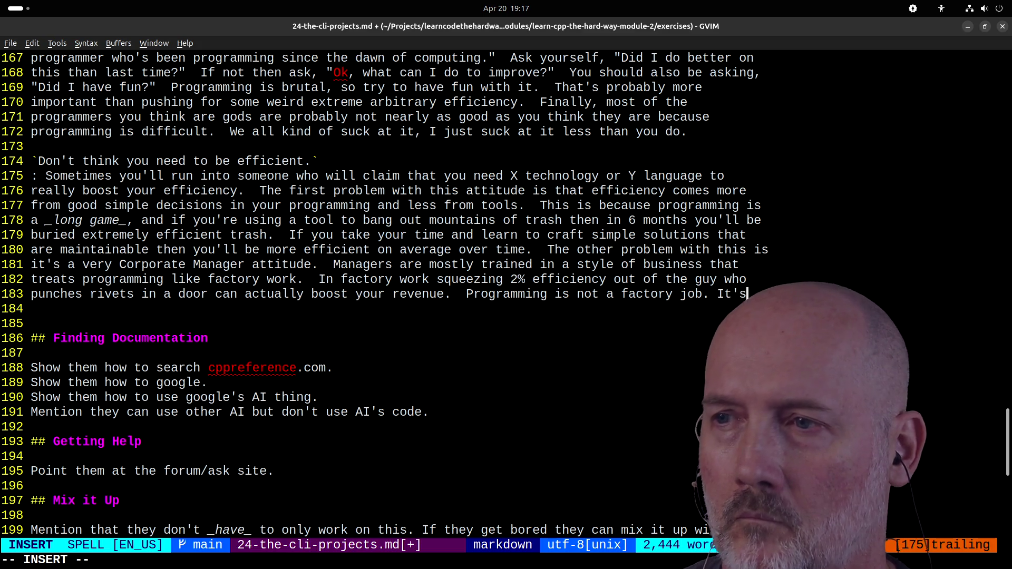
type("a creative discipli")
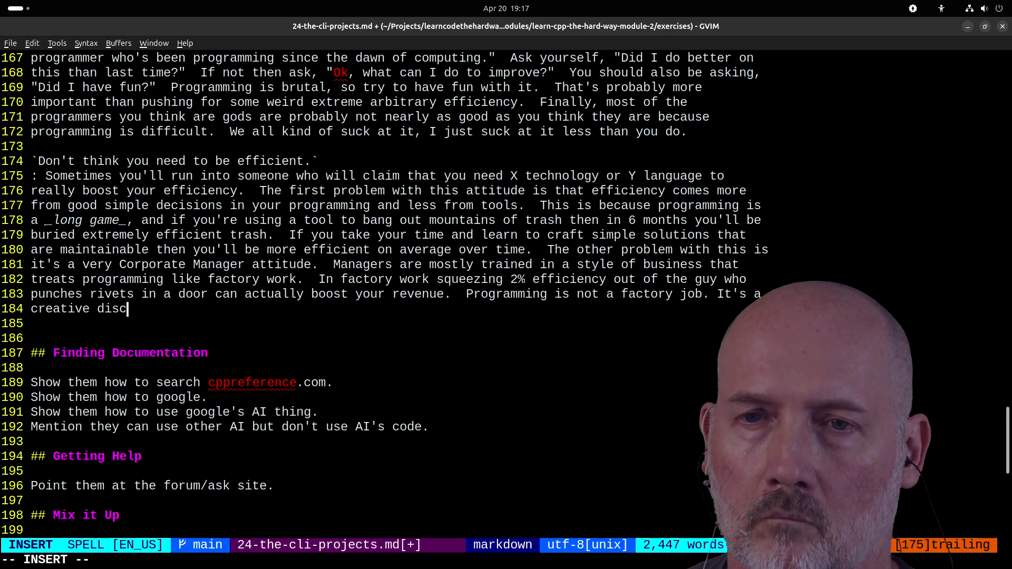
type("ne that re")
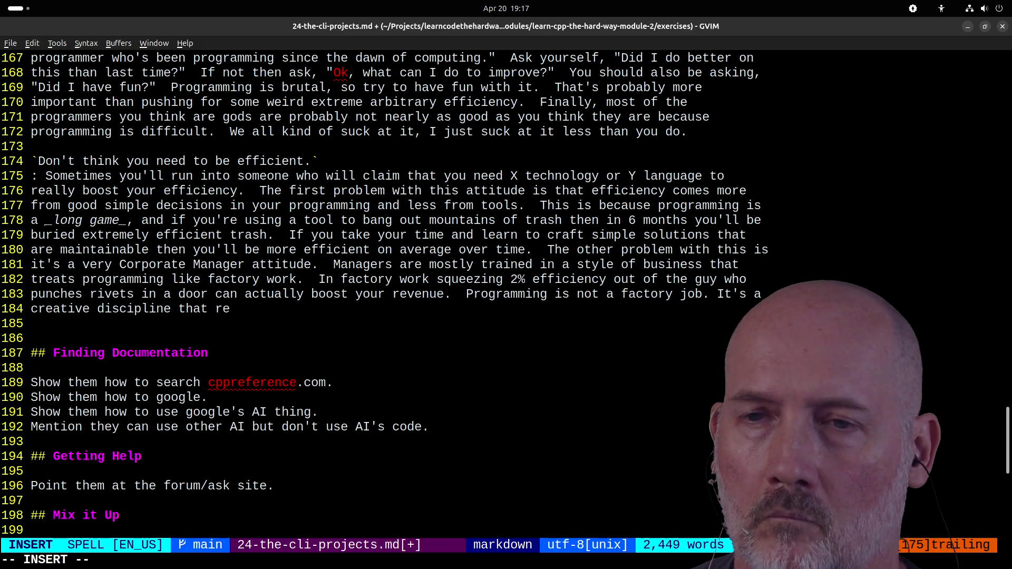
type("quires thought and ")
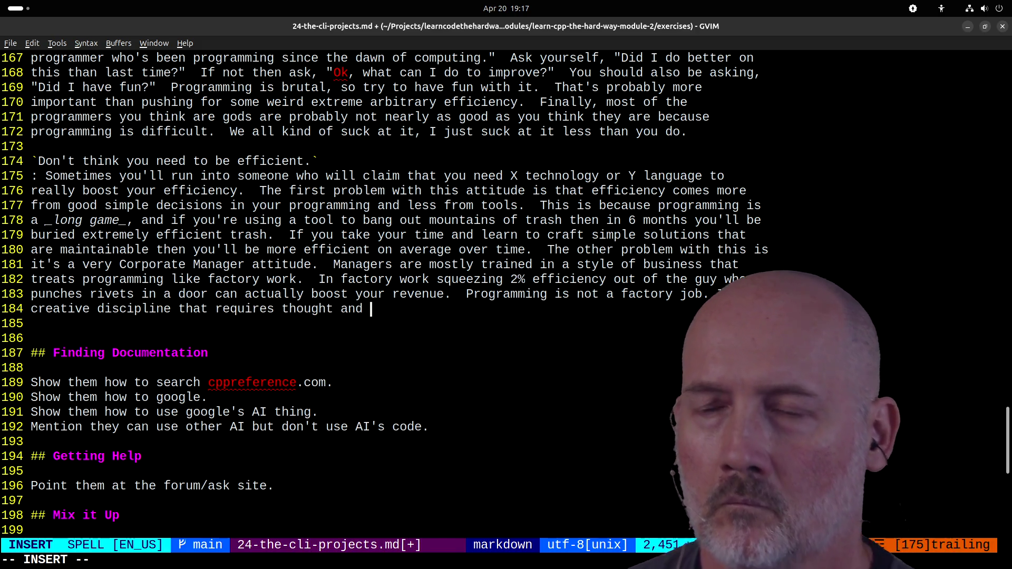
type("coordina")
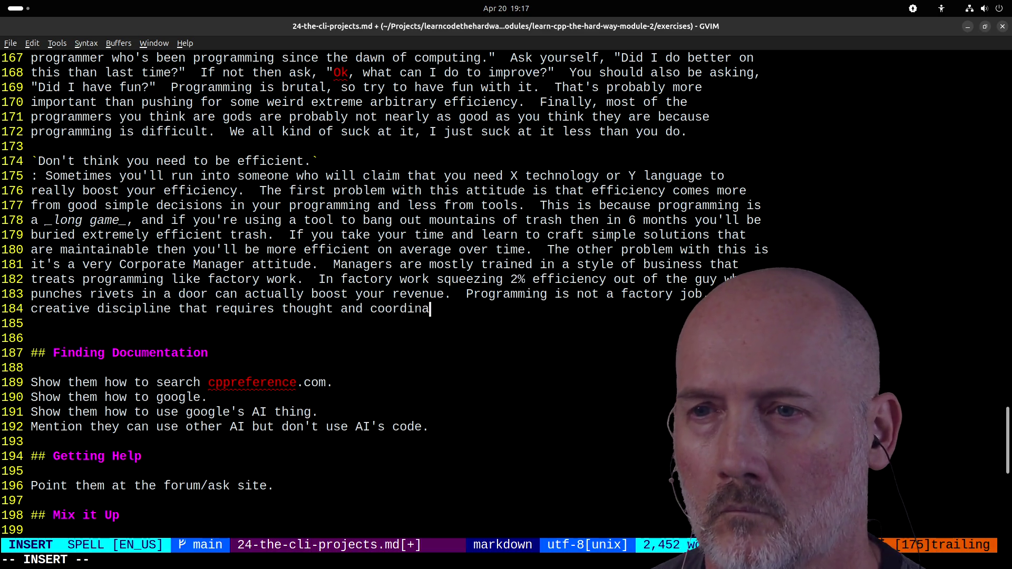
type("tion with others.")
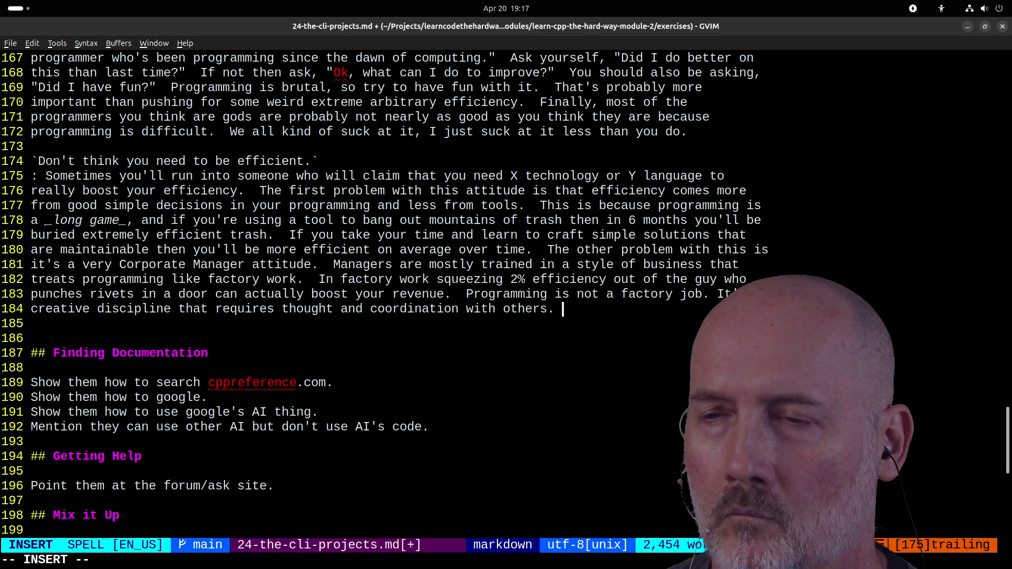
scroll(385, 295, "down", 3)
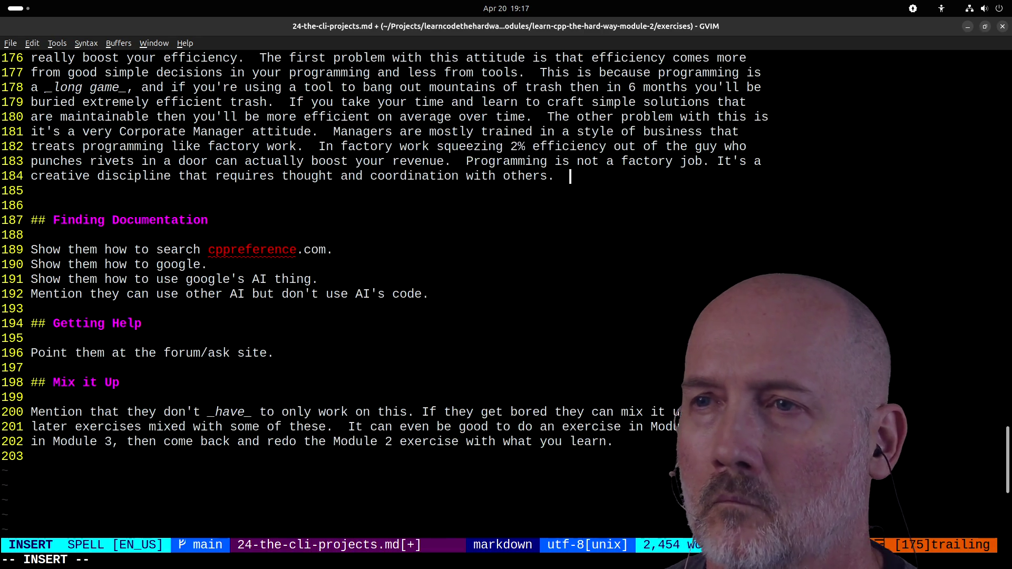
- Write that demanding quick production in creative disciplines makes people produce more mistakes
key("BackSpace")
type("Efficiency\"")
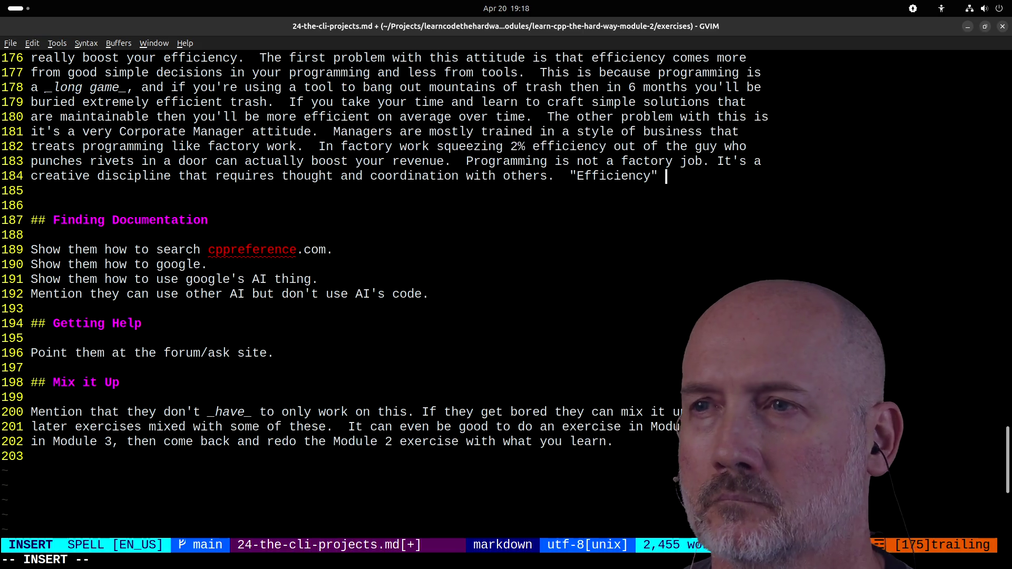
type("  this contex")
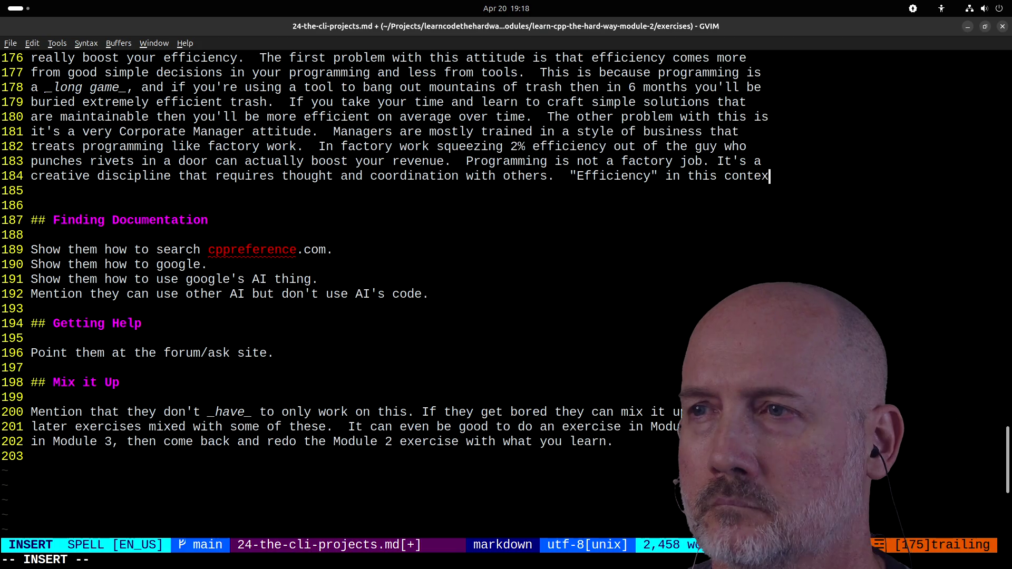
type("t woul")
key("BackSpace")
key("BackSpace")
key("BackSpace")
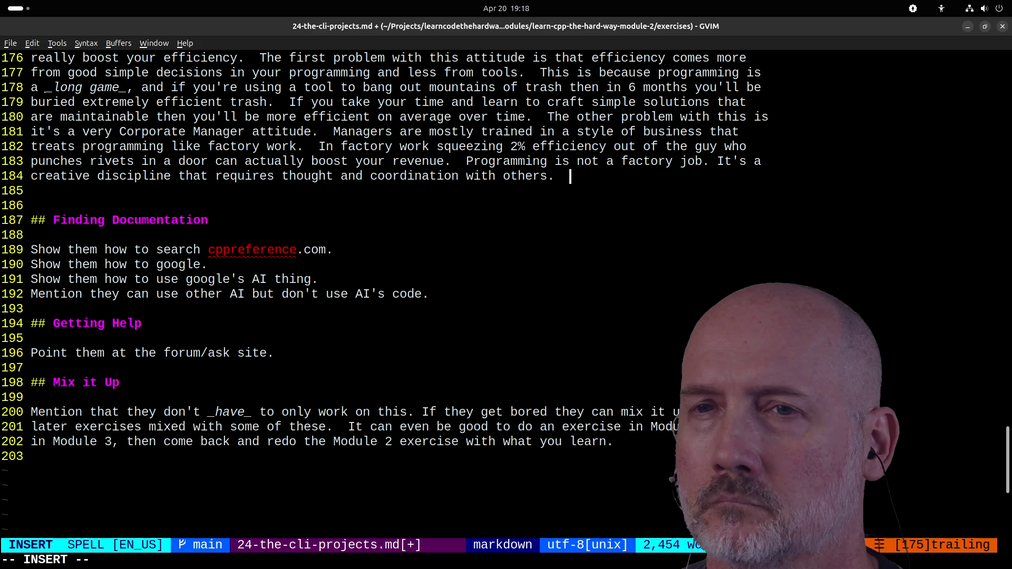
type("Demanding that people ")
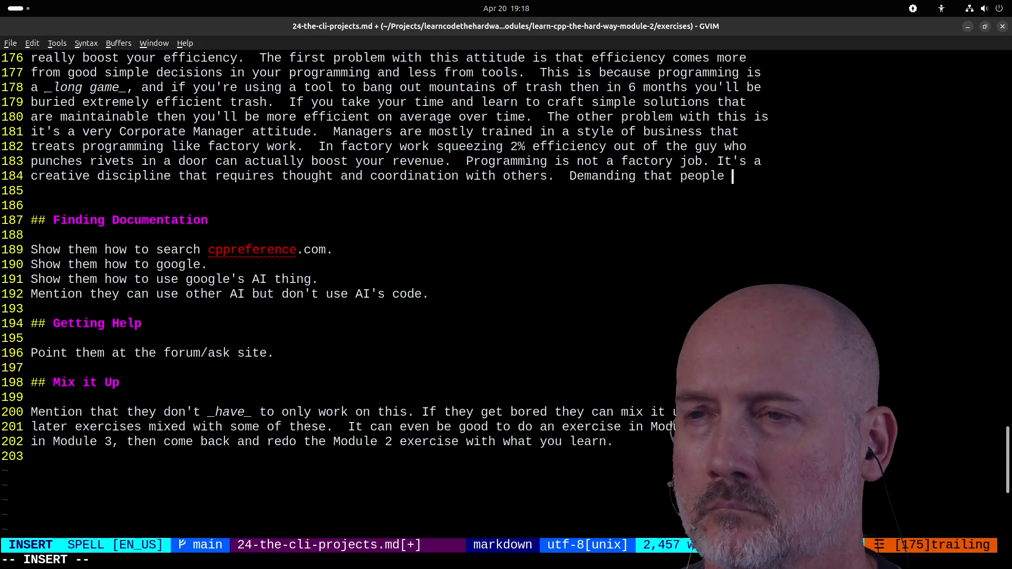
type("produce quickly in a creative discplines mean")
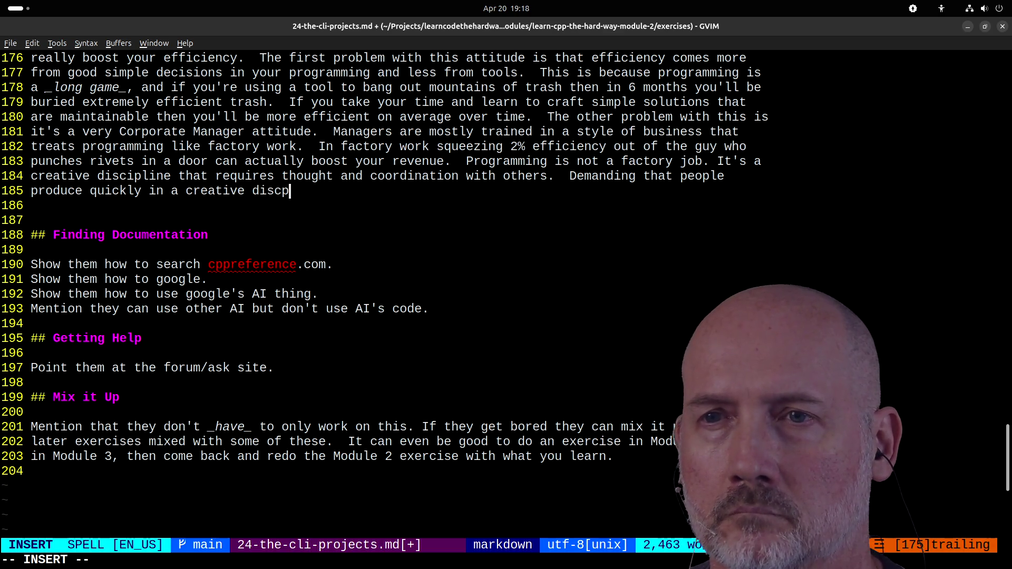
type("s they p")
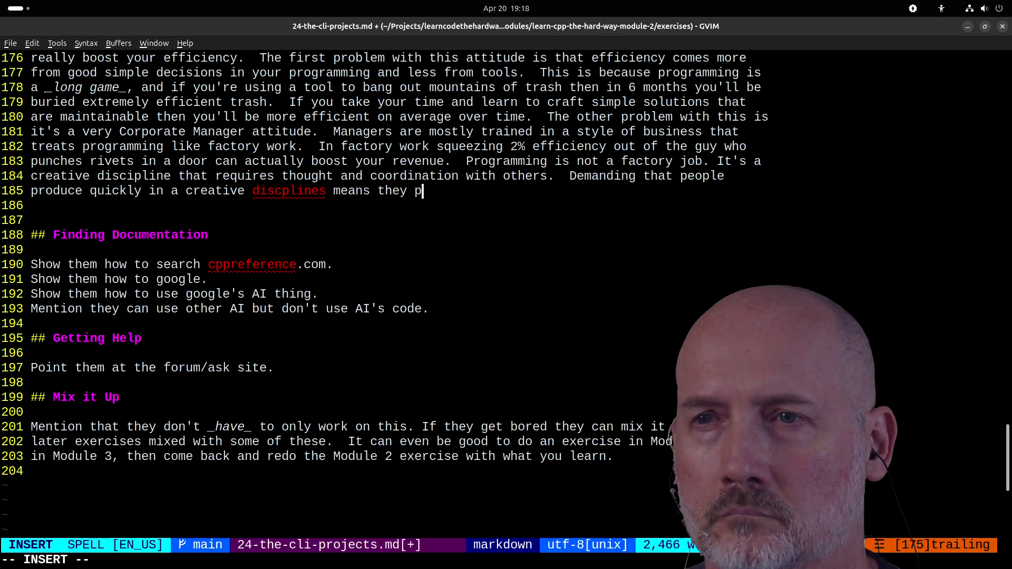
type("roduce mou")
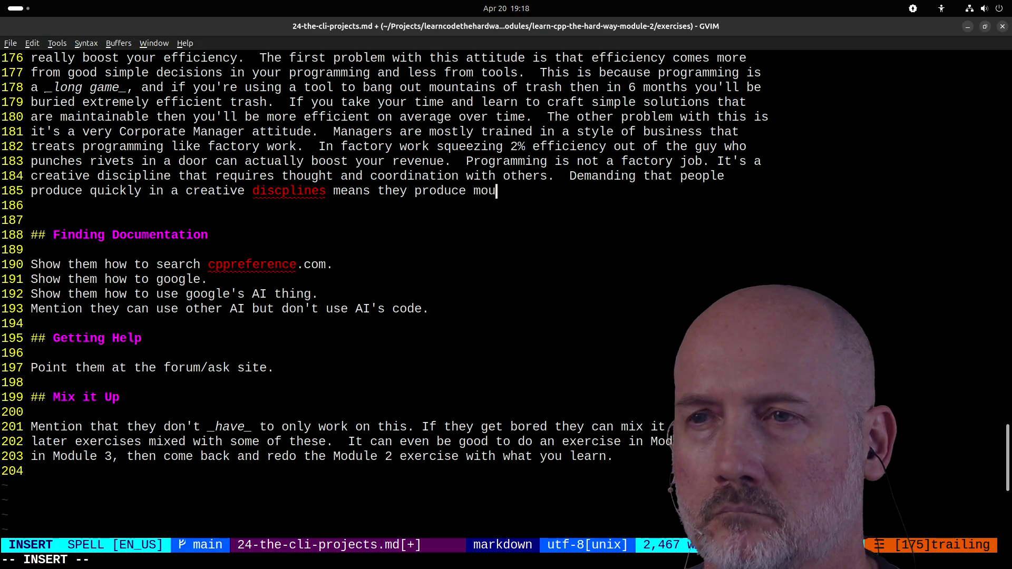
type("ntains of")
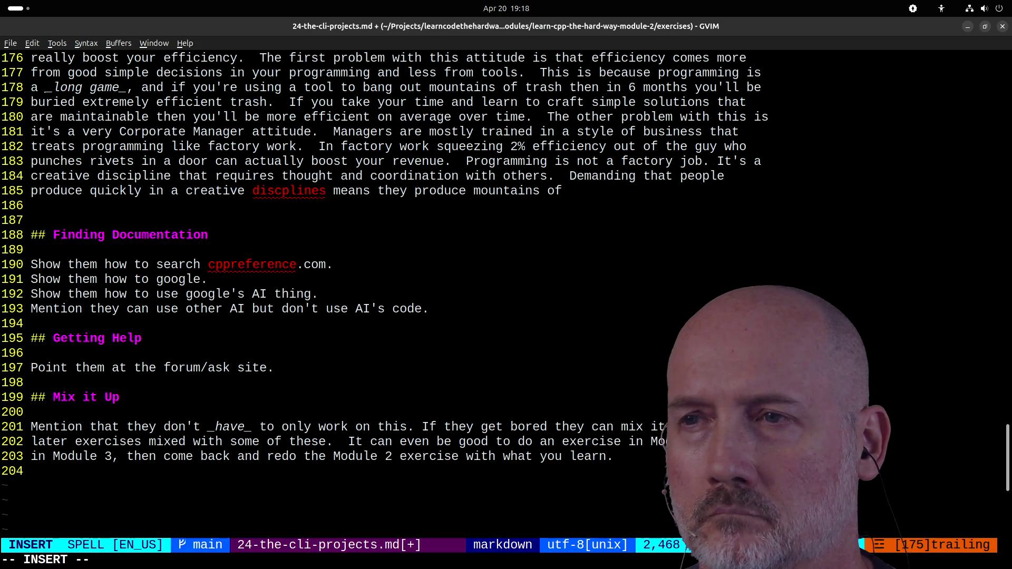
type(" garbage and")
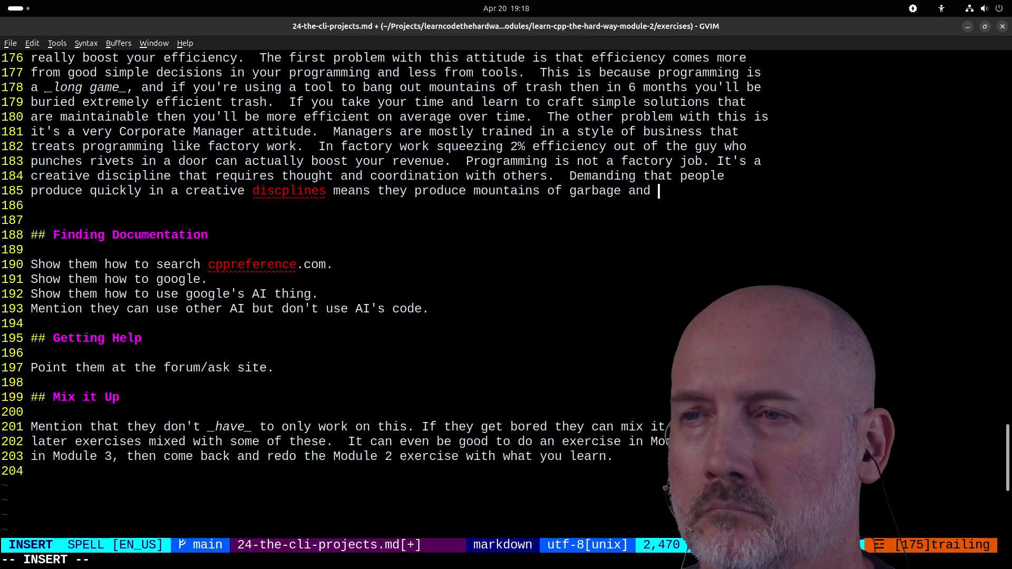
key("BackSpace")
key("BackSpace")
key("BackSpace")
type(".")
key("Escape")
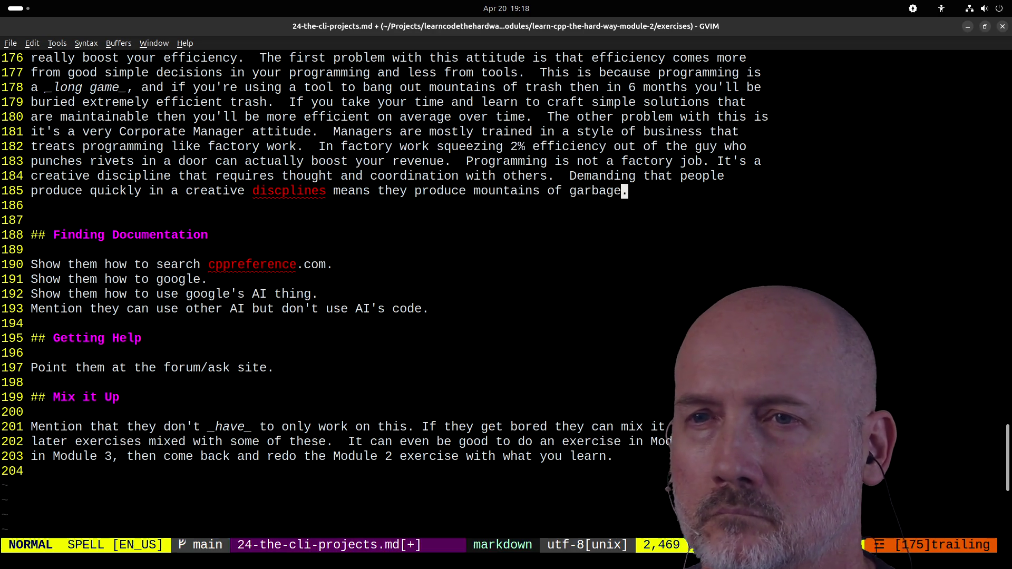
- Correct the misspelling 'discplines' to 'disciplines'
key("b")
key("shift+f")
key("a")
key("h")
key("h")
key("h")
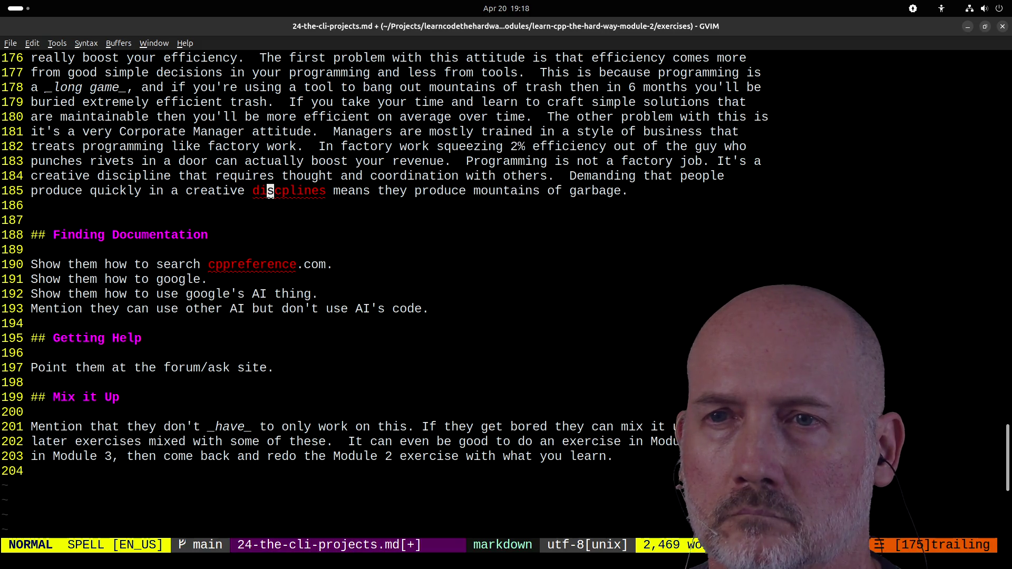
type("cwciplines")
key("Escape")
- Add that this reduces revenue, and management should improve the creative process inputs instead
key("shift+a")
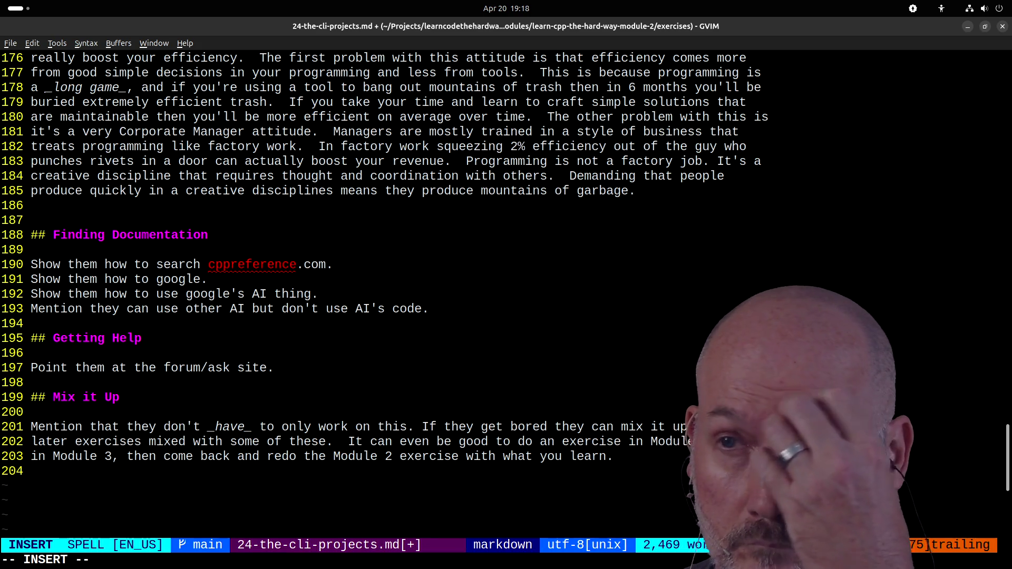
key("BackSpace")
type("that re")
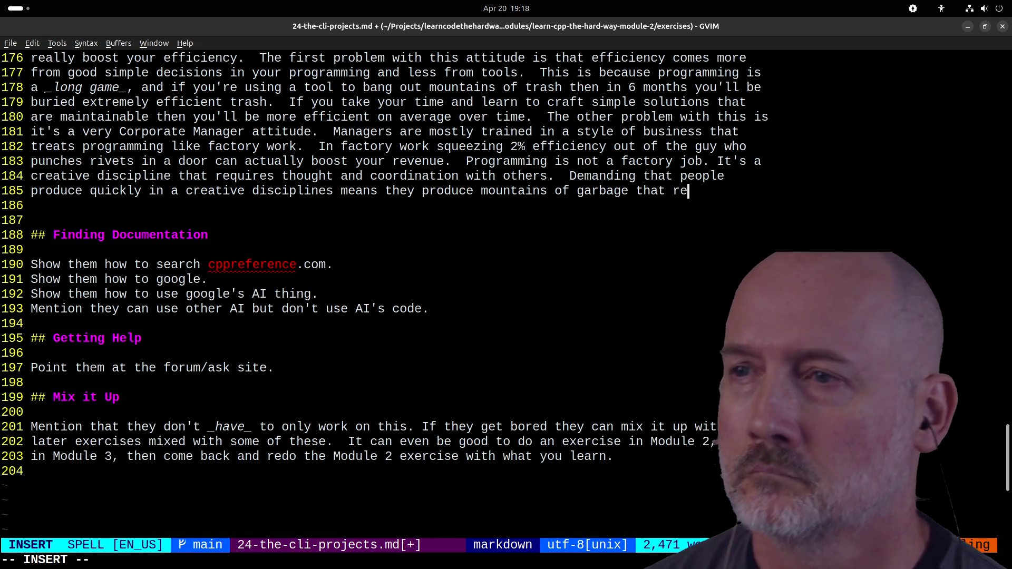
type("duce you")
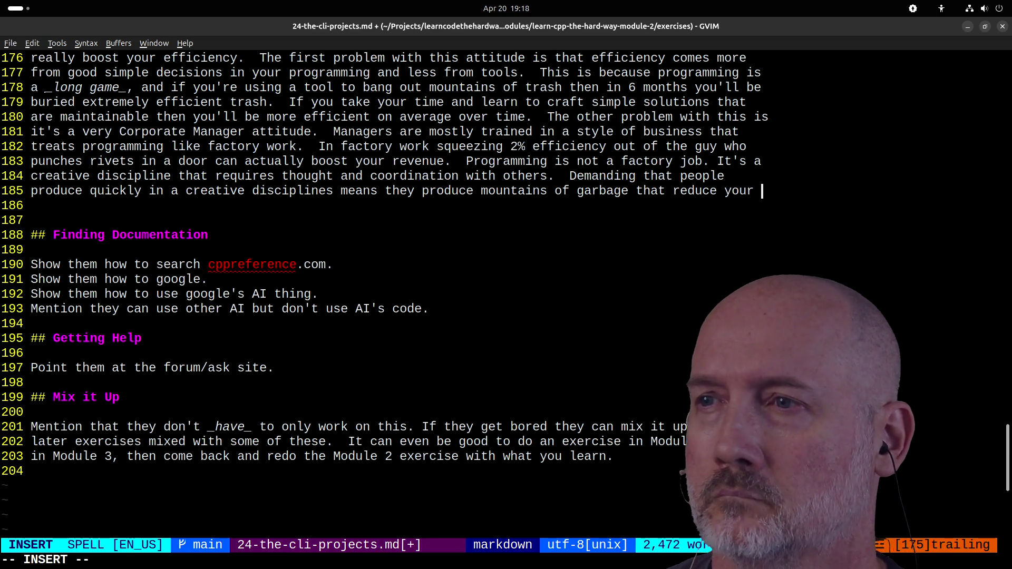
type("revenue.  ")
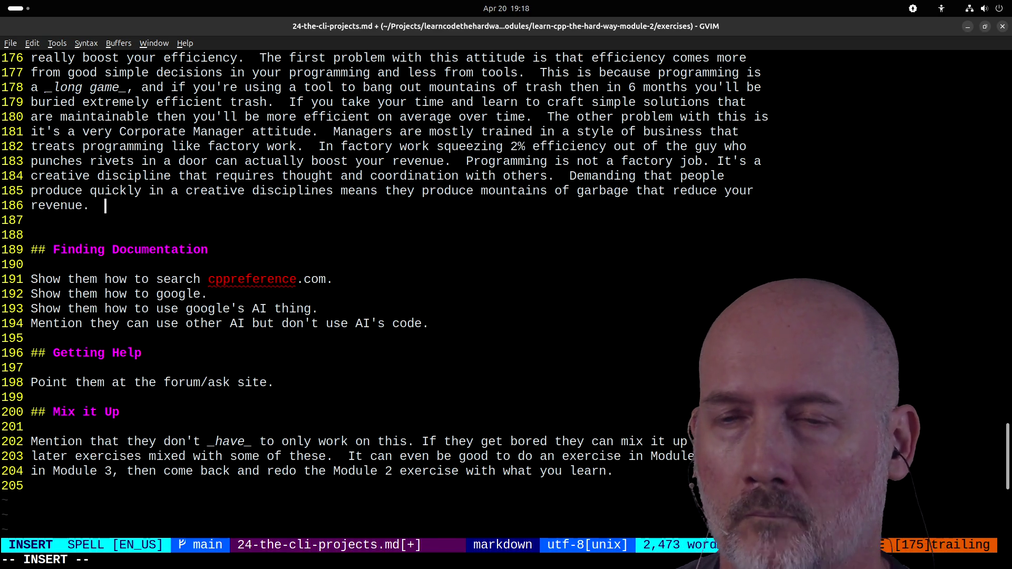
type("if manag")
key("BackSpace")
key("BackSpace")
key("BackSpace")
key("BackSpace")
type("management ")
type("really wa")
type("nted to boost e")
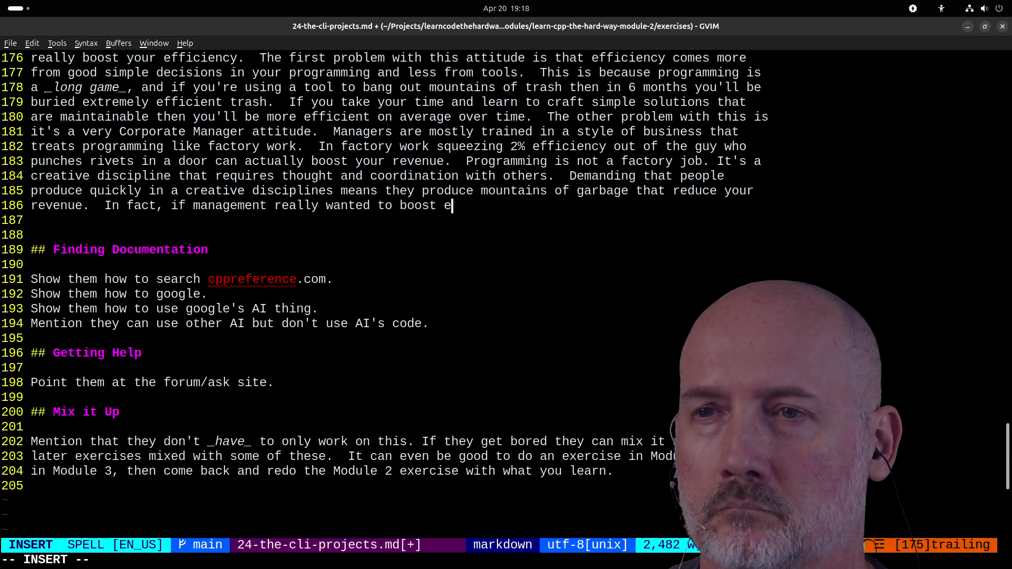
type("ficie")
key("BackSpace")
key("BackSpace")
key("BackSpace")
key("BackSpace")
type("iciency they'd ")
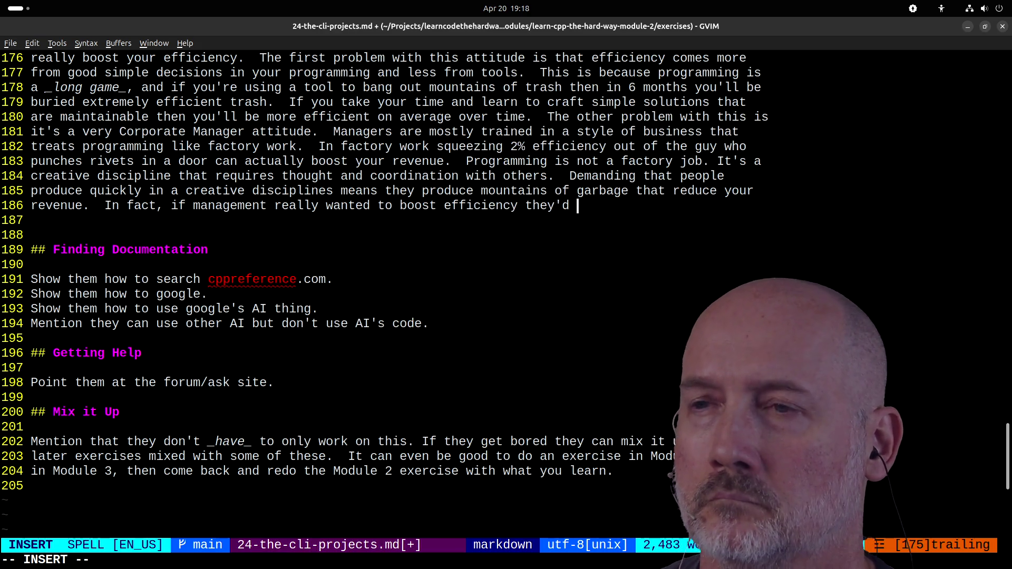
type("do things that p")
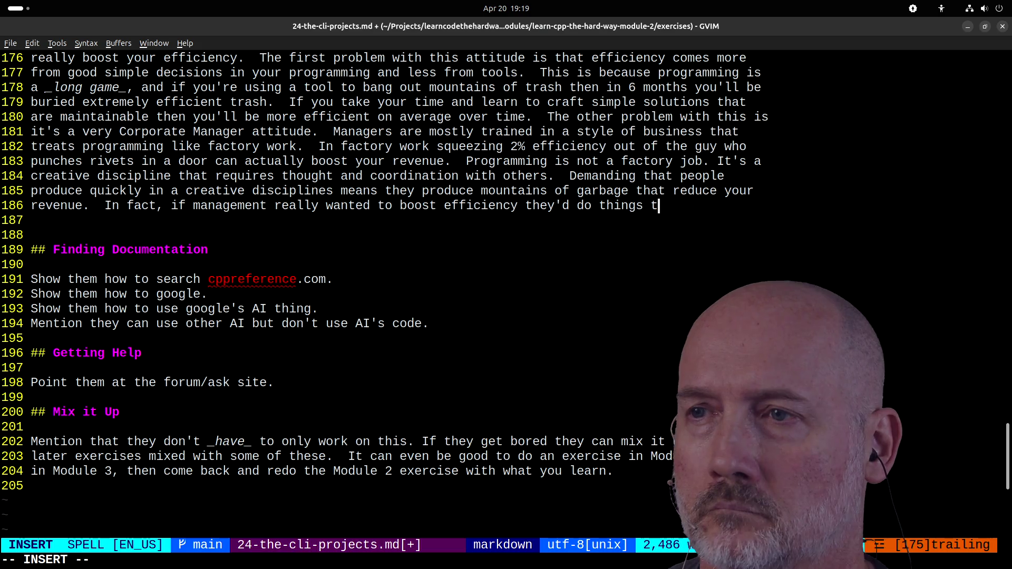
key("BackSpace")
key("BackSpace")
type("improve th")
key("Return")
type("e i")
type("ts to ")
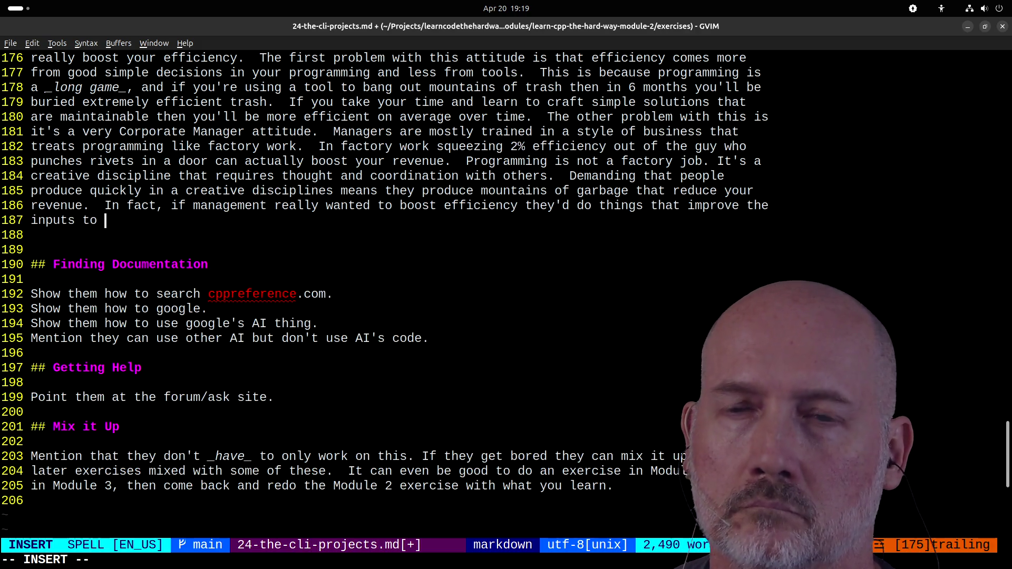
type("the creative pr")
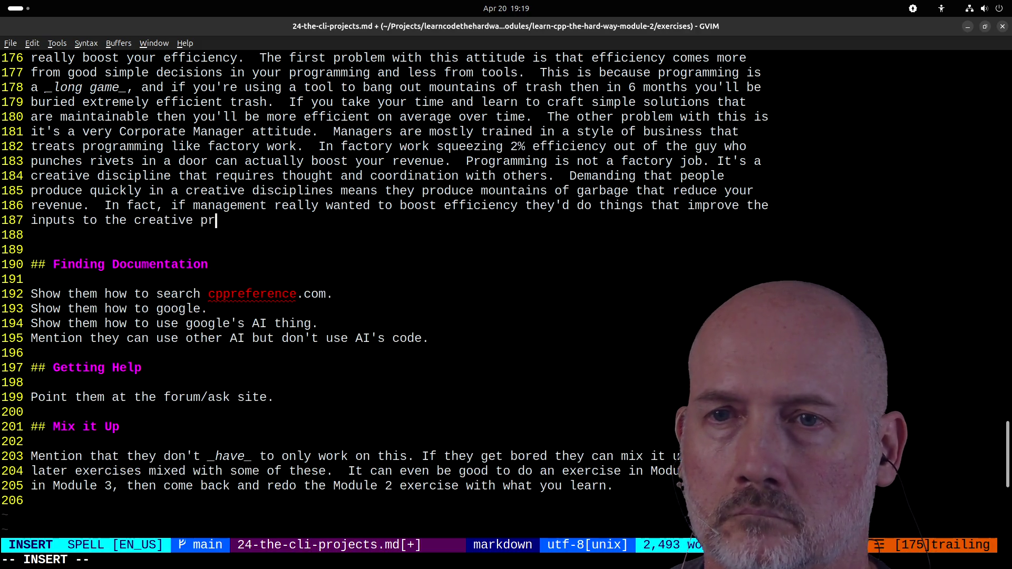
type("ocess like..")
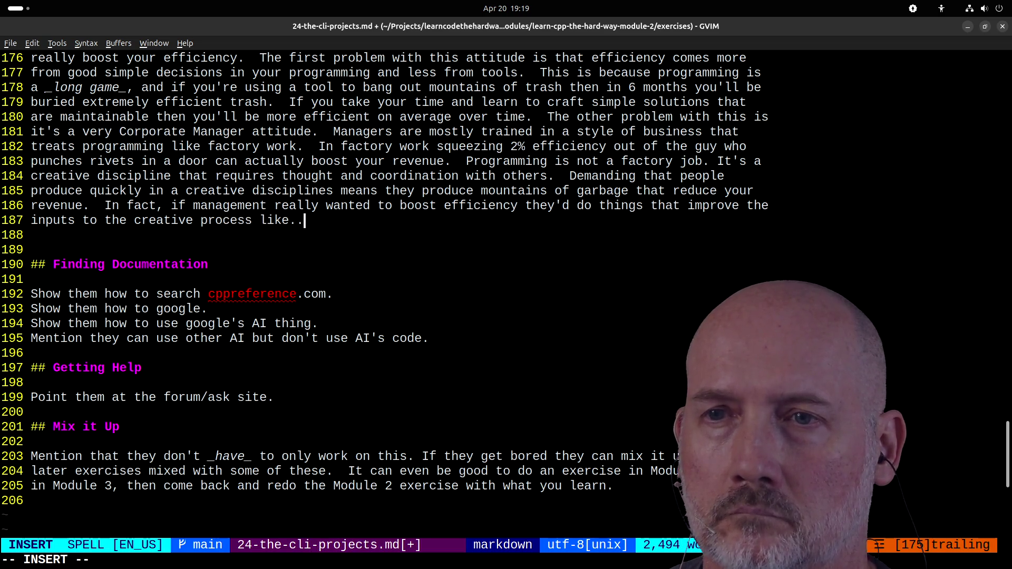
type("focin")
key("BackSpace")
key("BackSpace")
key("BackSpace")
type("rcing product manages")
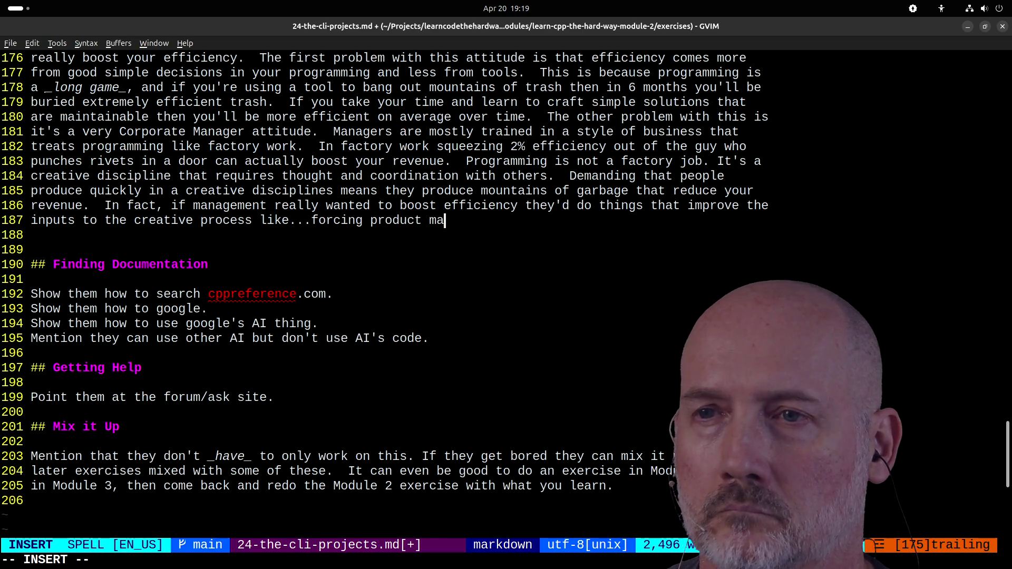
- Finish with Product Managers describing features in more than a one-liner Jira ticket, then save
key("Escape")
type("bbCProduct Managers to")
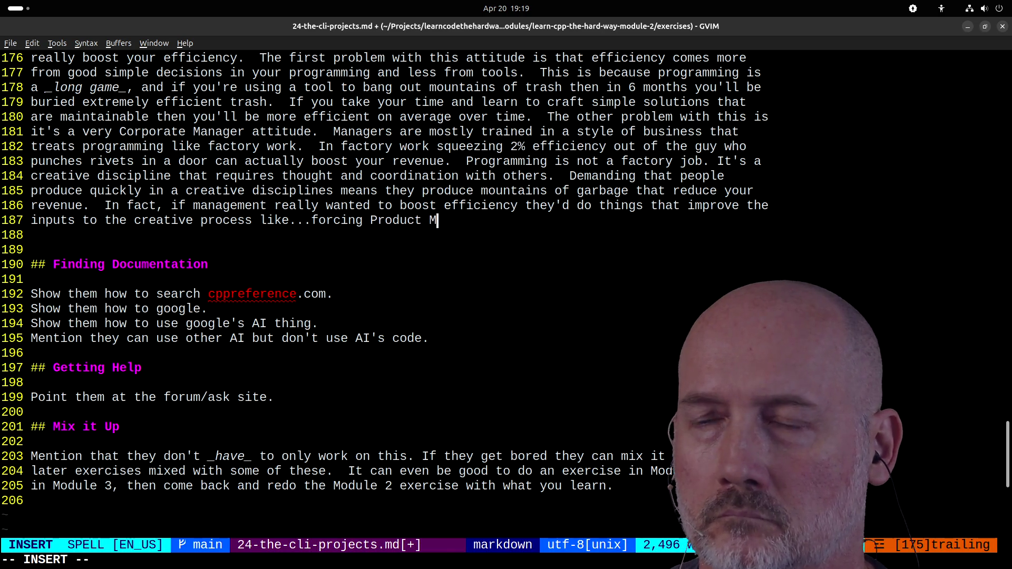
type(" actua")
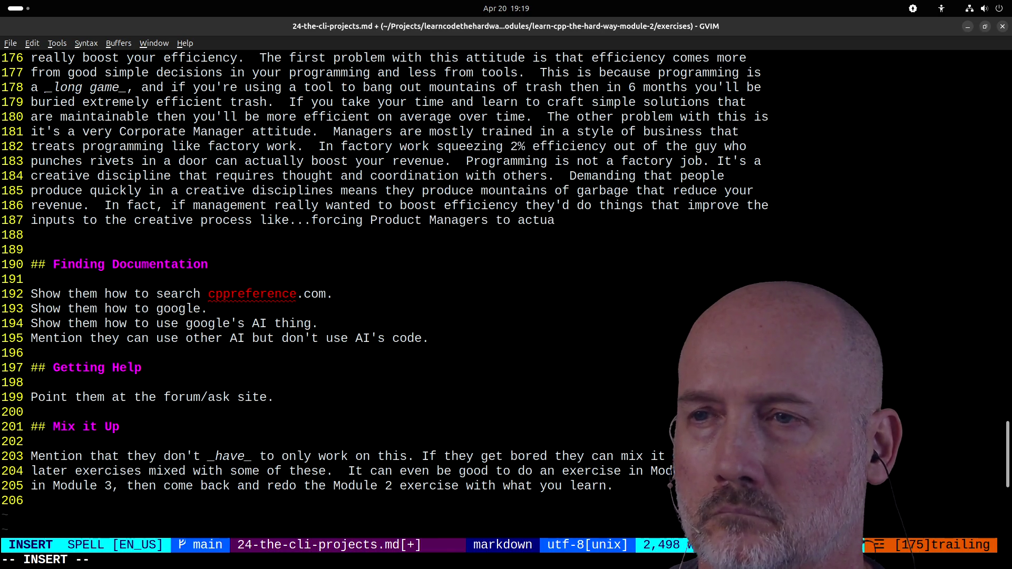
type("lly descri")
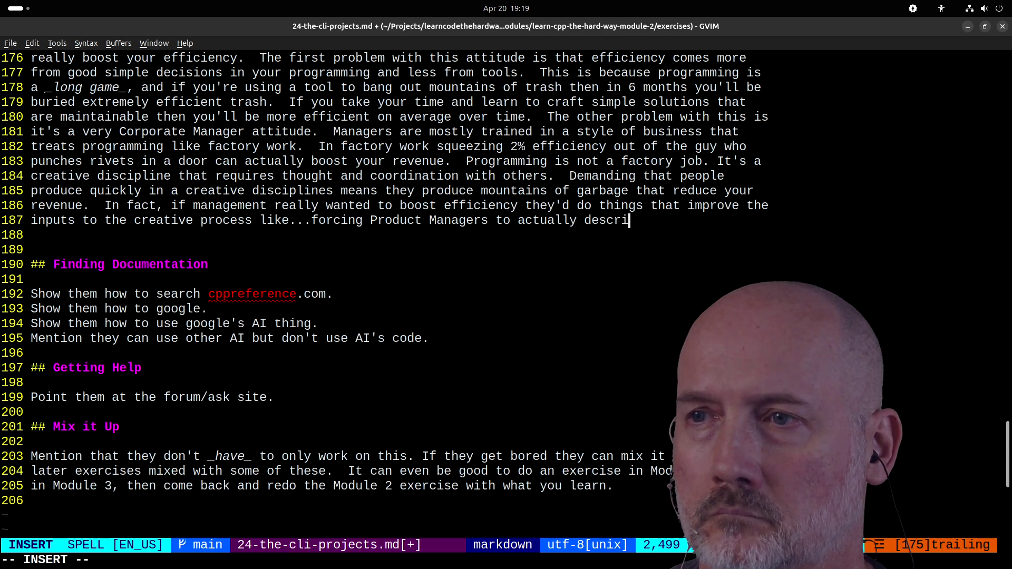
type("be features with m")
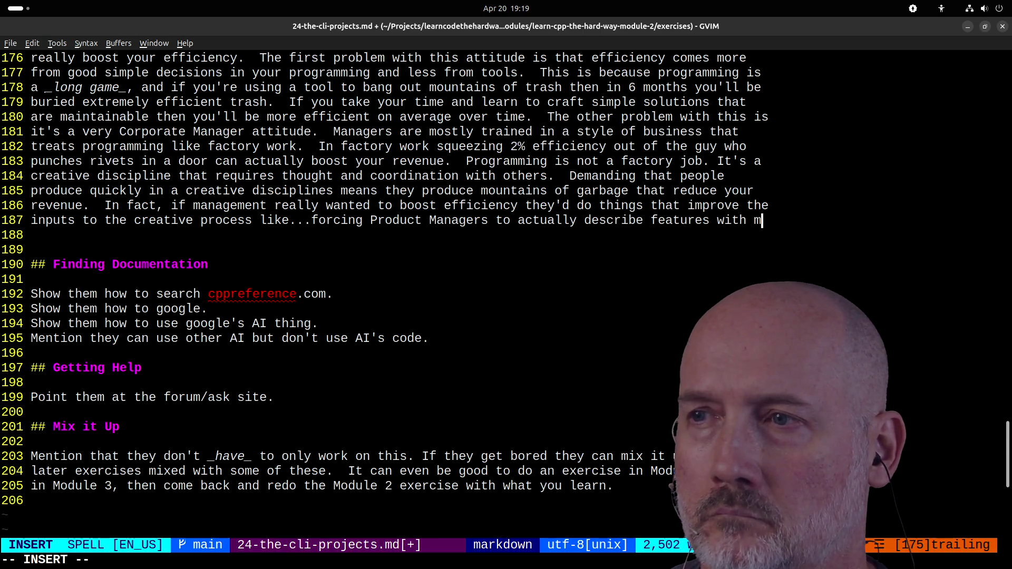
type("ore than aone-liner ticket in")
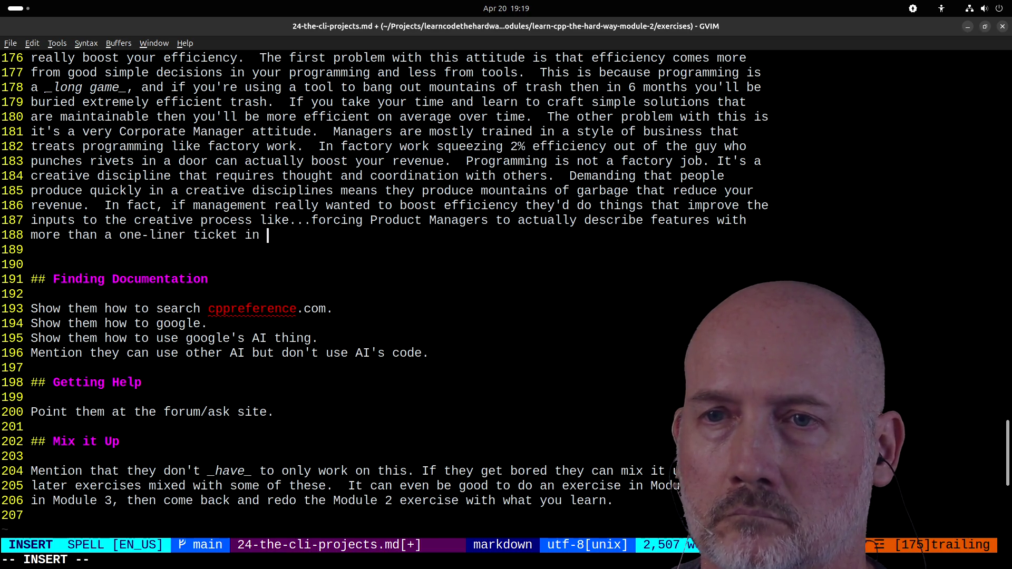
type("a.")
key("Escape")
type(":w")
key("Return")
key("j")
key("j")
type(":")
key("Escape")
key("k")
key("k")
key("k")
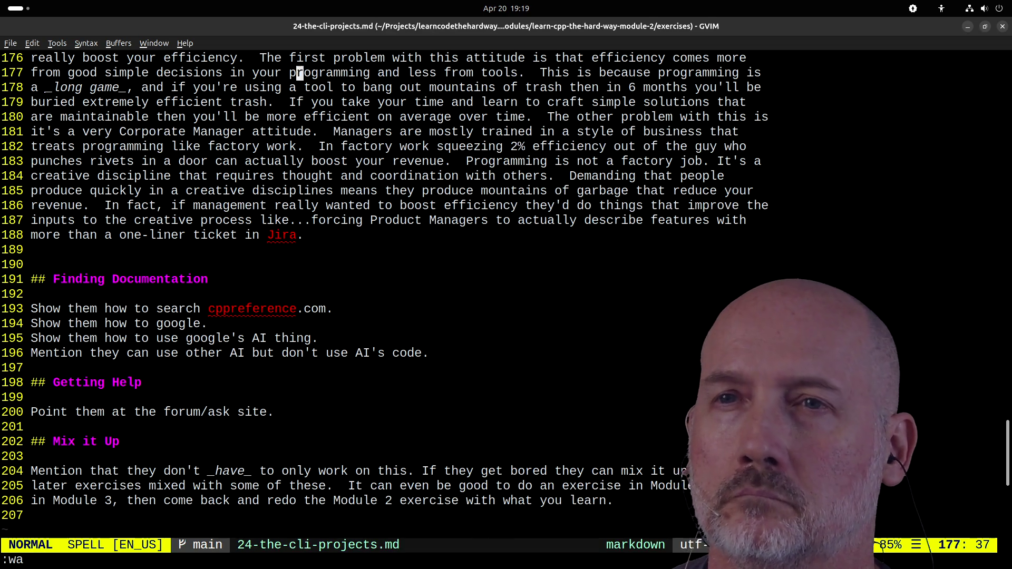
key("k")
key("k")
key("k")
key("j")
key("j")
key("j")
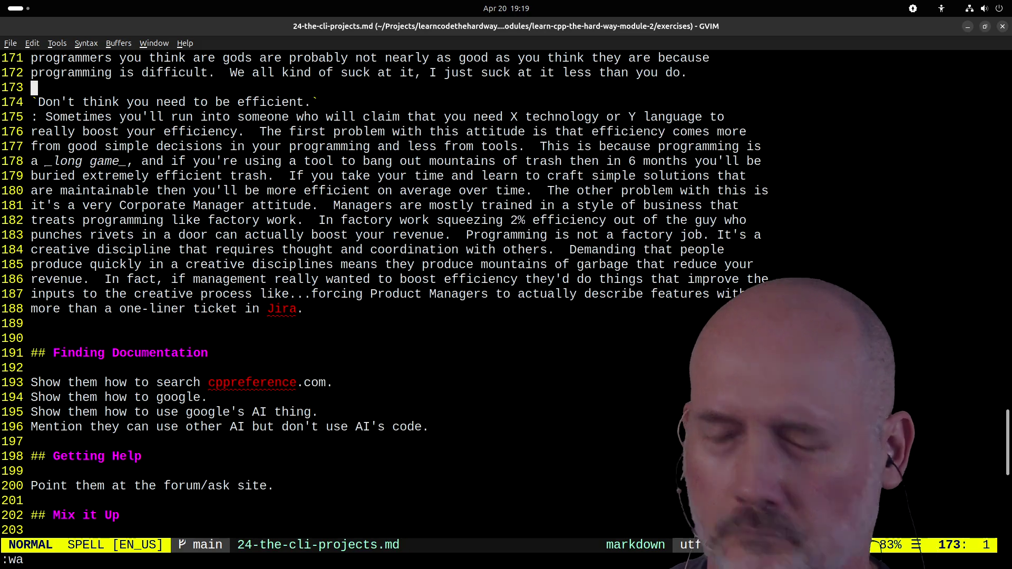
type(":wa")
key("j")
key("j")
key("j")
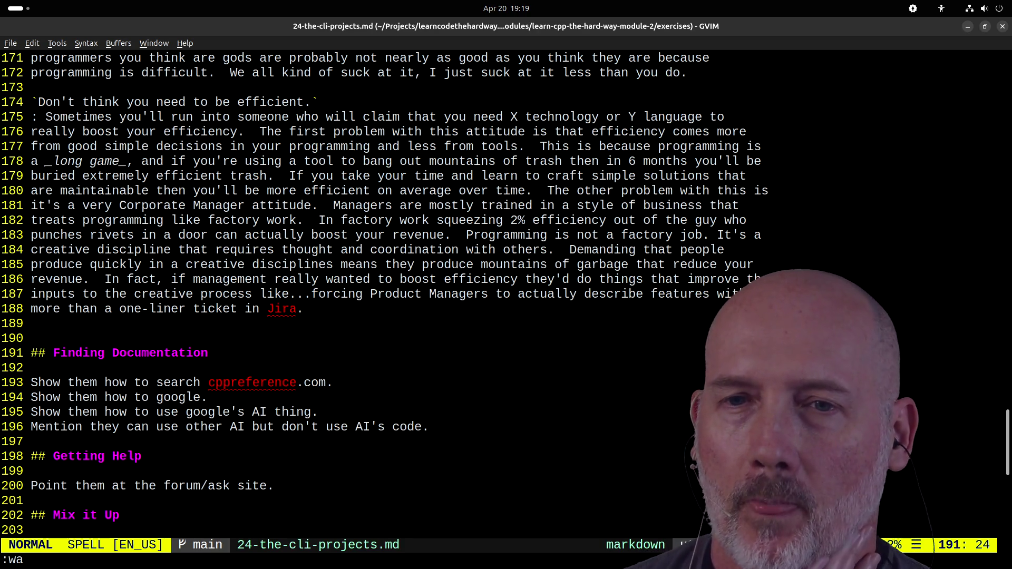
scroll(495, 333, "up", 13)
scroll(494, 333, "up", 20)
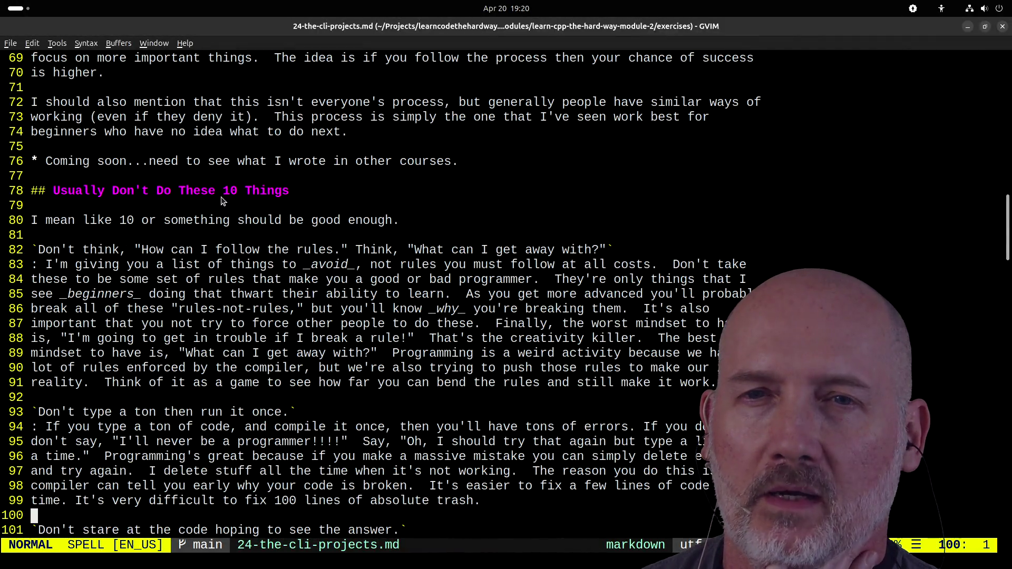
left_click_drag(46, 161, 453, 167)
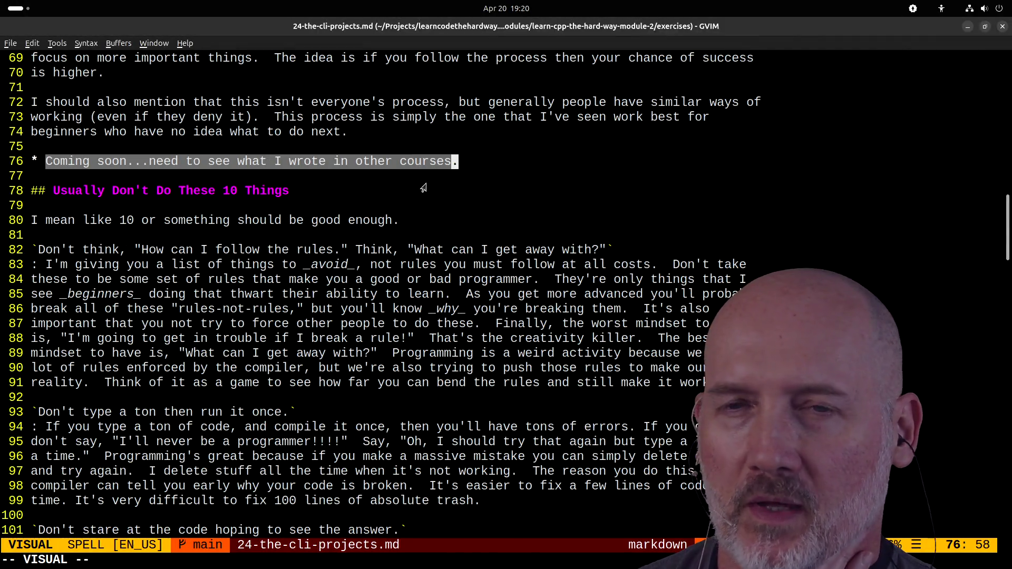
left_click(423, 188)
scroll(424, 188, "down", 20)
scroll(427, 187, "down", 14)
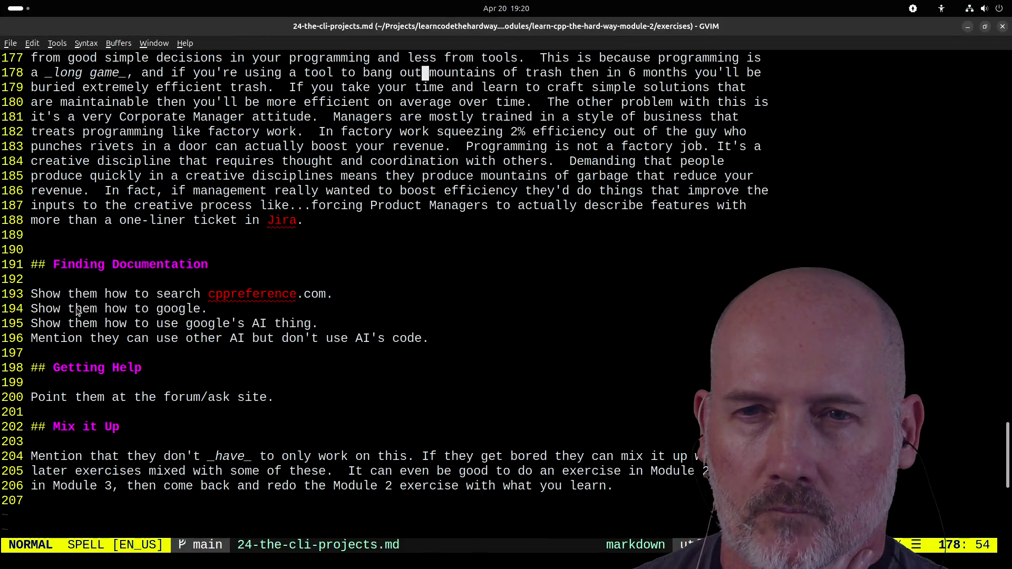
mouse_move(33, 293)
left_mouse_down()
mouse_move(430, 337)
mouse_move(181, 323)
mouse_move(204, 338)
left_mouse_up()
key("Escape")
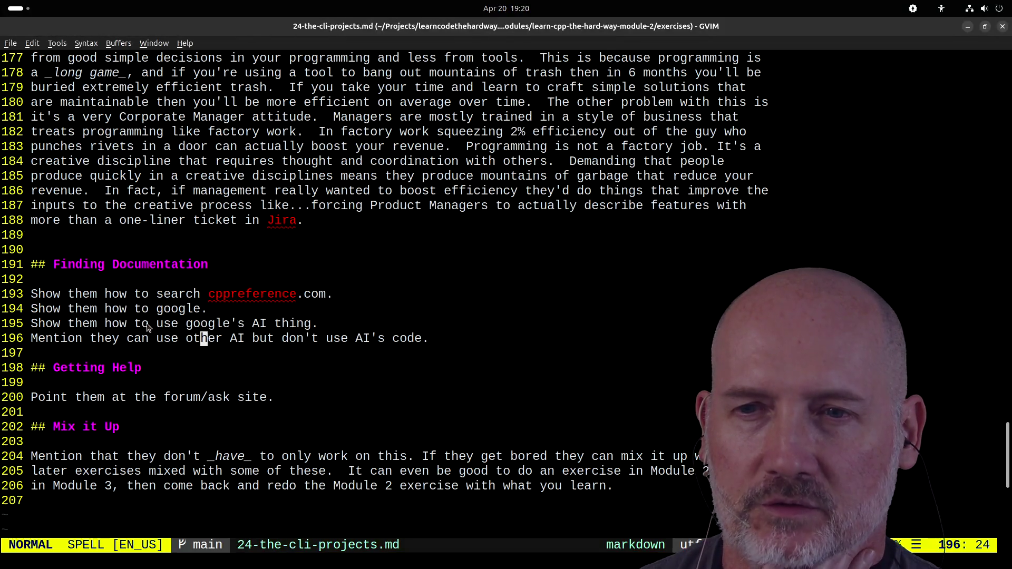
left_click(189, 398)
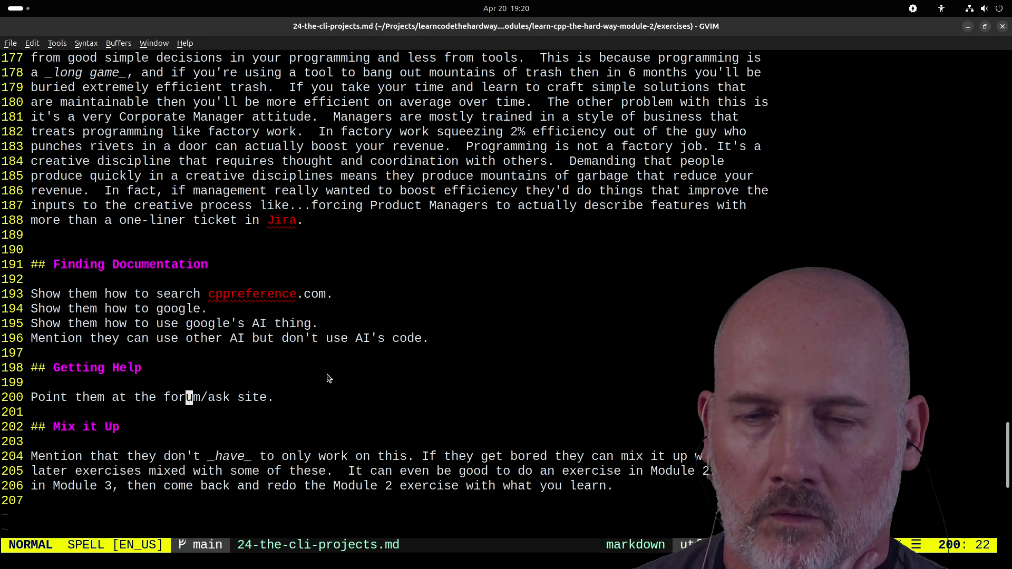
scroll(308, 398, "down", 1)
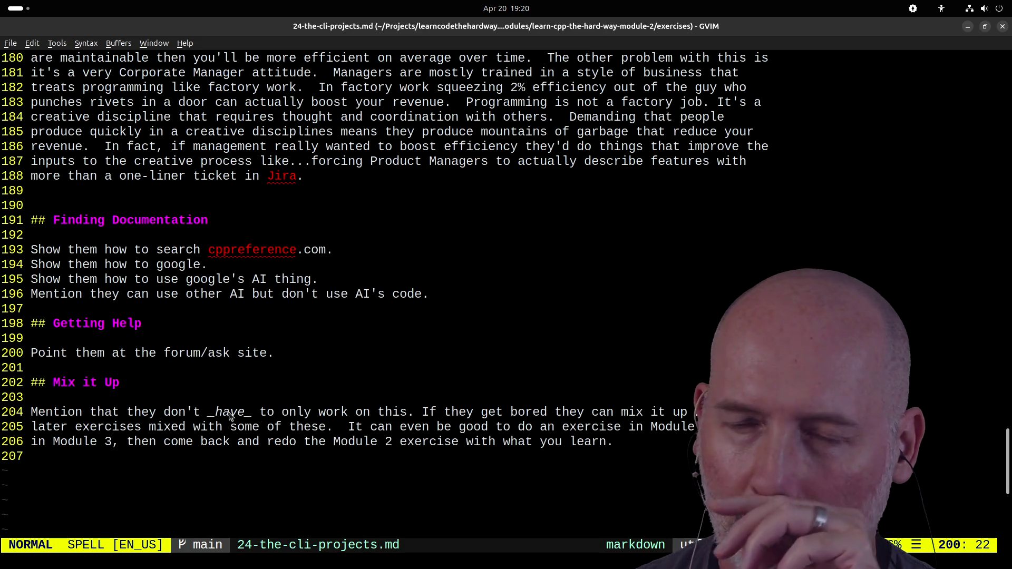
scroll(260, 373, "up", 2)
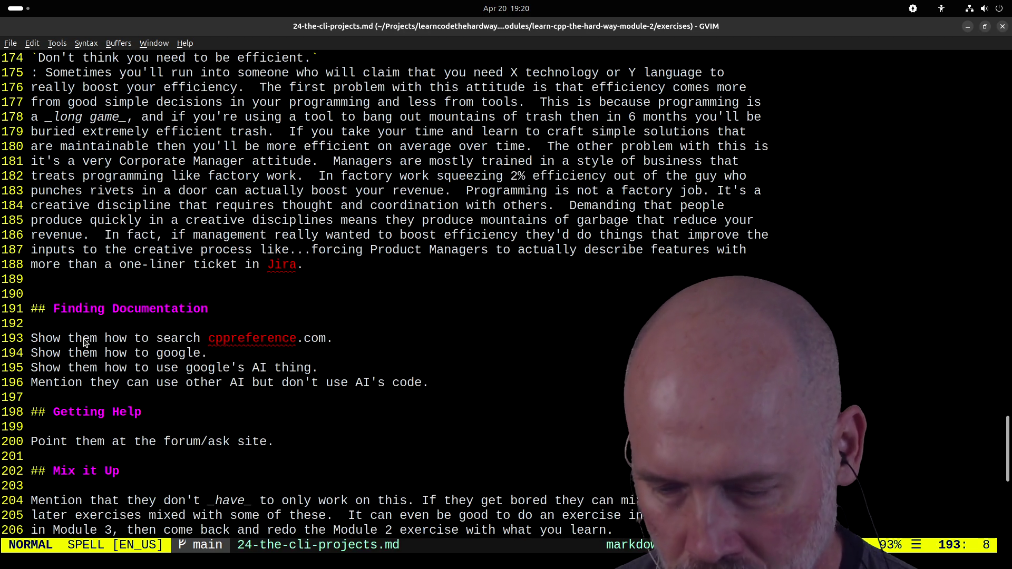
type(":wa")
key("Return")
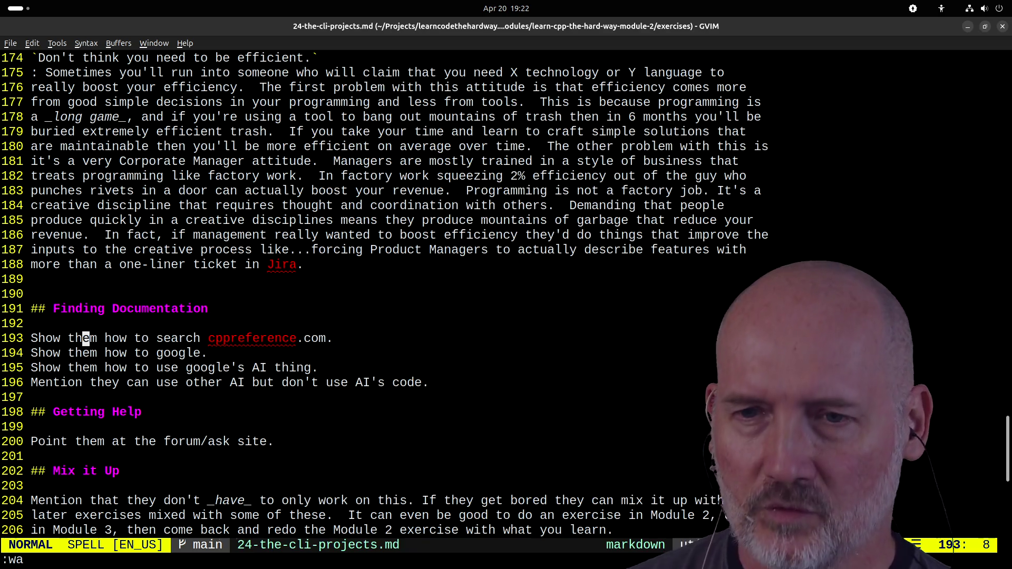
key("ctrl+p")
key("Escape")
key("ctrl+p")
key("Up")
key("Up")
key("Up")
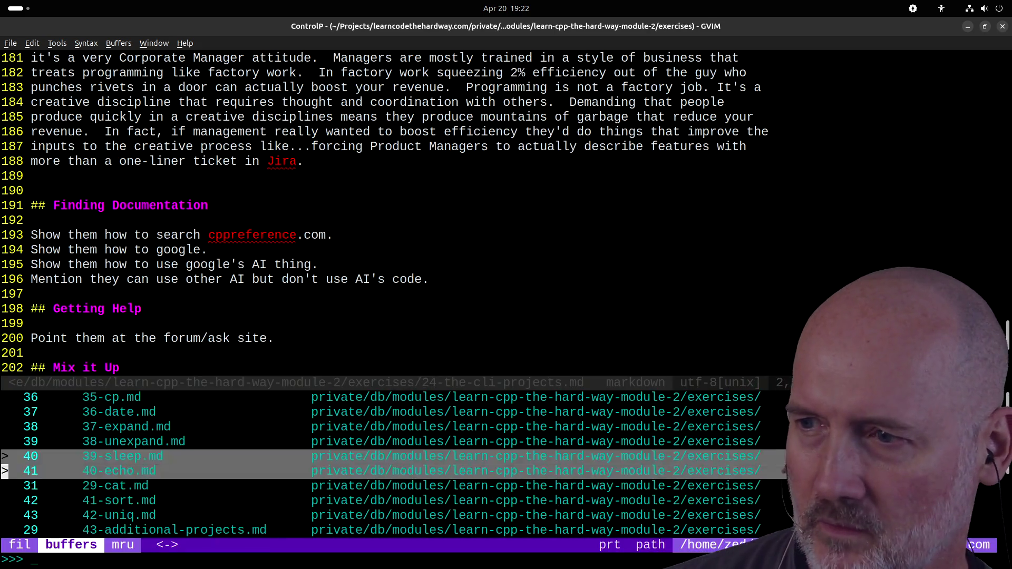
key("Up")
key("Down")
key("Down")
key("Down")
key("Down")
key("Up")
key("Up")
key("Up")
key("Up")
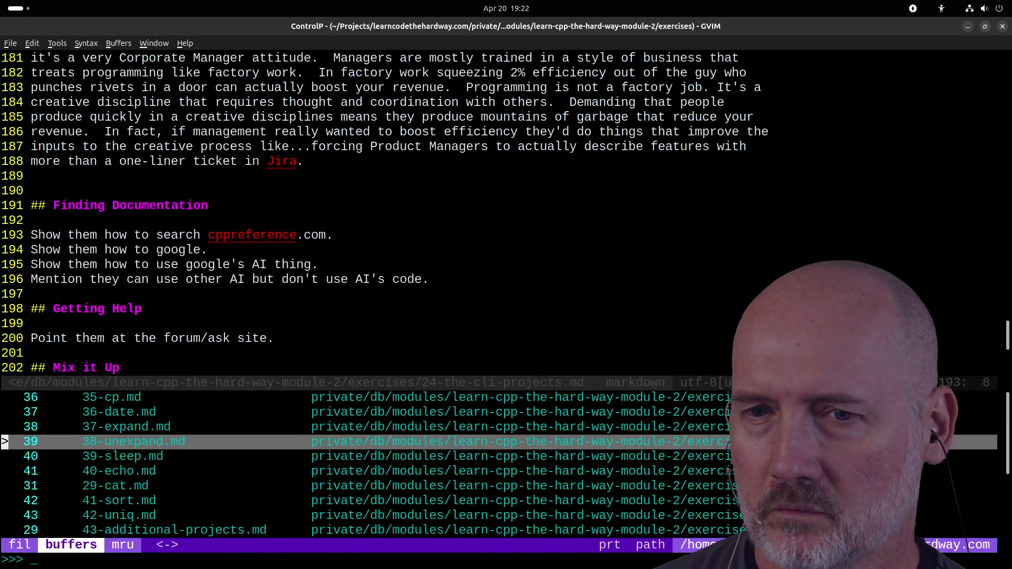
key("Up")
key("Down")
key("Down")
key("Down")
key("Down")
key("Escape")
key("h")
key("h")
key("h")
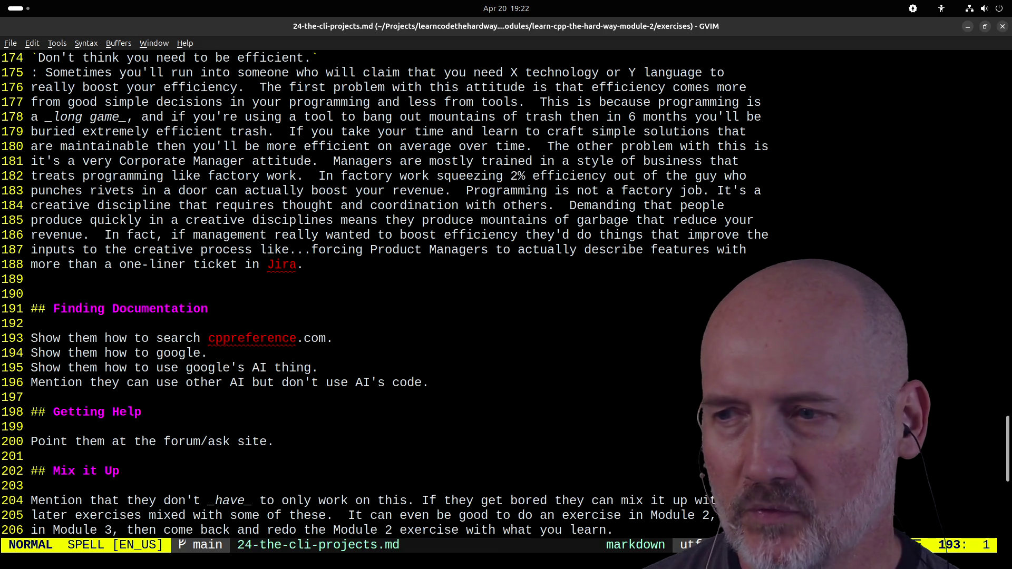
key("F5")
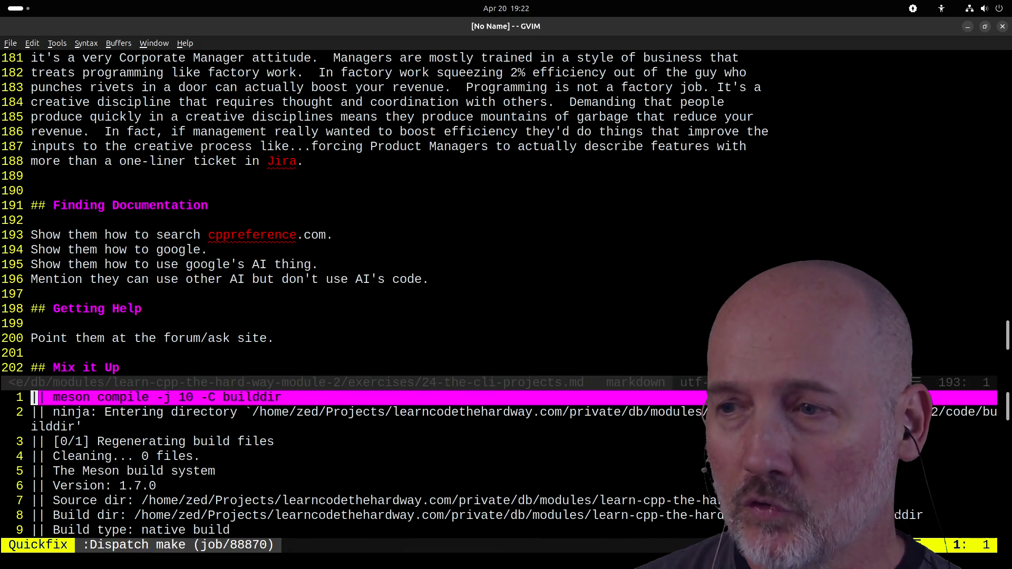
key("j")
key("j")
key("j")
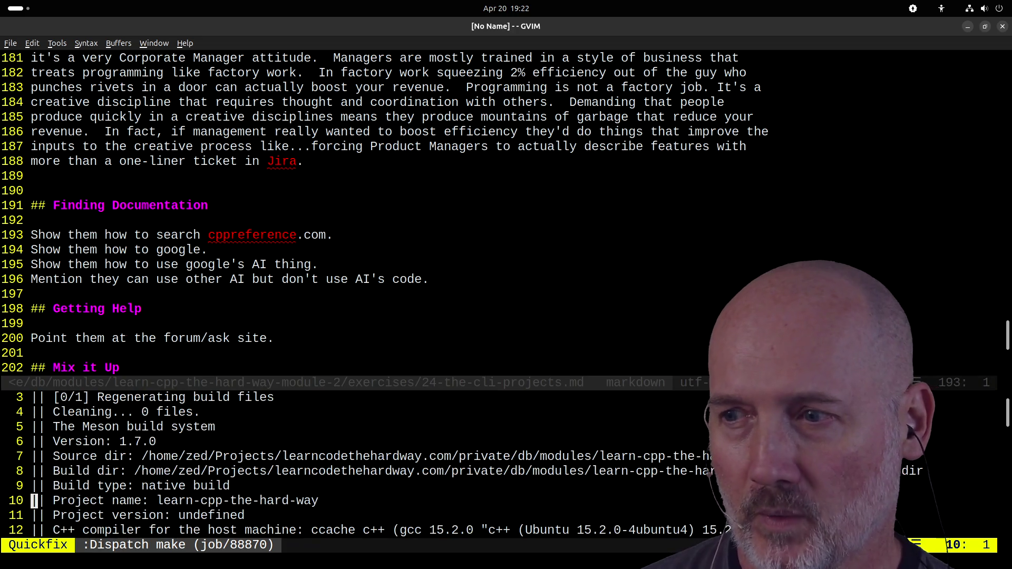
type(":bd")
key("Return")
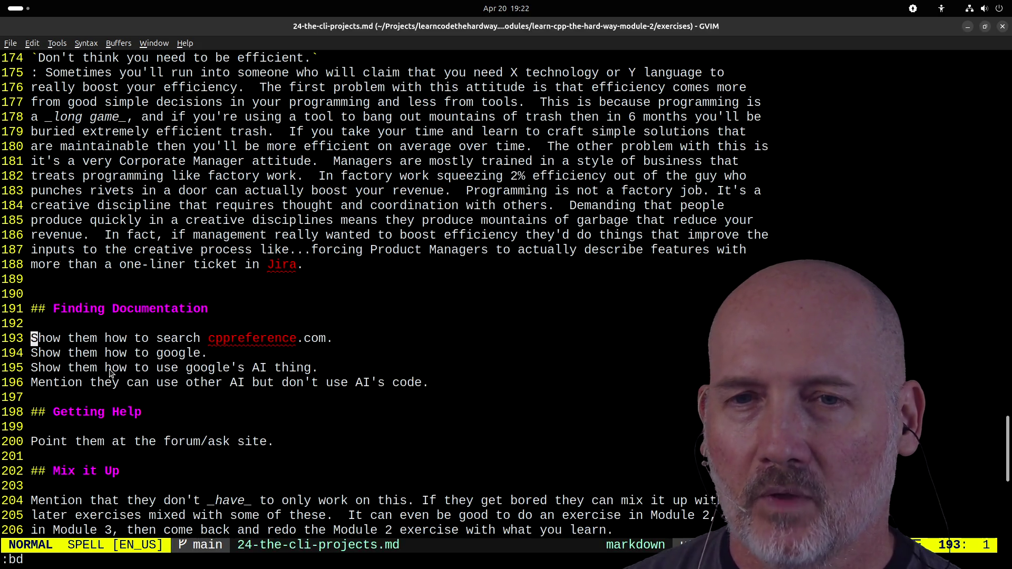
mouse_move(222, 343)
left_mouse_down()
mouse_move(210, 353)
mouse_move(292, 342)
left_mouse_up()
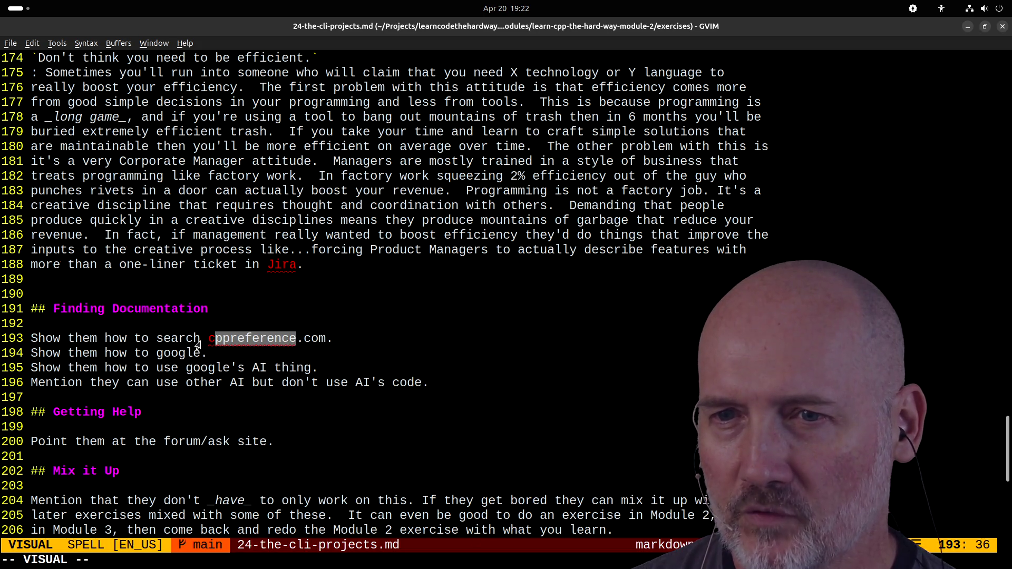
left_click(211, 342)
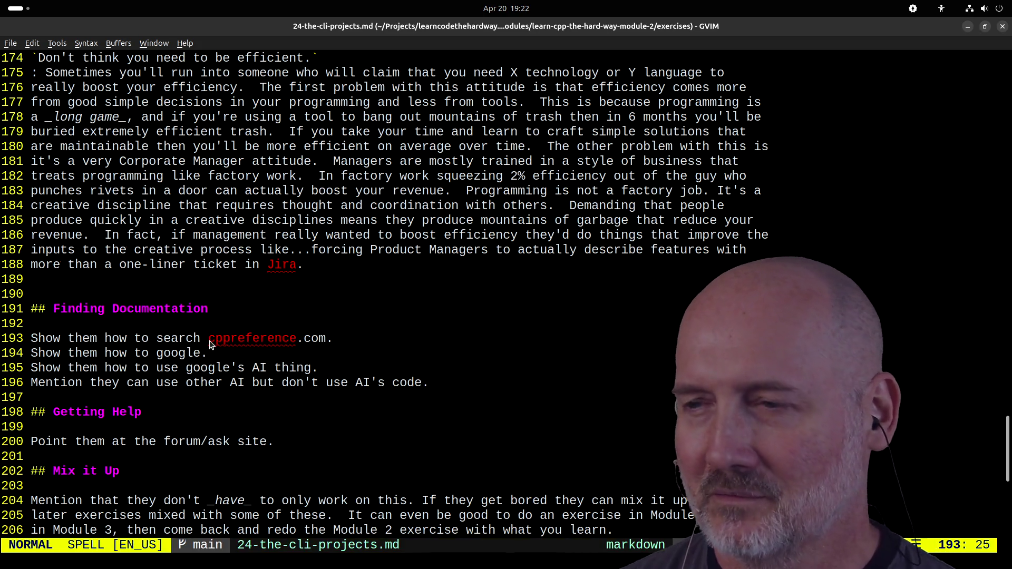